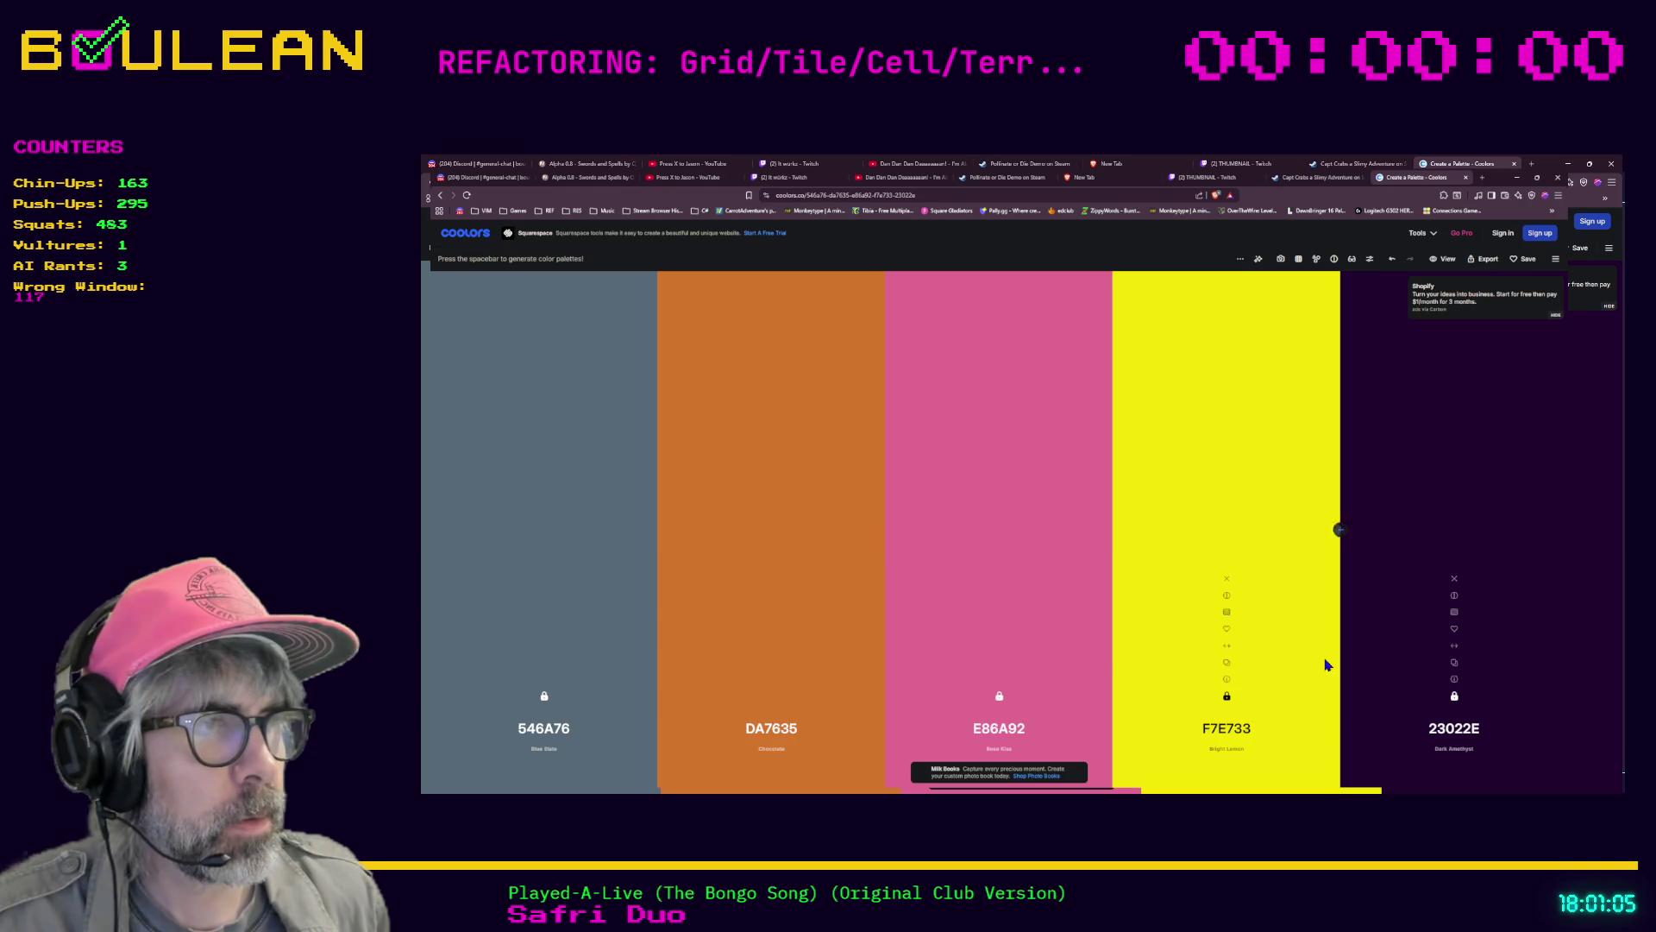
Regenerate the palette until the second swatch shows mint 74D3AE, then lock that swatch
key("space")
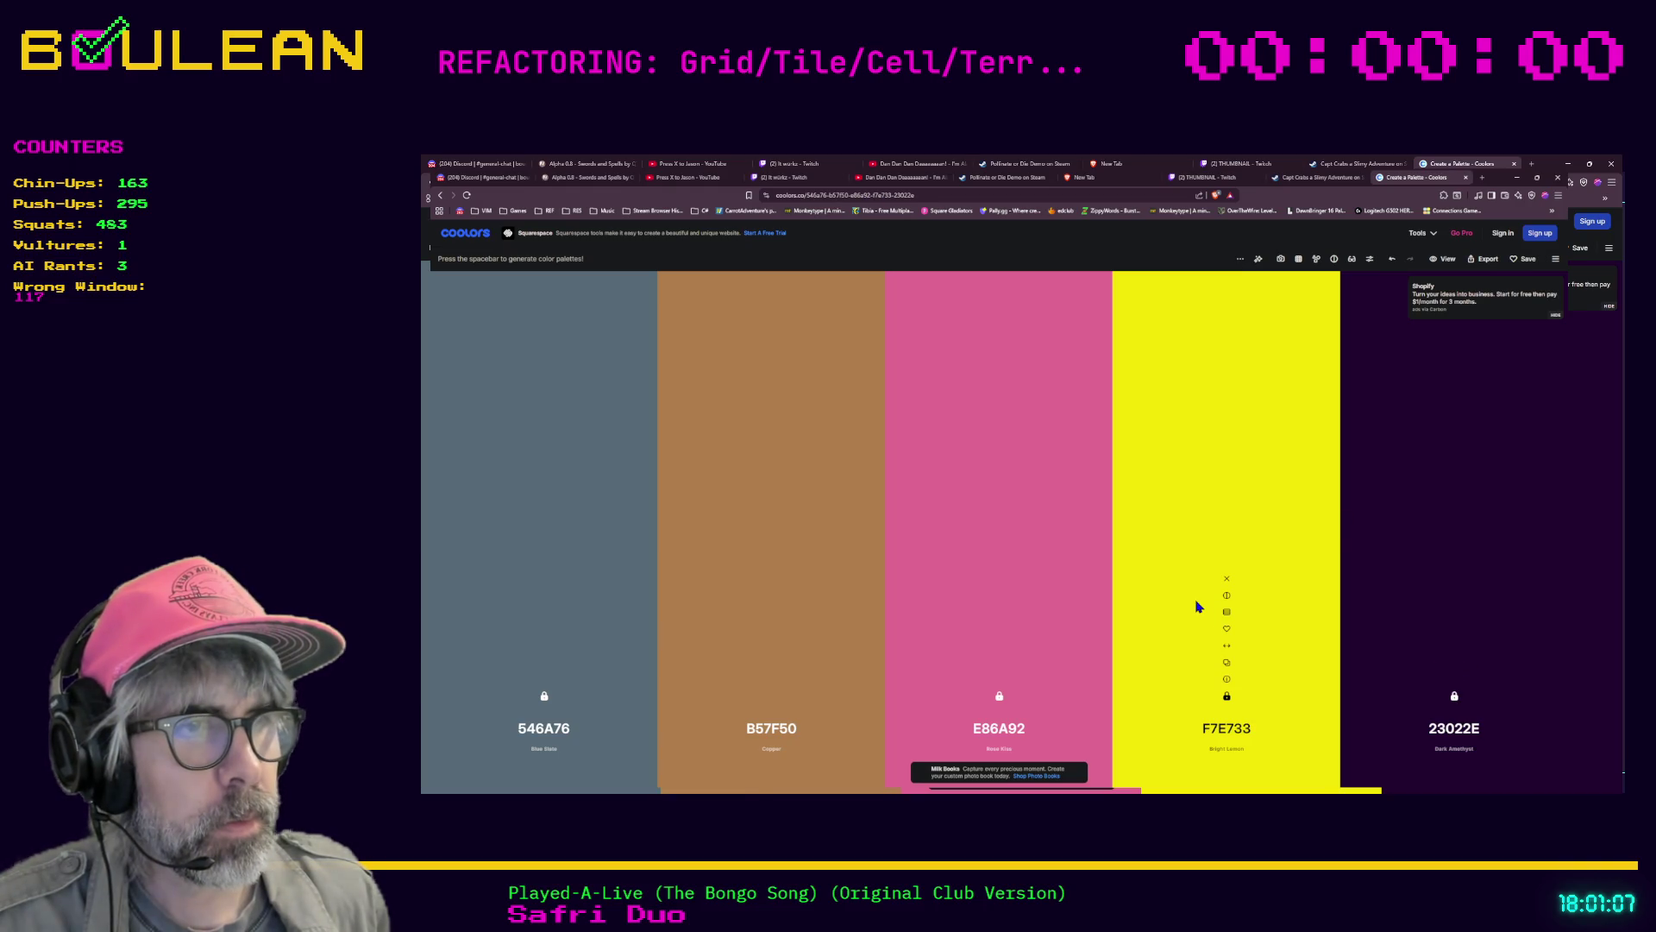
key("space")
key("space")
key("space")
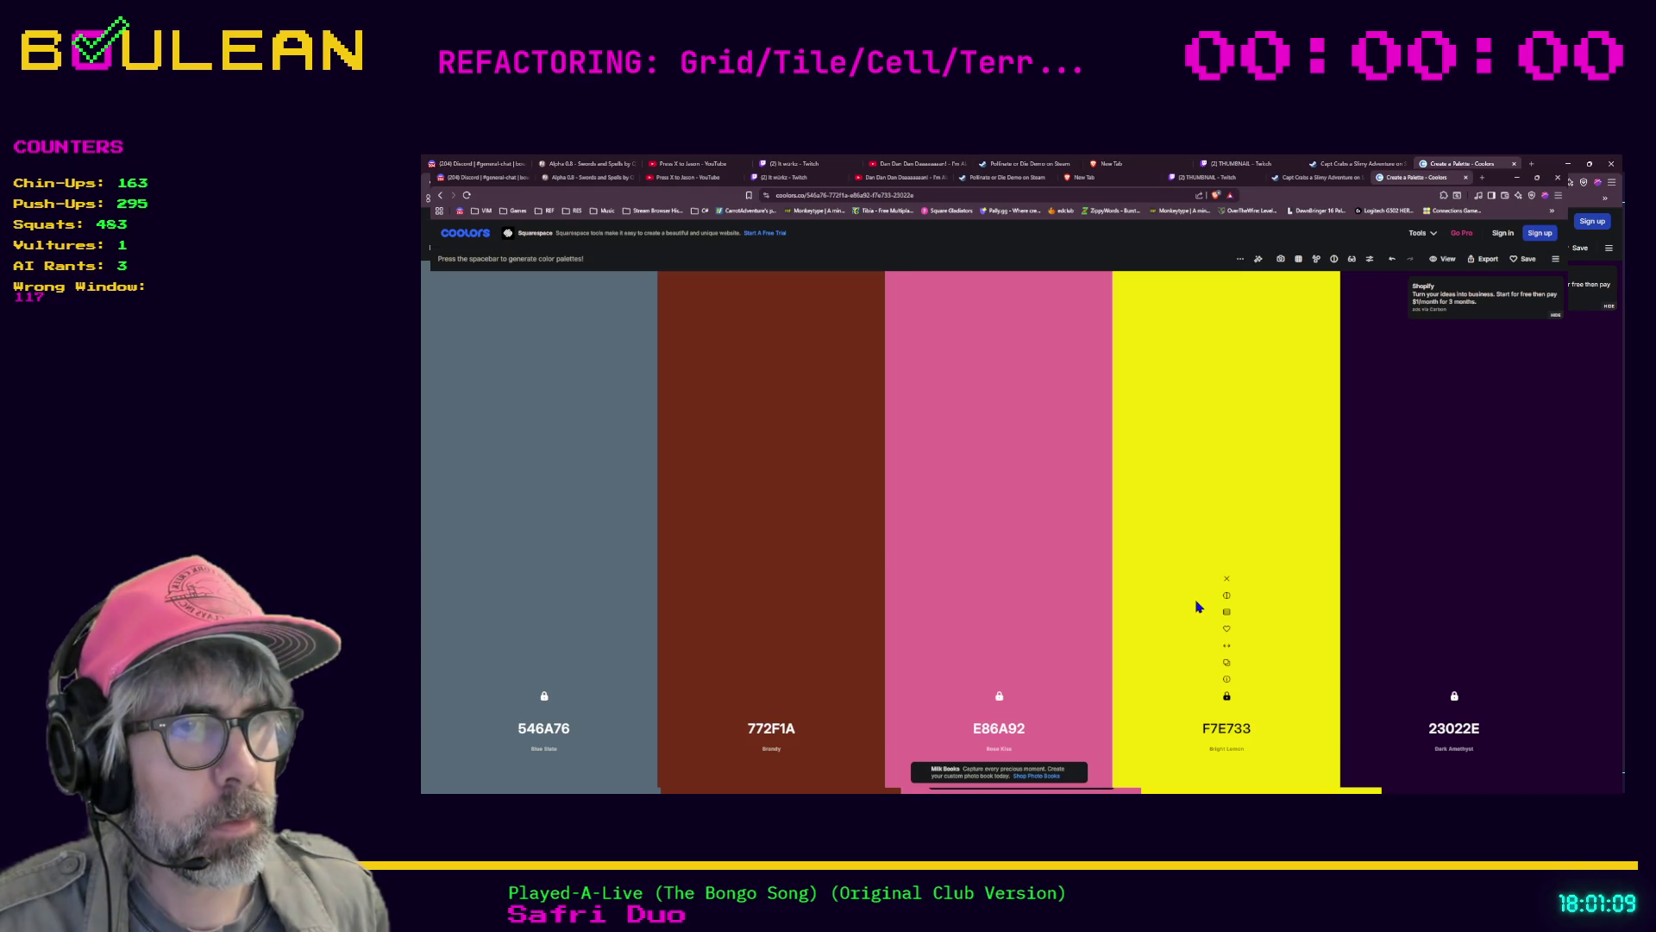
key("space")
key("space")
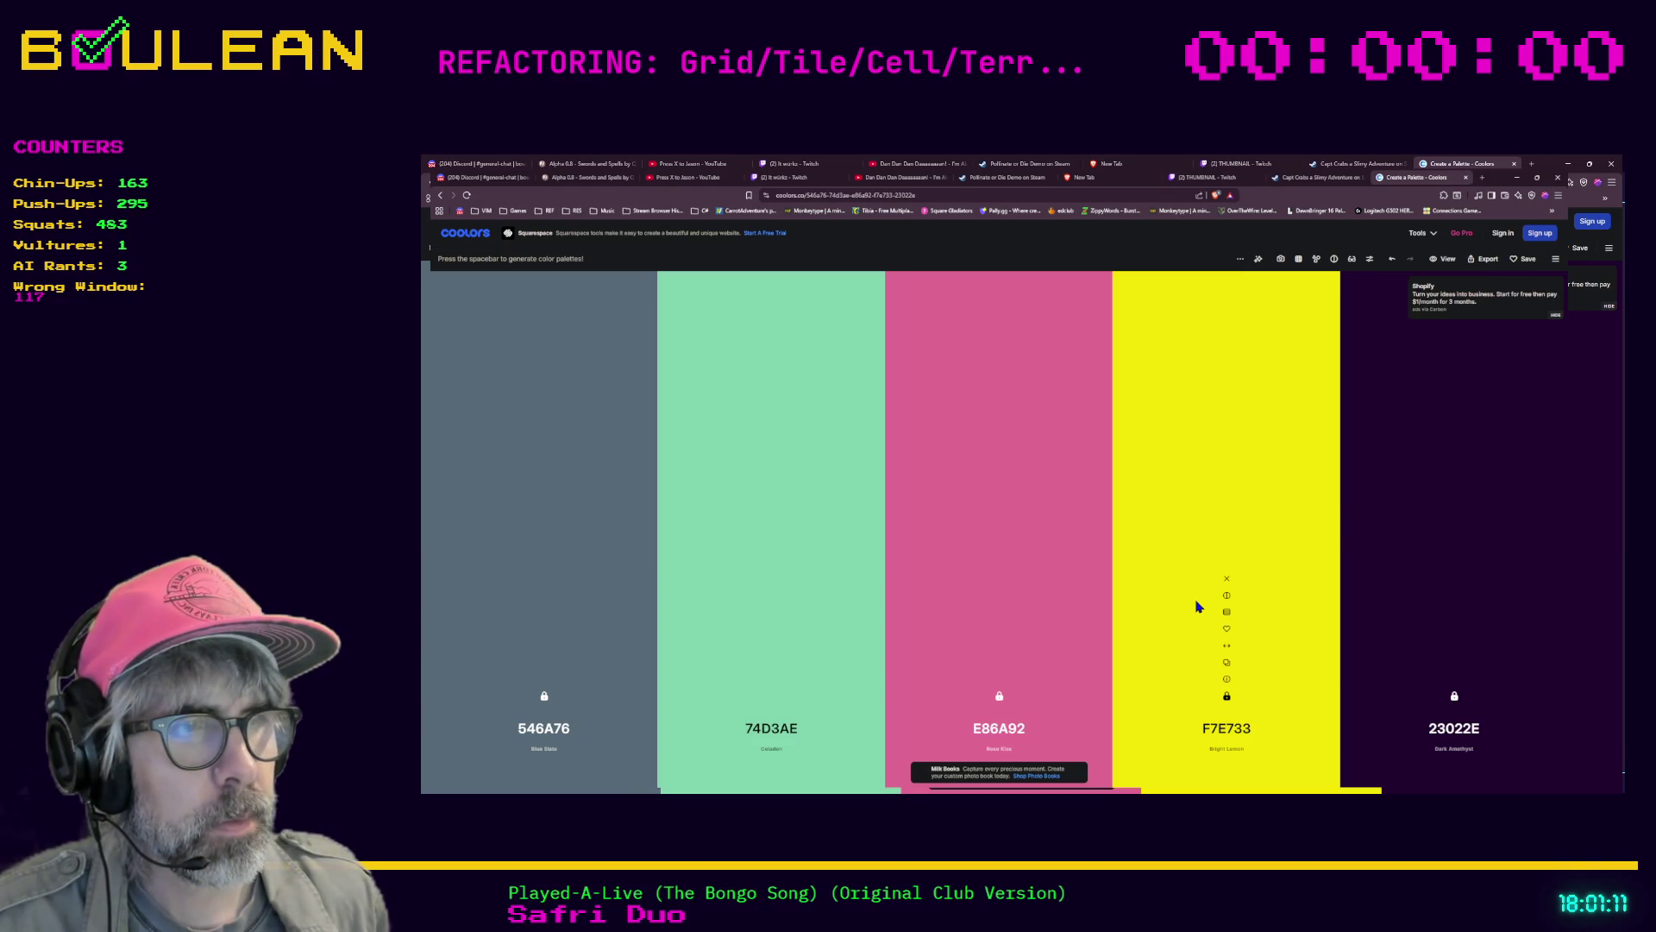
left_click(771, 695)
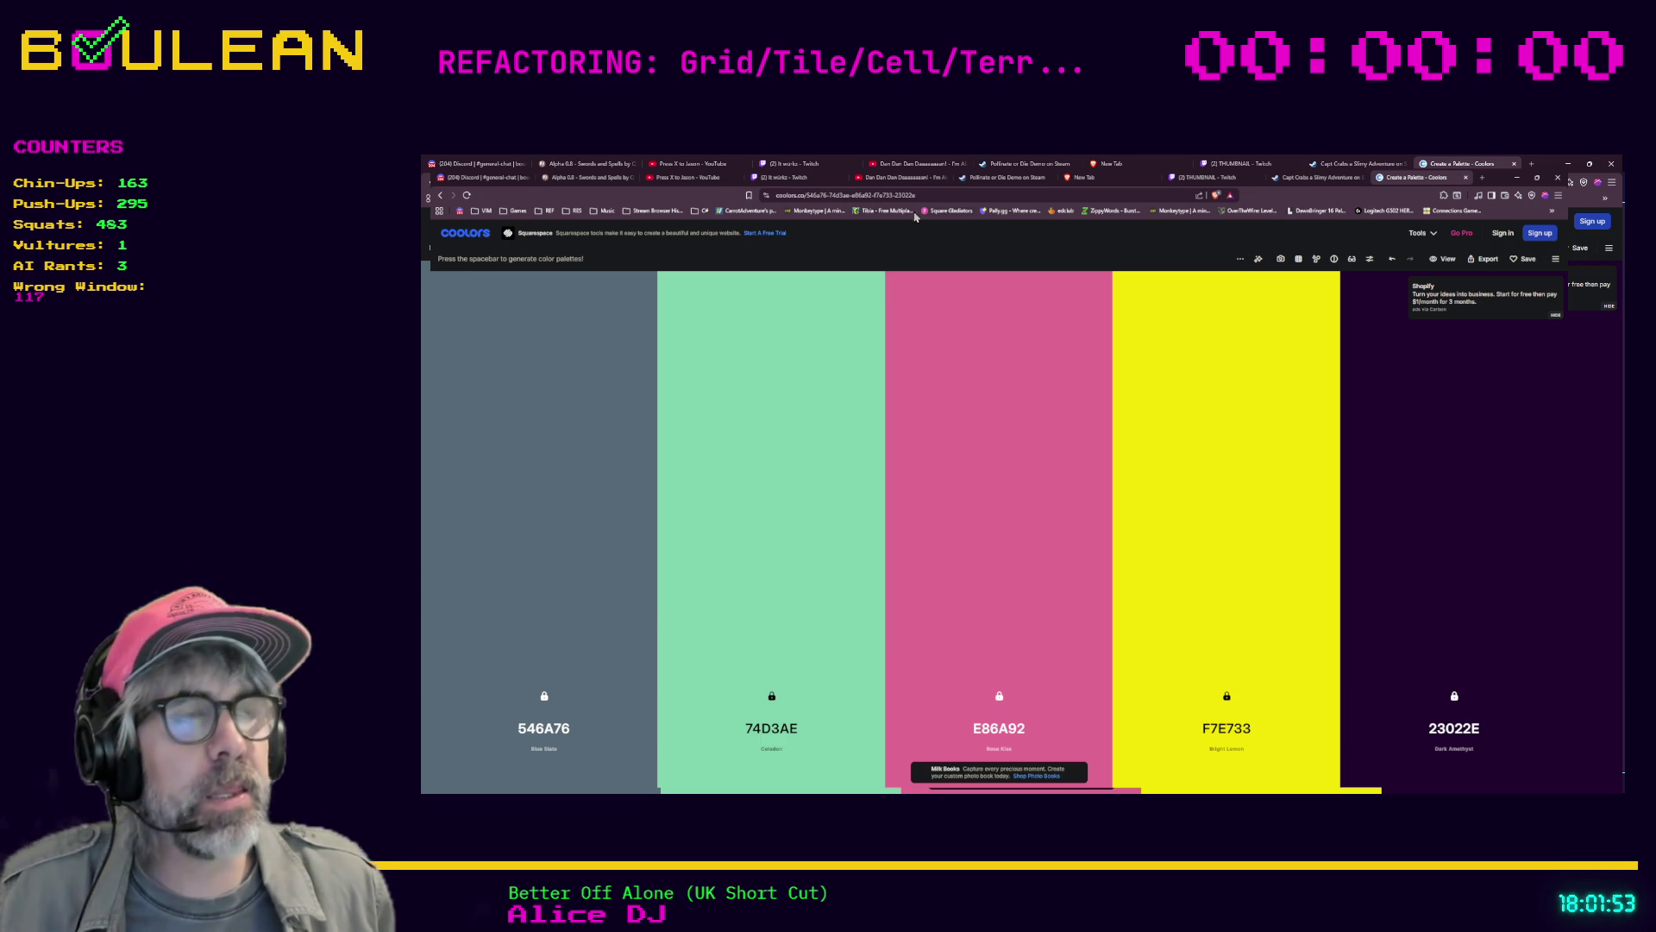
In a new tab, search 'gtd david' and open the Getting Things Done Wikipedia article
left_click(1484, 178)
type("gtd davi")
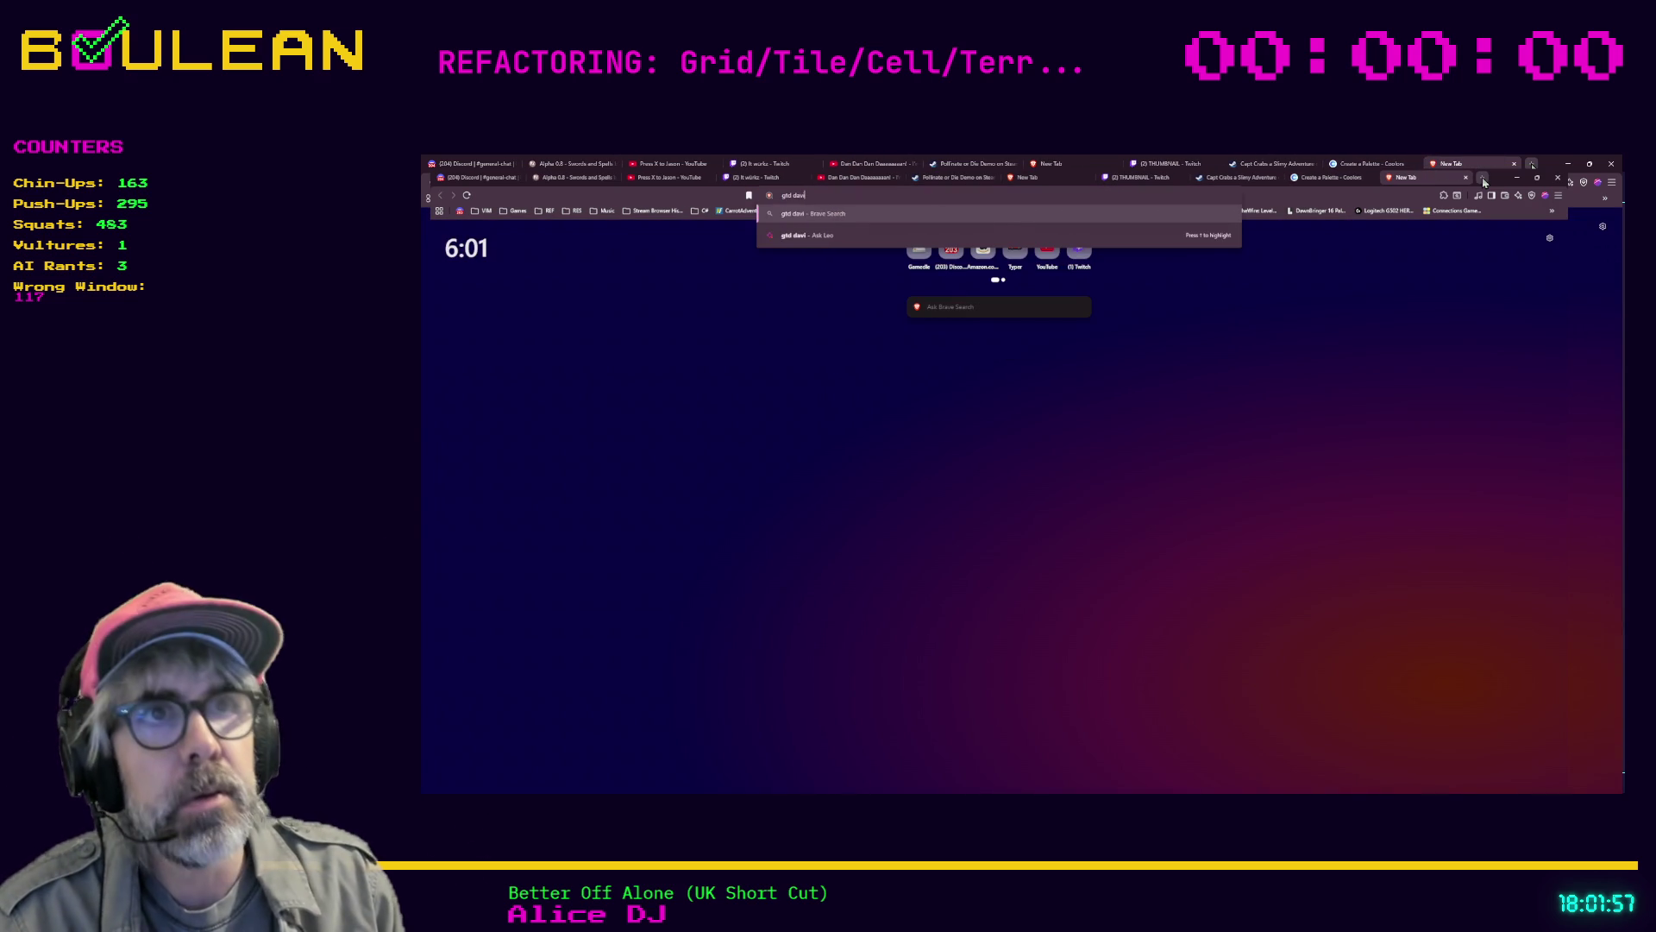
type("d")
key("Return")
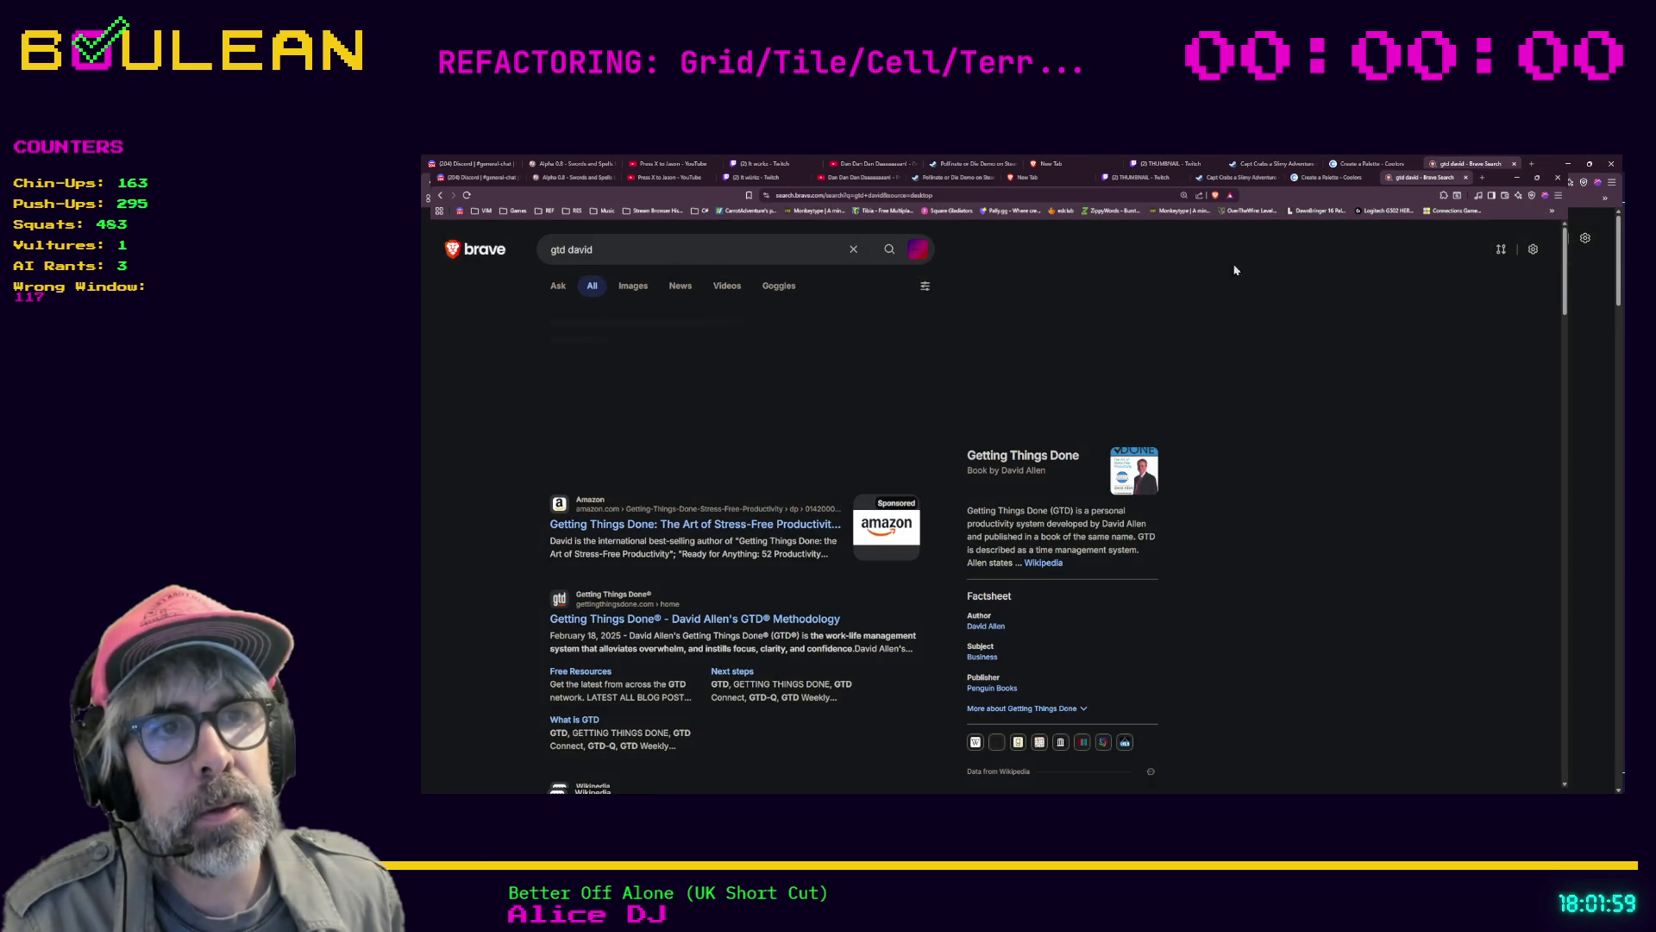
left_click(1037, 457)
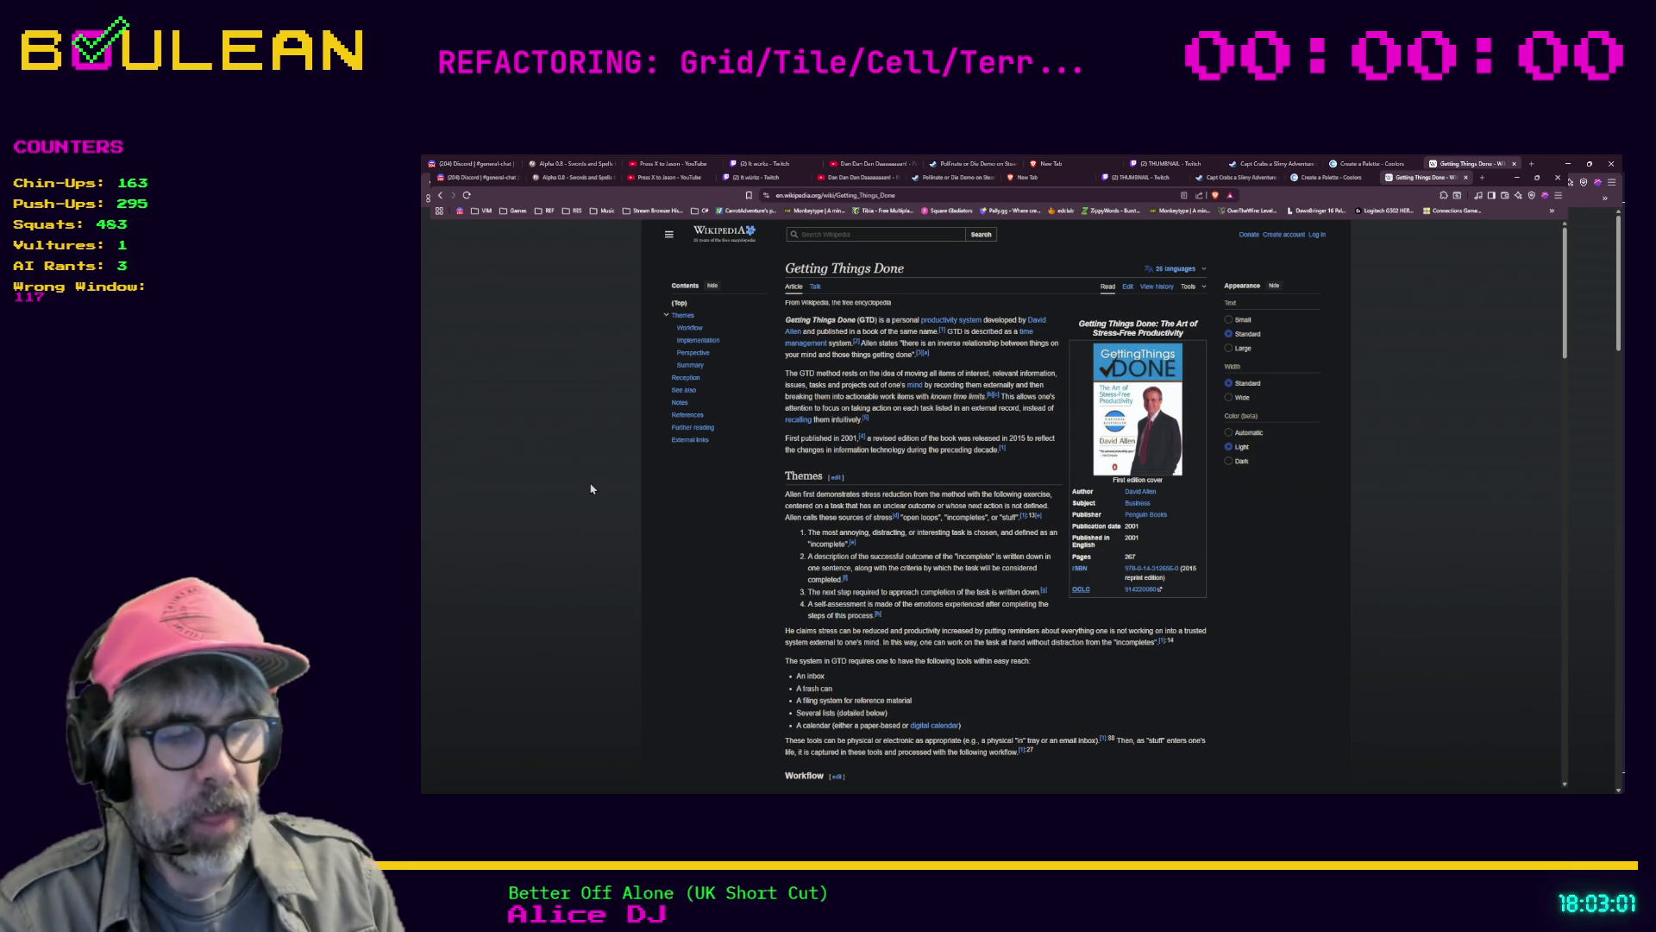
key("ctrl+t")
Search 'vintage story', open the official Vintage Story home page, then minimise Brave
type("vintage story")
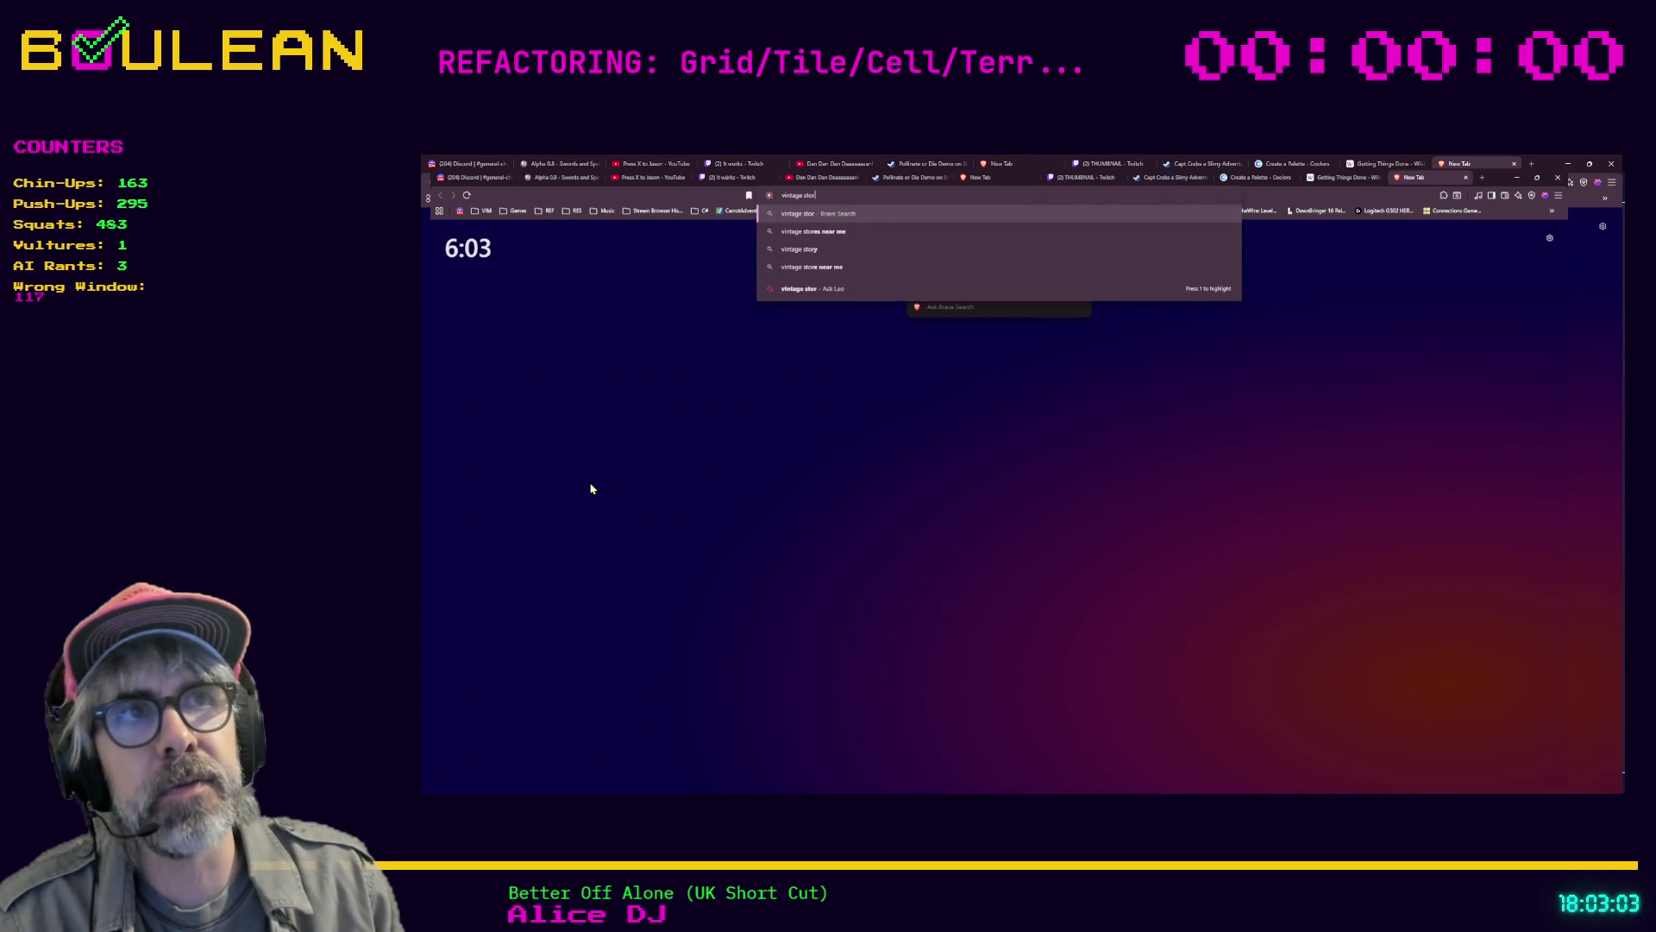
key("Return")
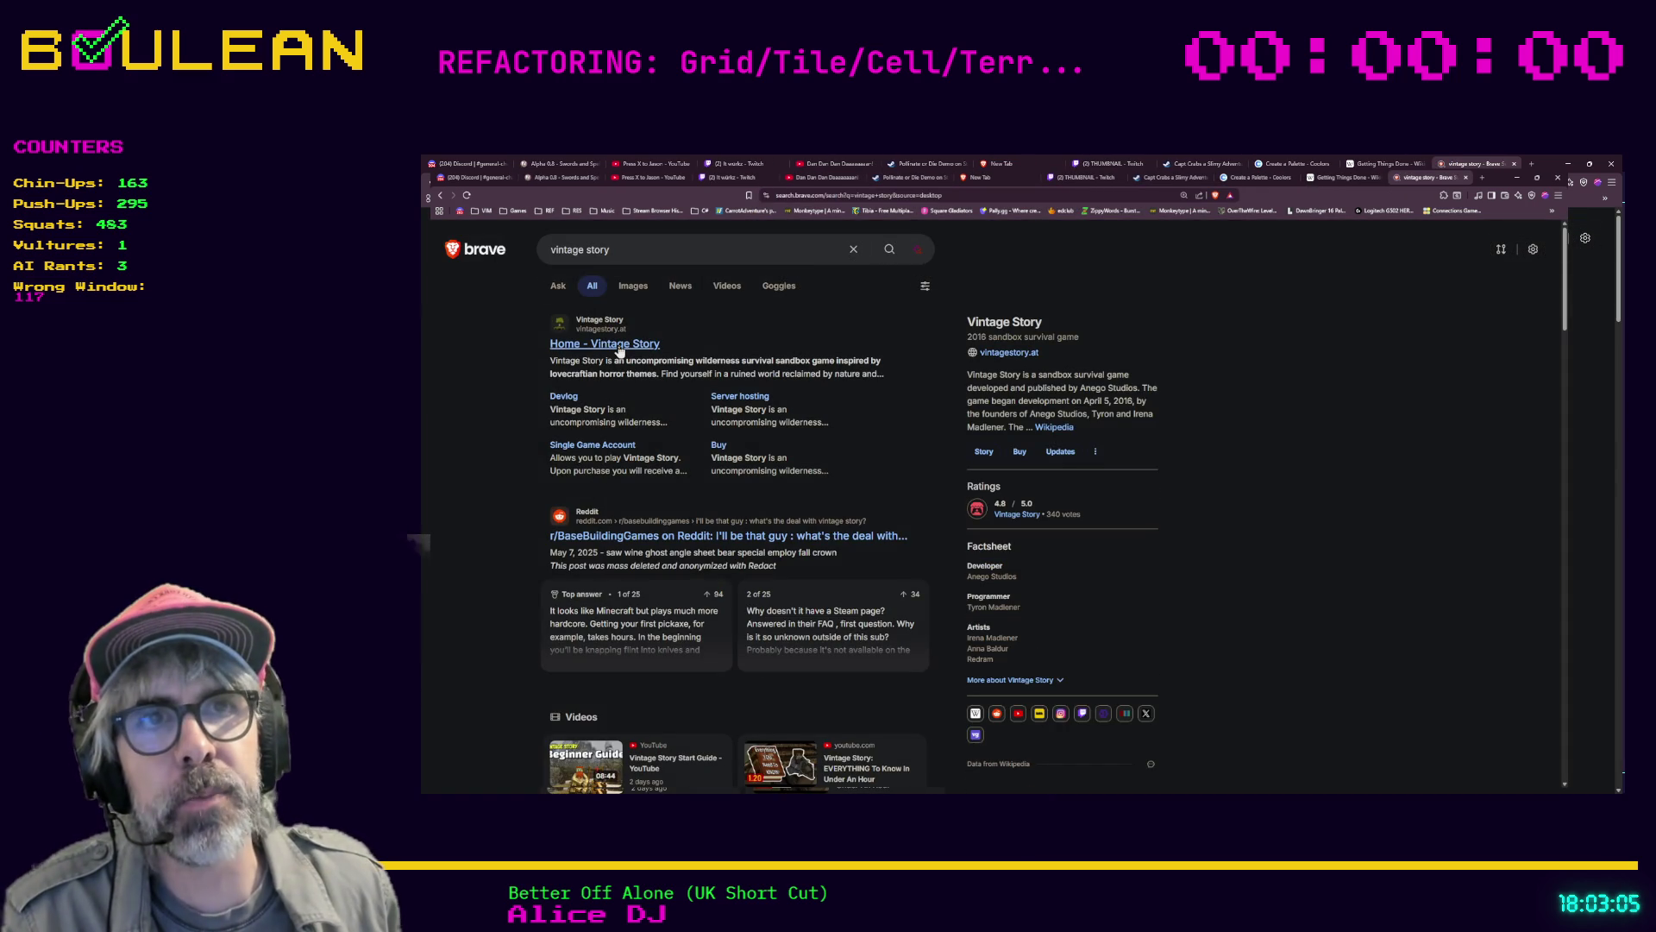
left_click(621, 348)
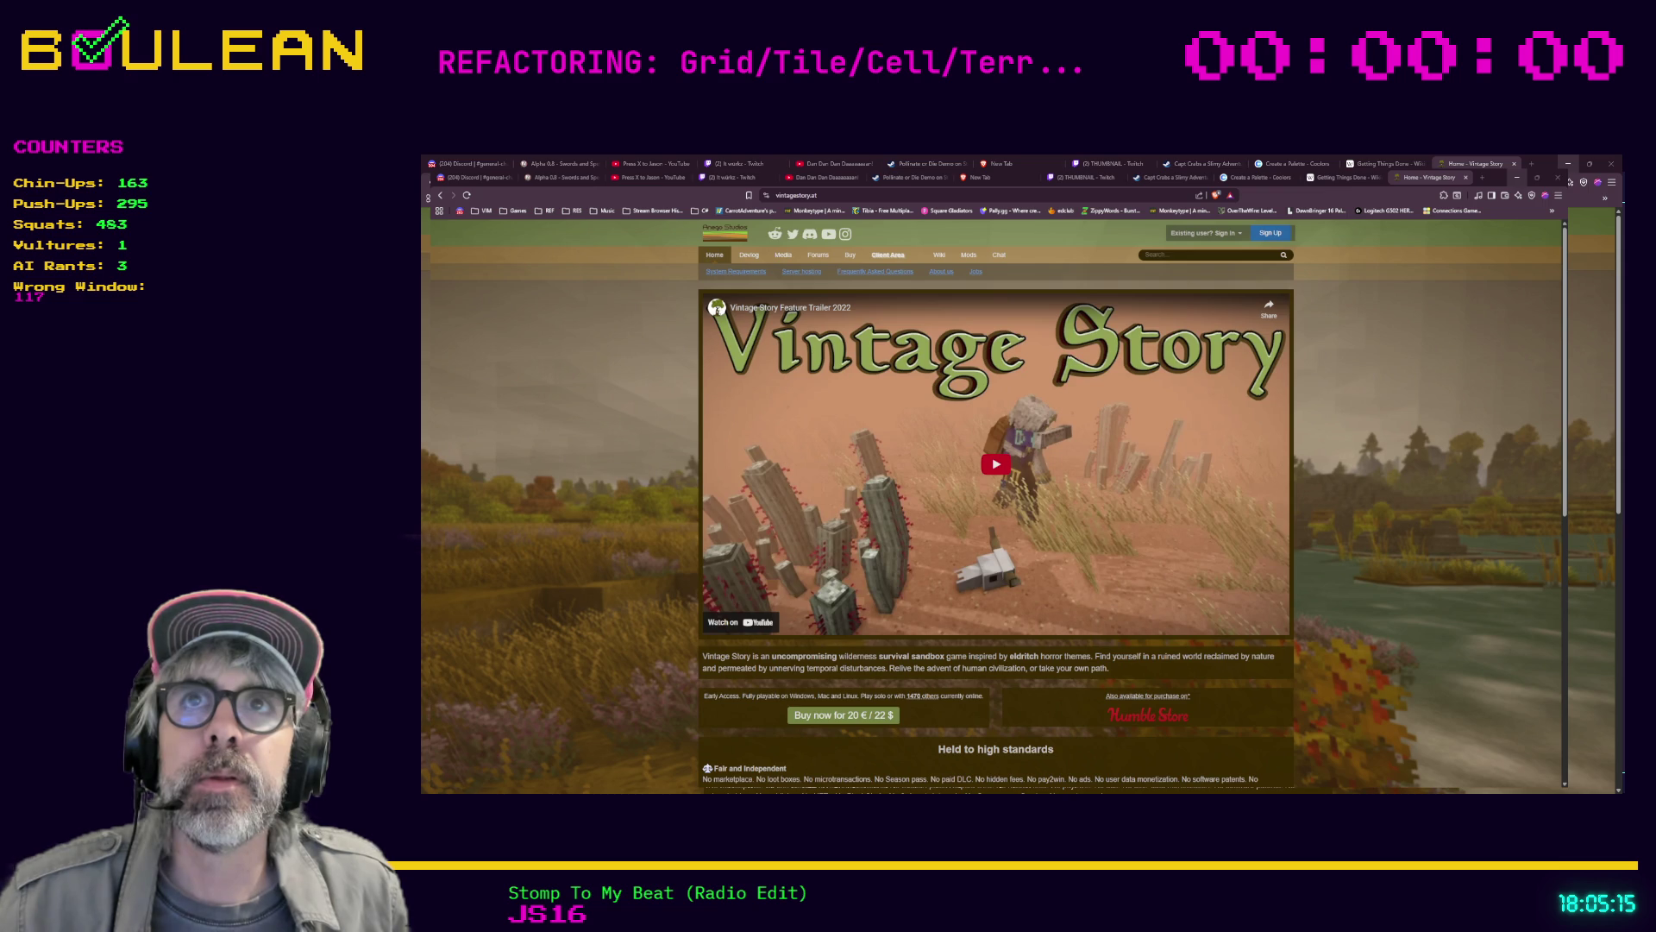
left_click(1569, 163)
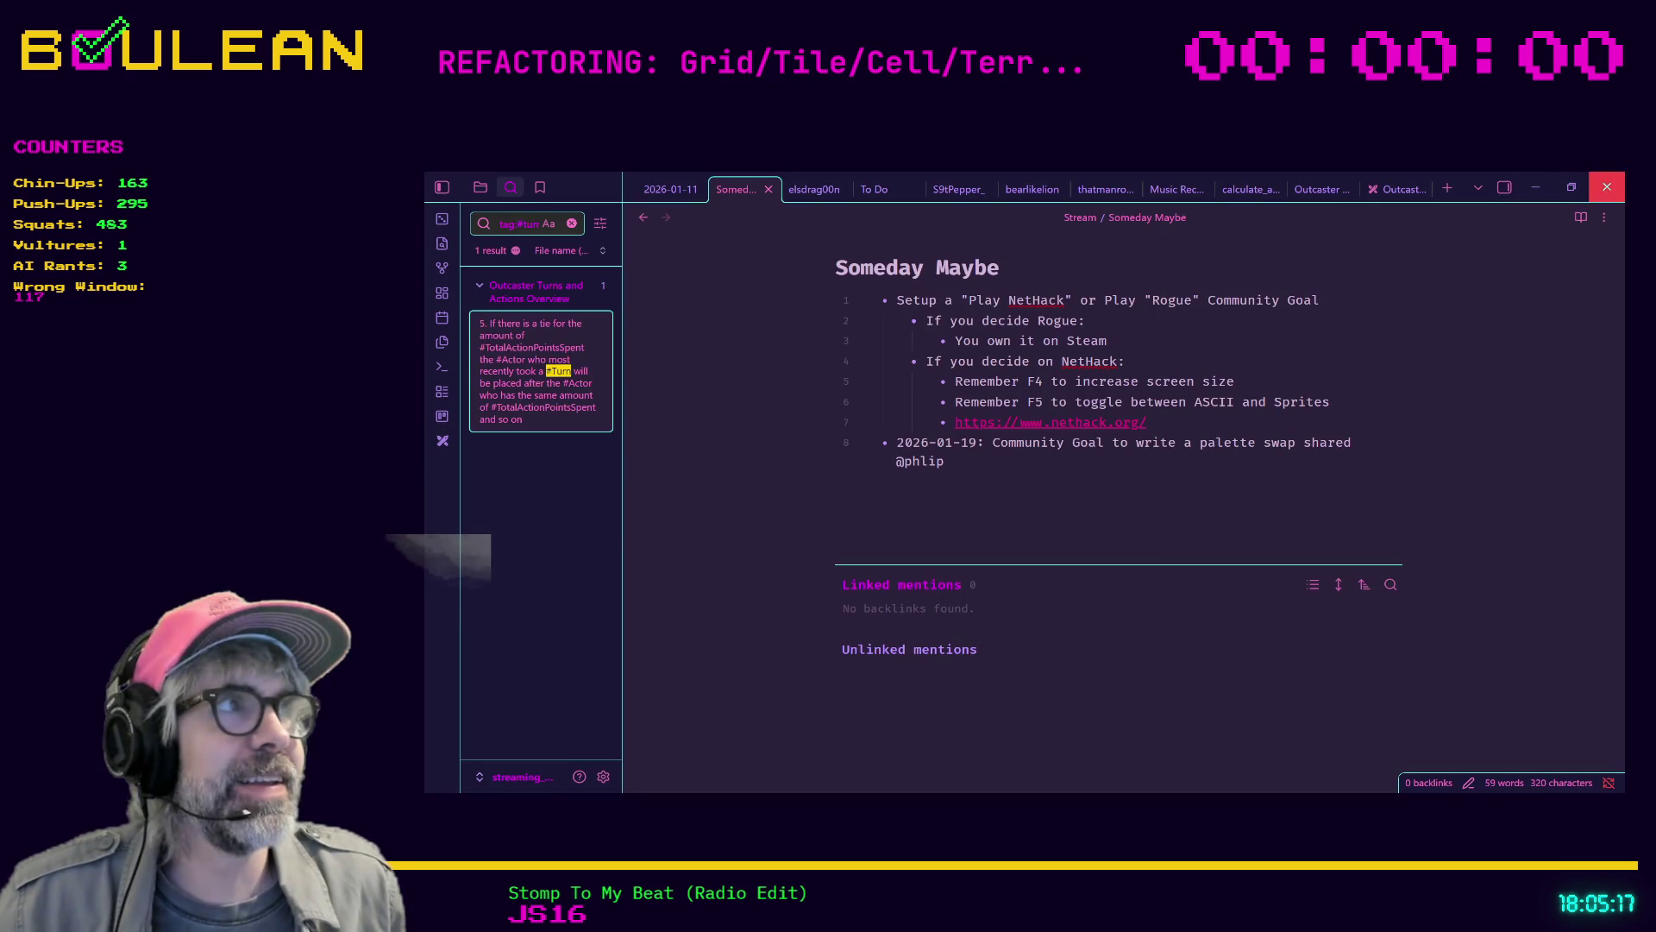
Minimise the Obsidian Someday Maybe note window to reveal the Godot script editor
left_click(1535, 187)
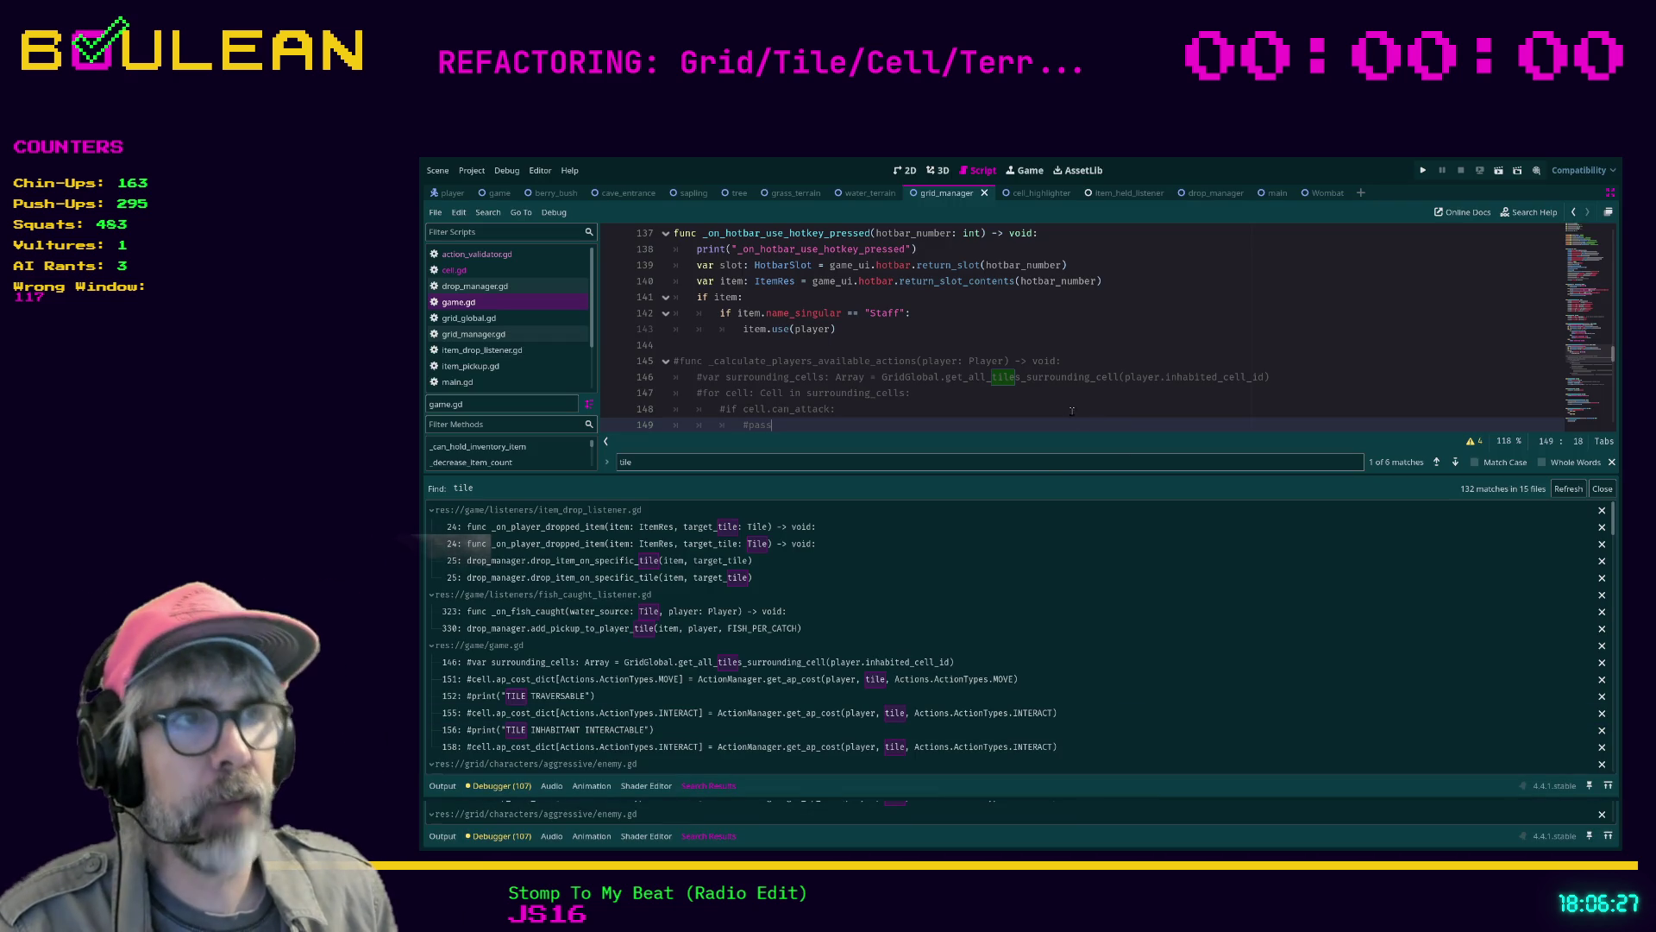
Open the _on_player_dropped_item match in item_drop_listener.gd and search all scripts for on_player
left_click_drag(1028, 482, 1027, 552)
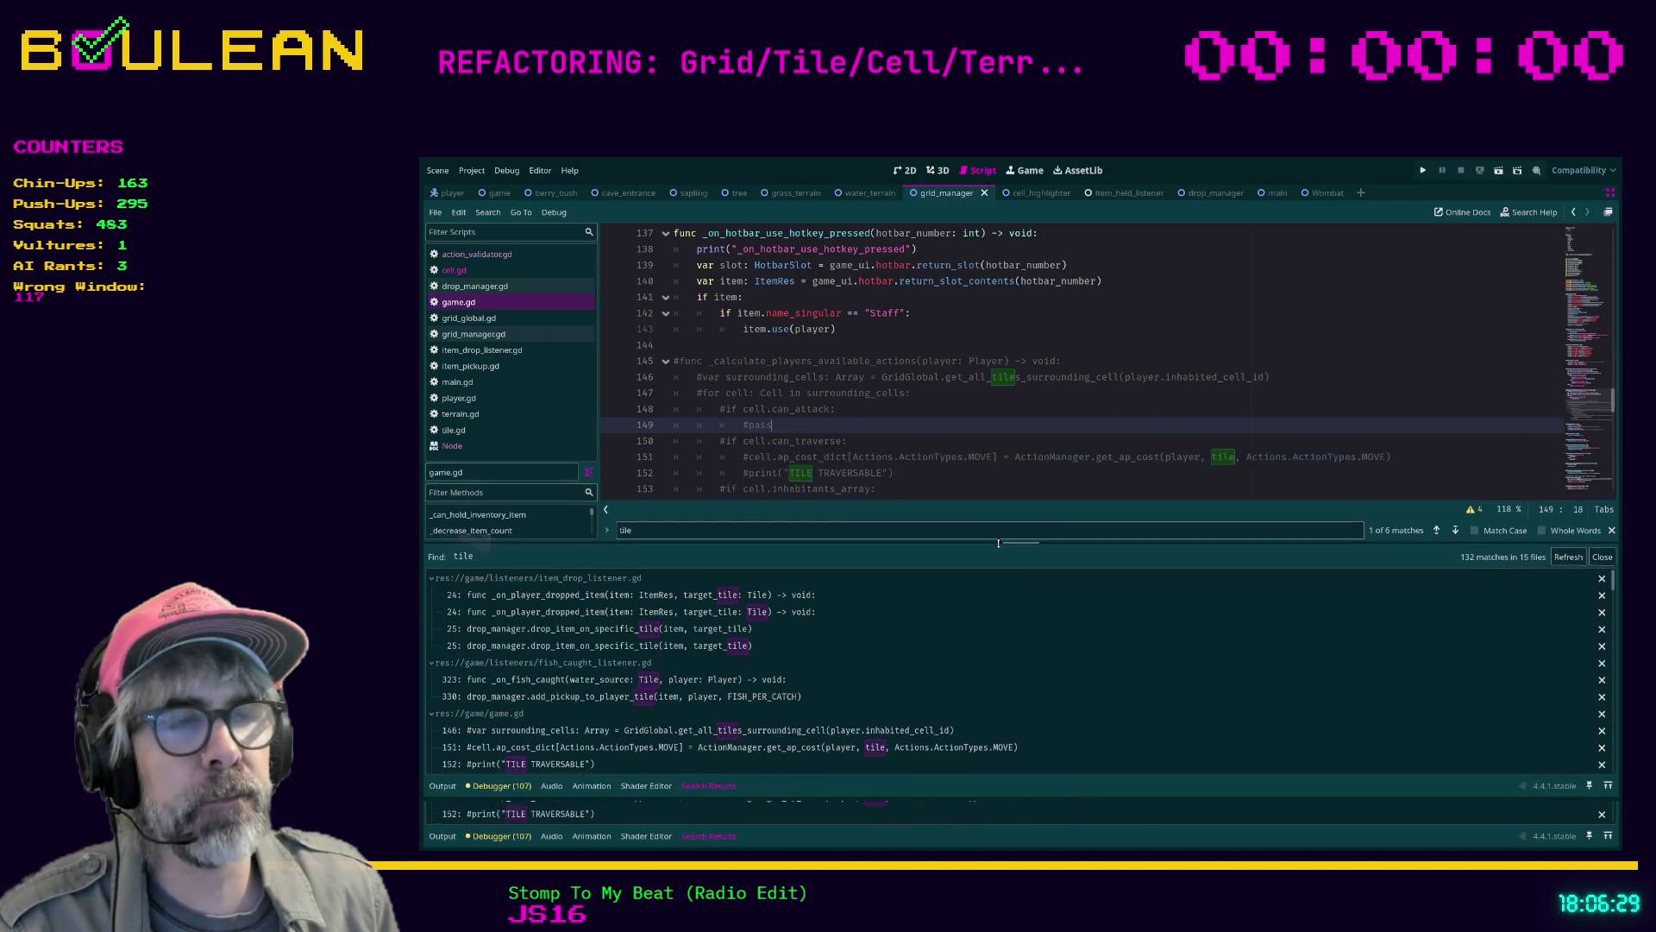
left_click(966, 445)
key("Up")
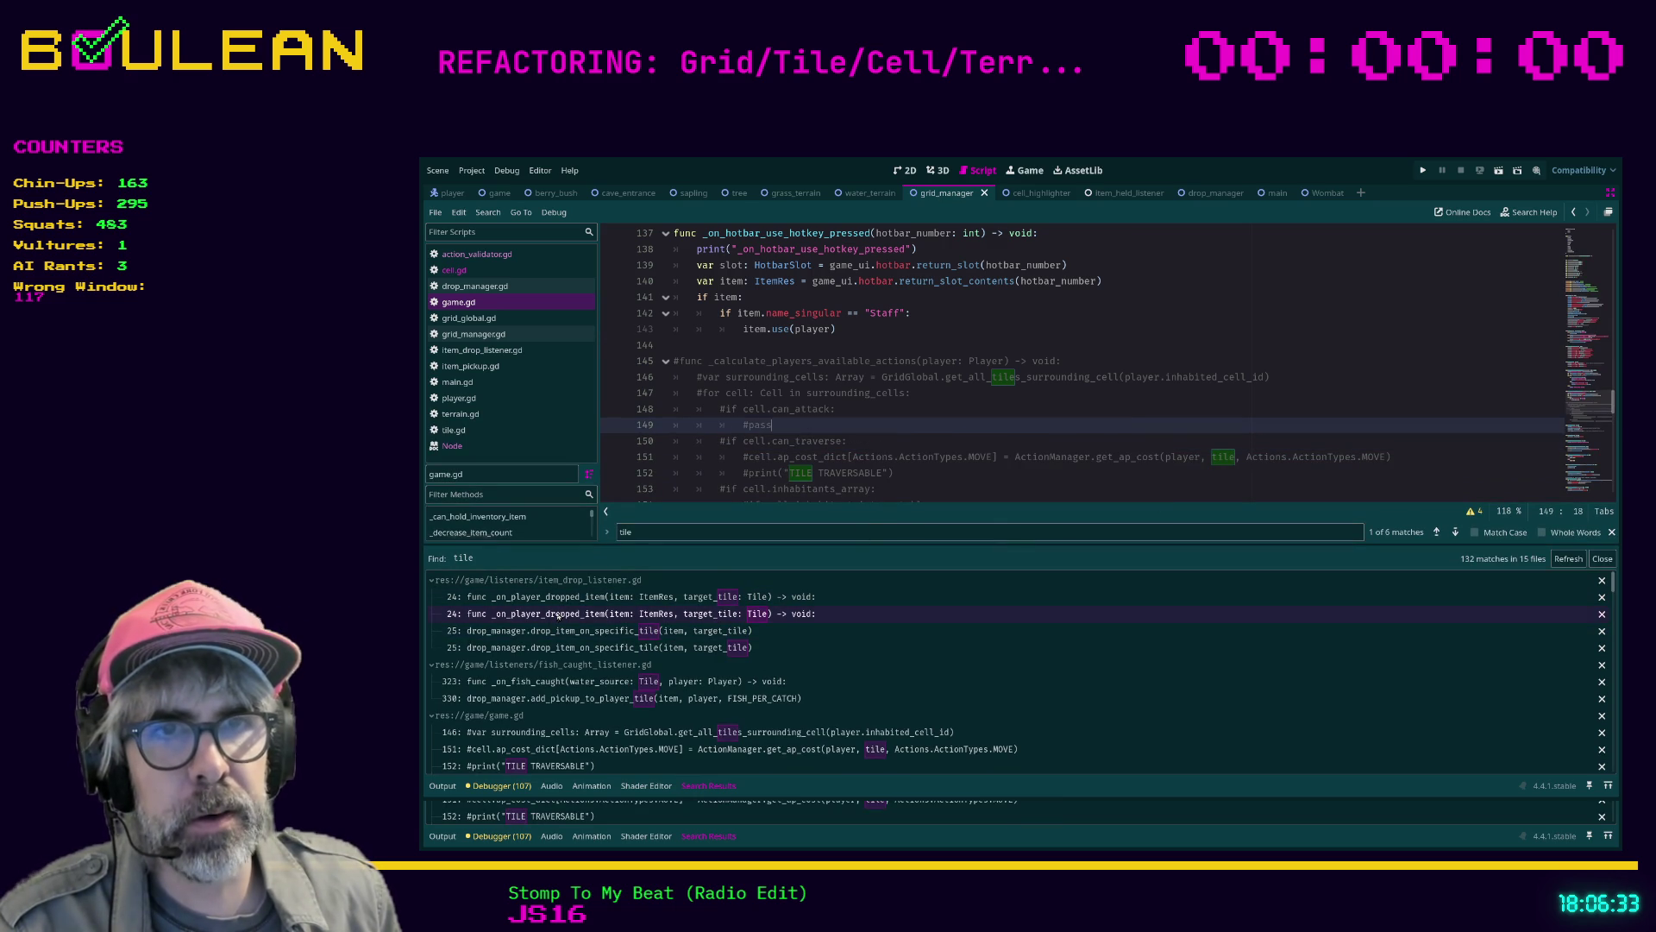
left_click(590, 603)
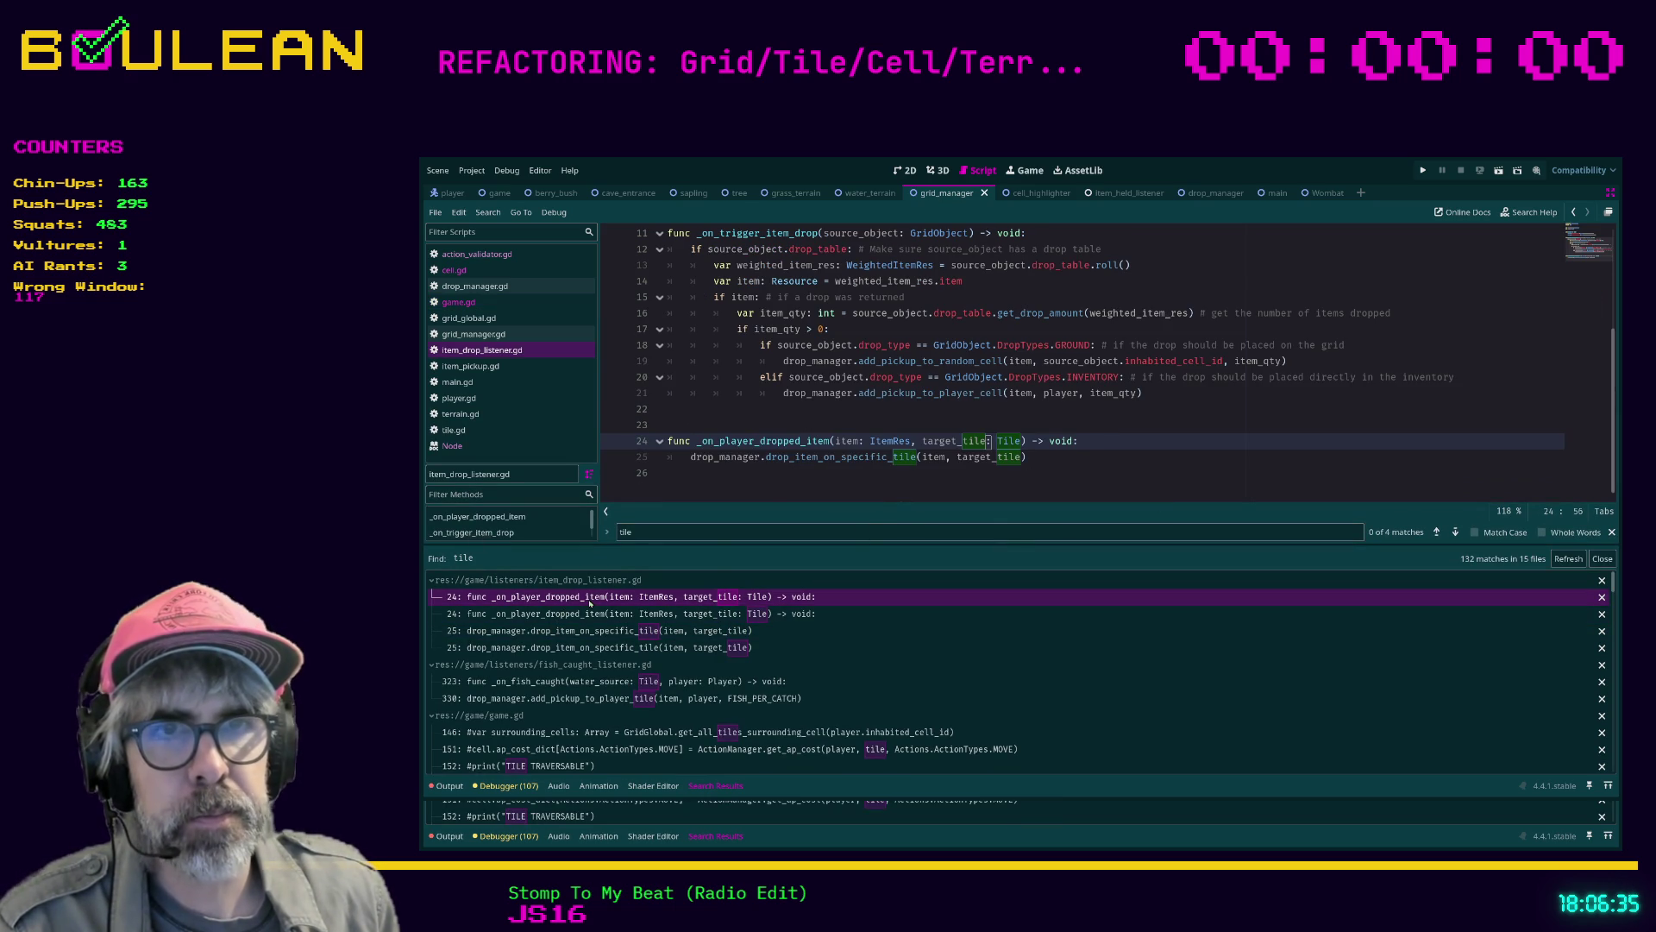
left_click(885, 485)
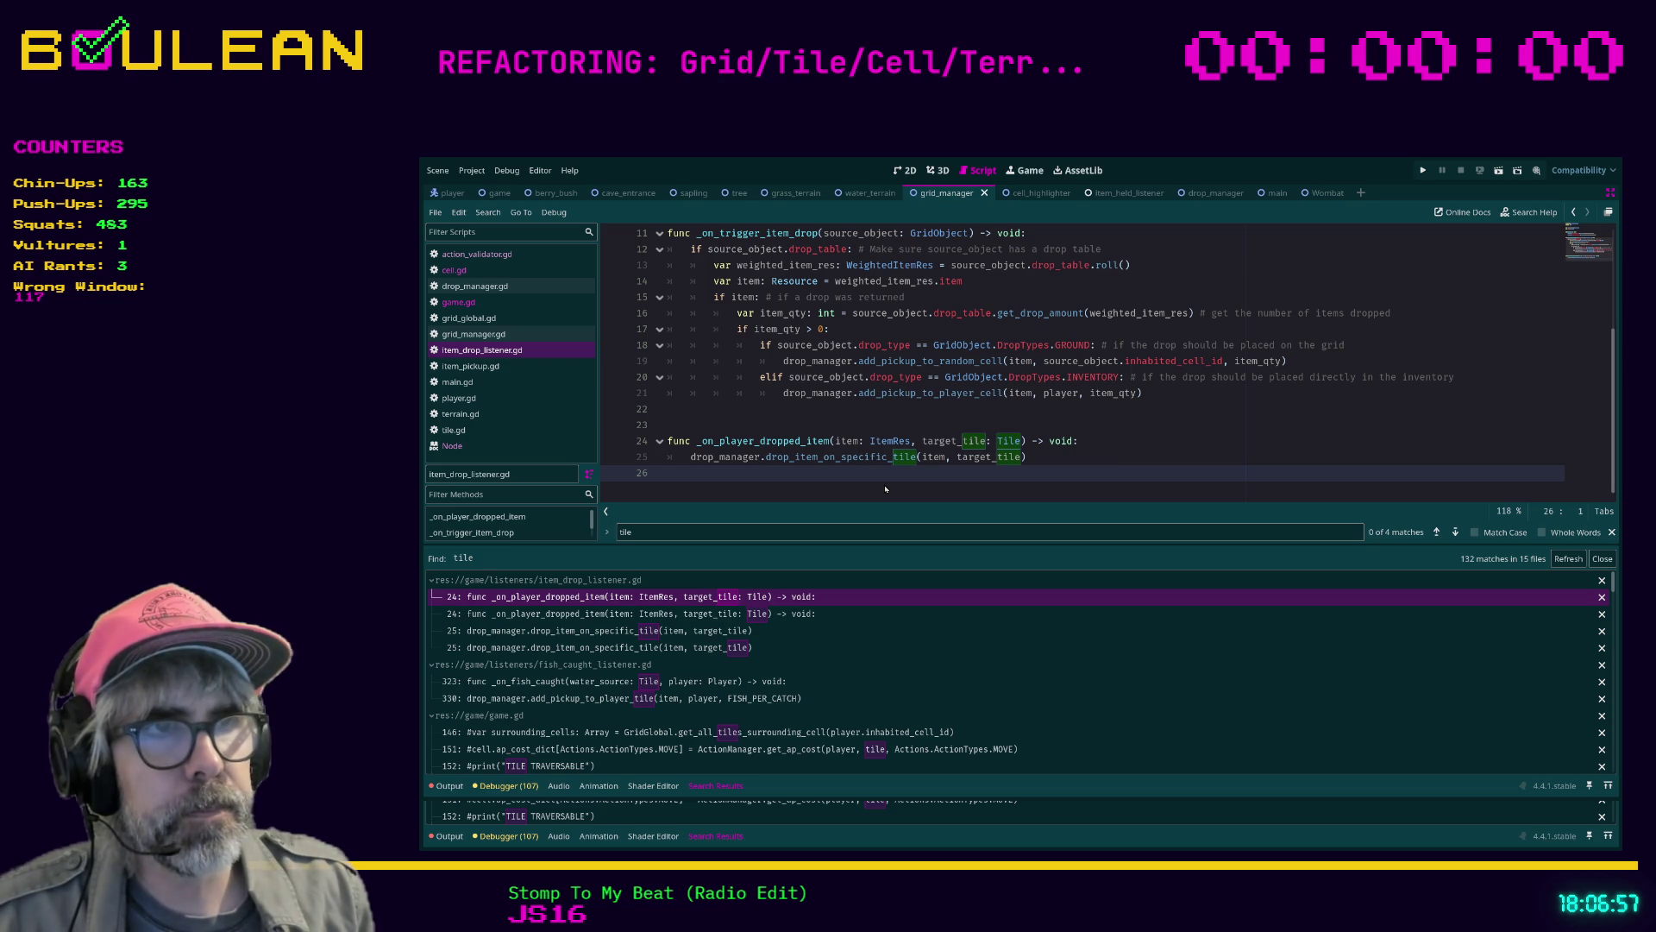
key("Return")
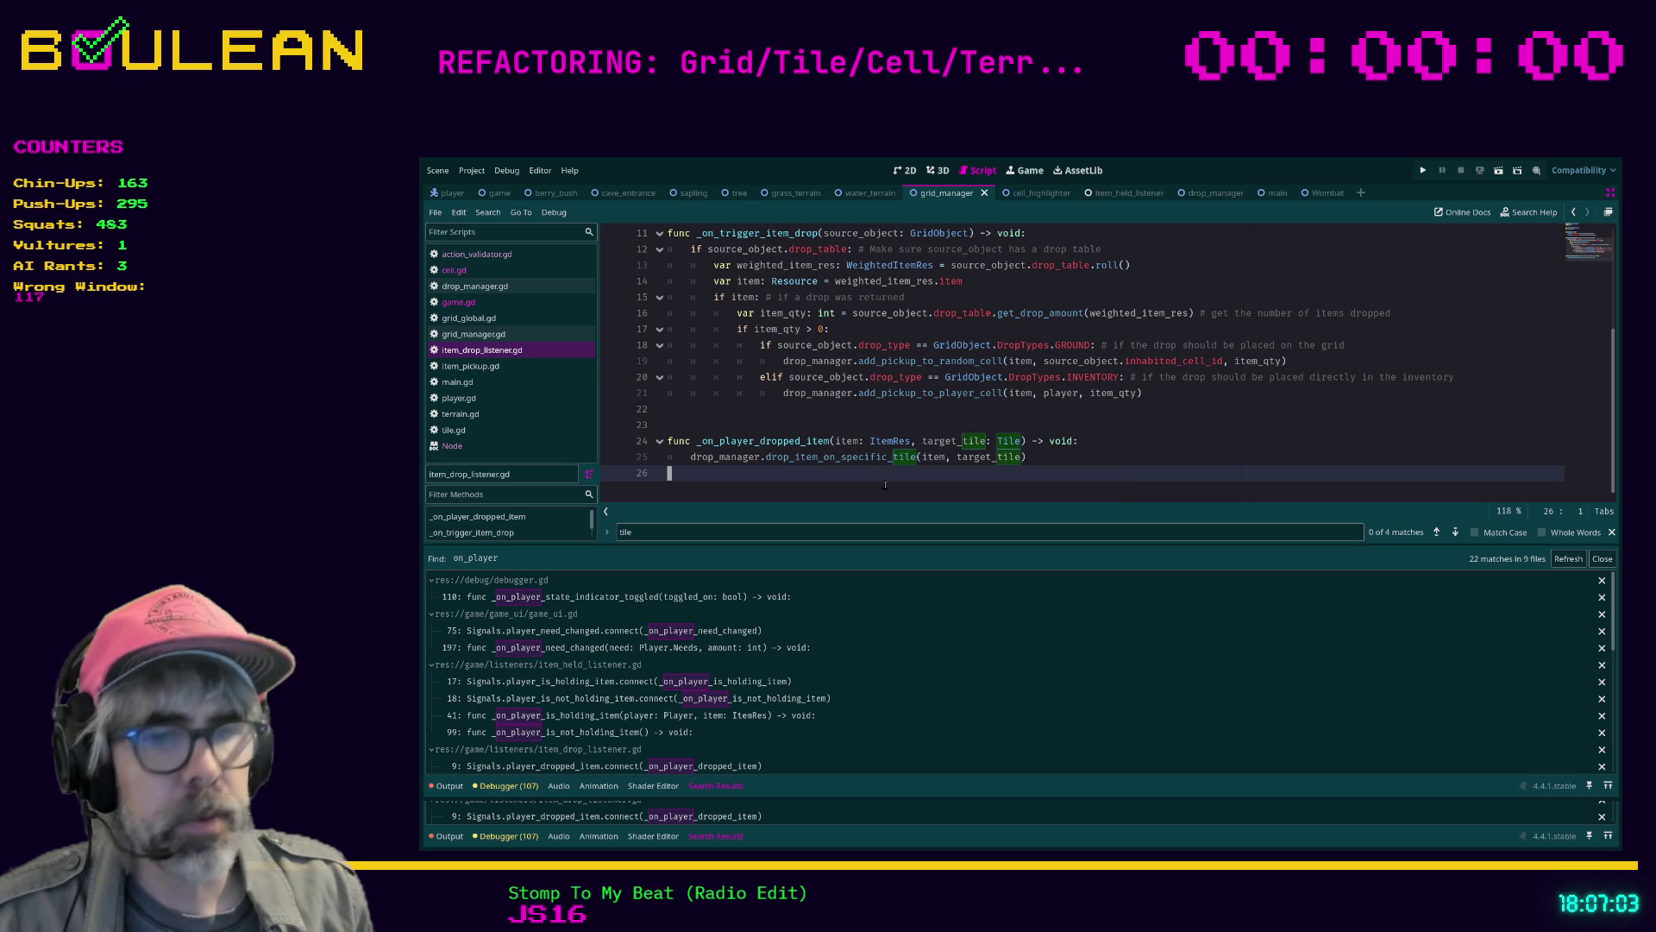
Find 'on_play' inside item_drop_listener.gd, step through the matches, and restore the side docks
key("ctrl+f")
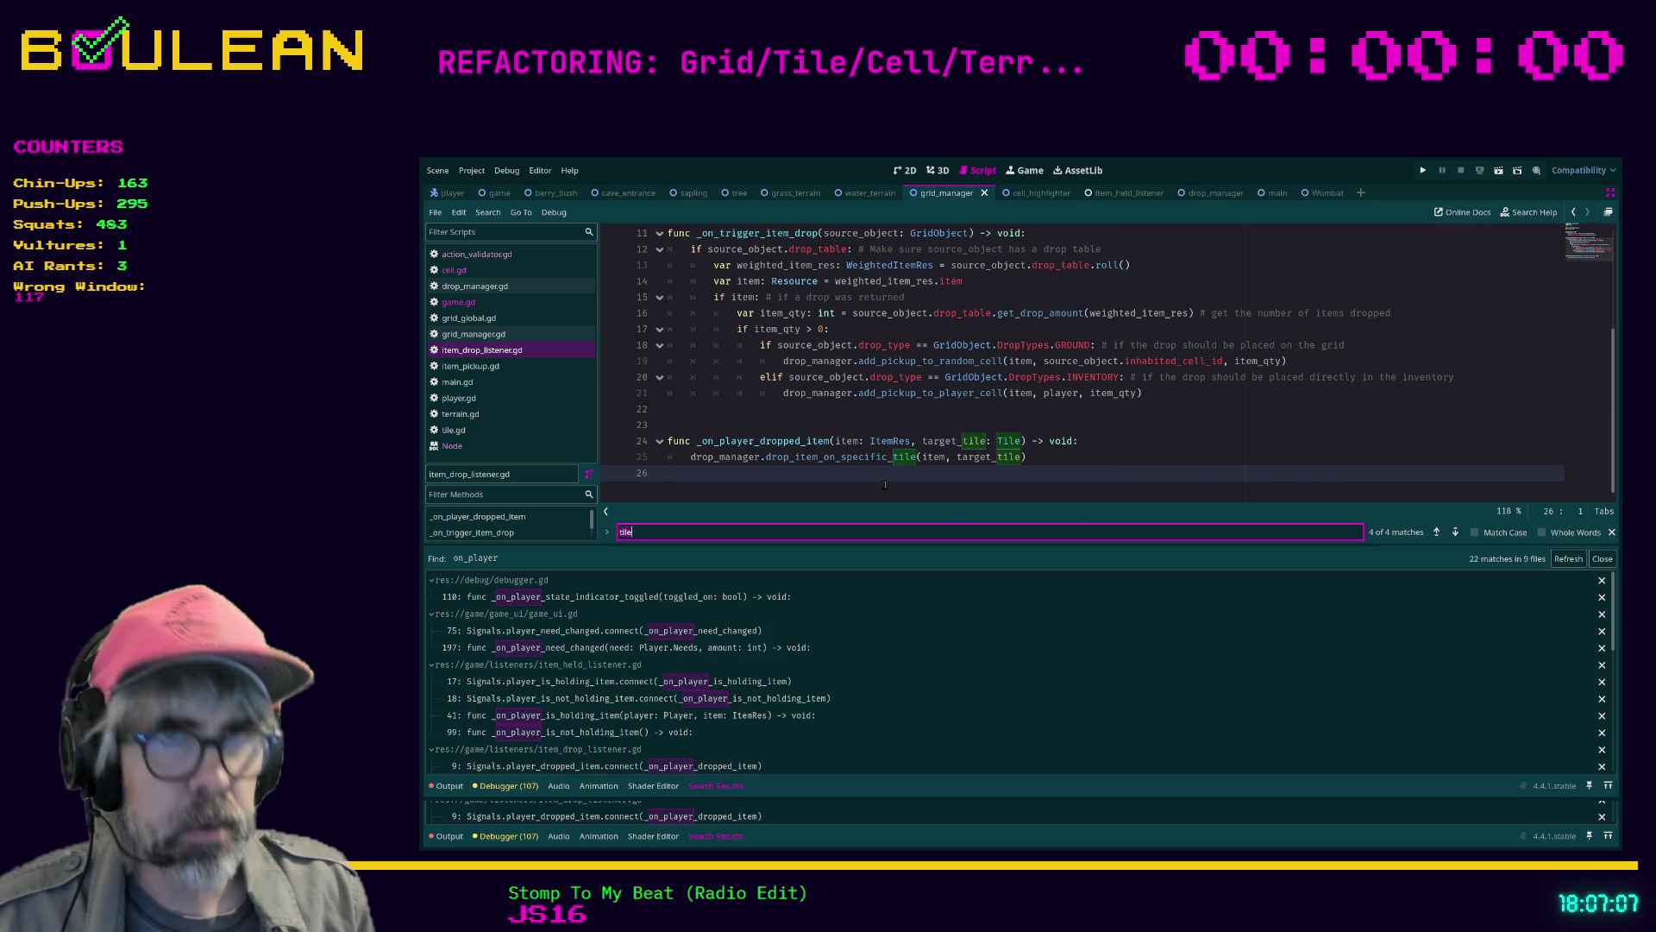
type("on_ok")
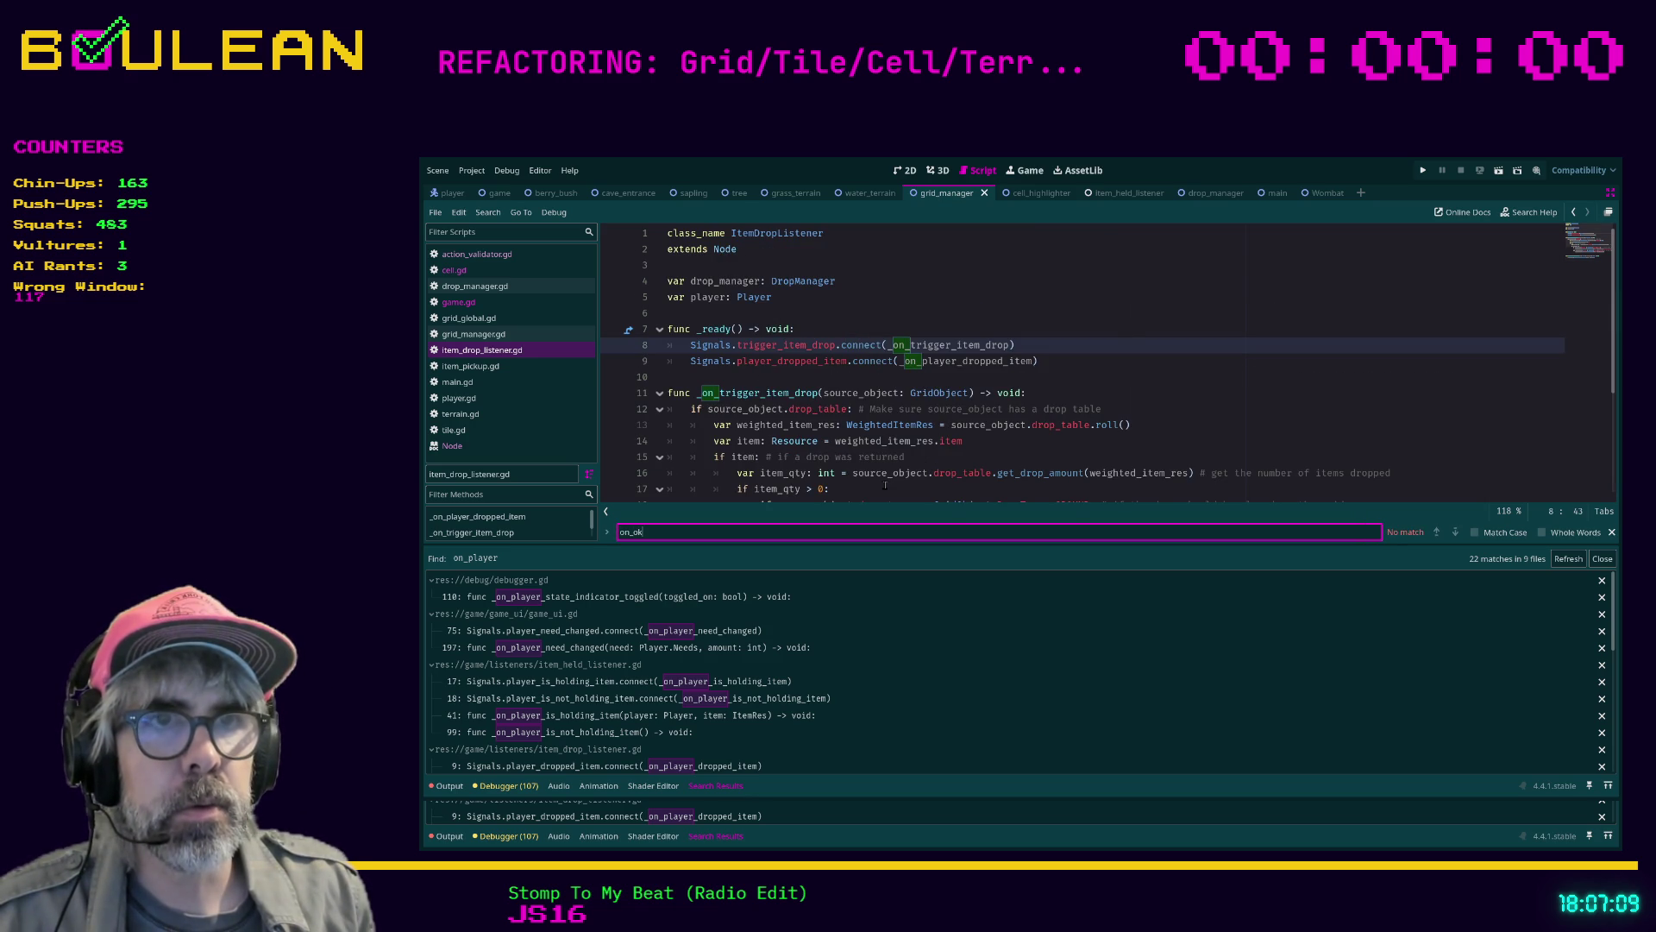
key("BackSpace")
key("BackSpace")
type("play")
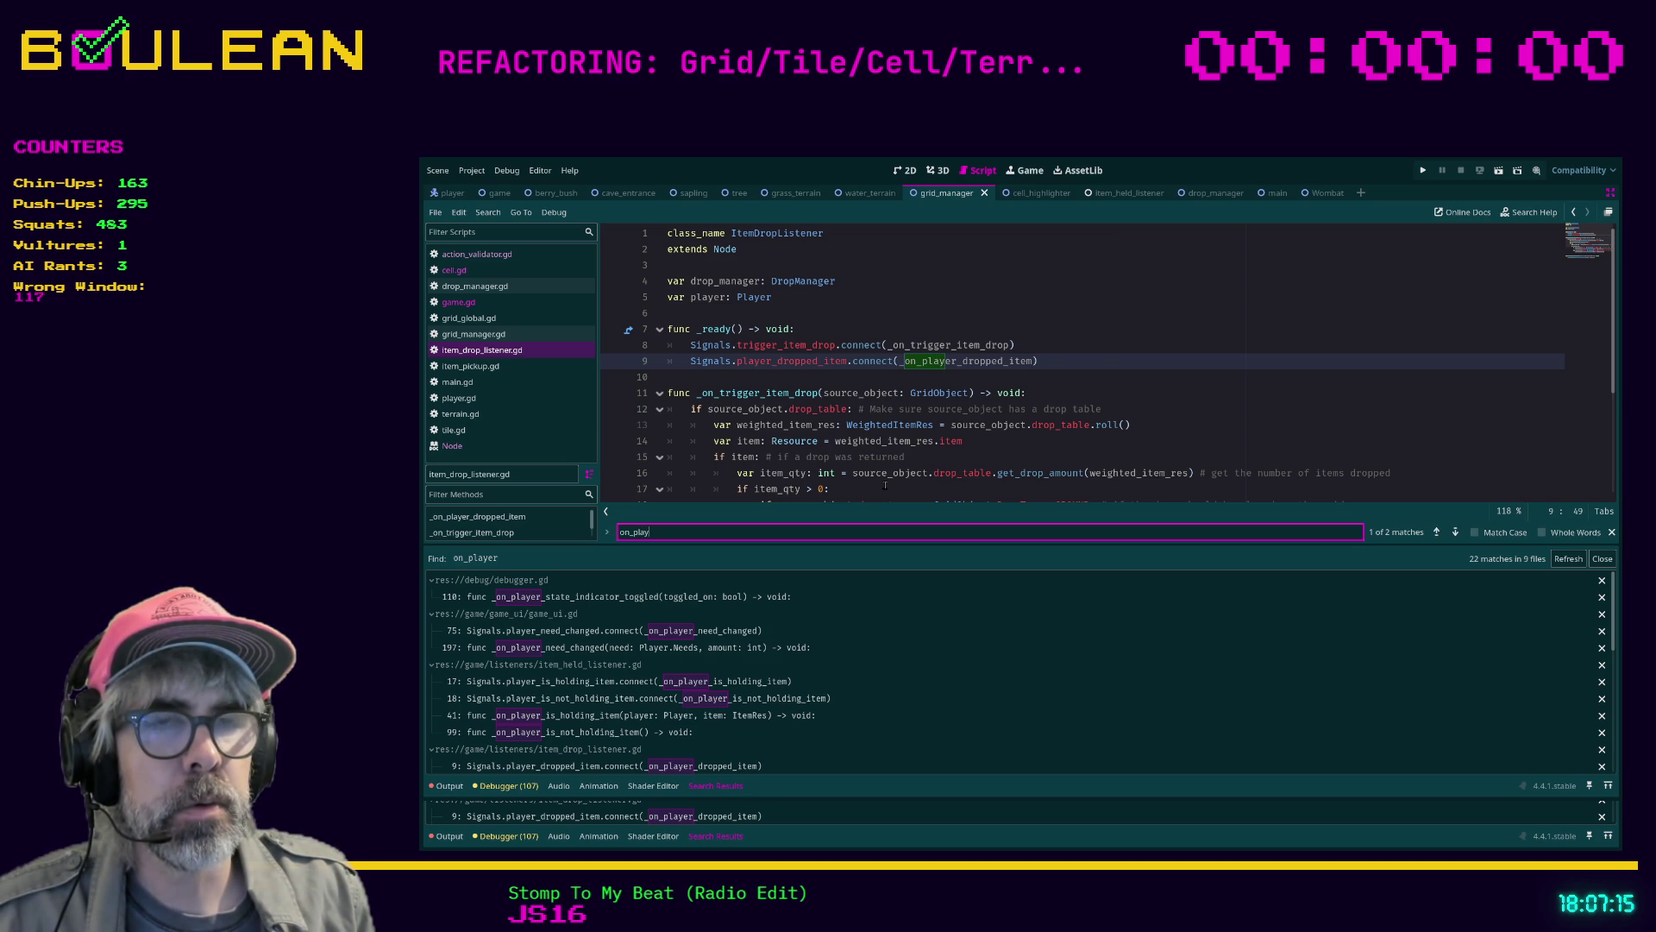
key("Return")
key("Return")
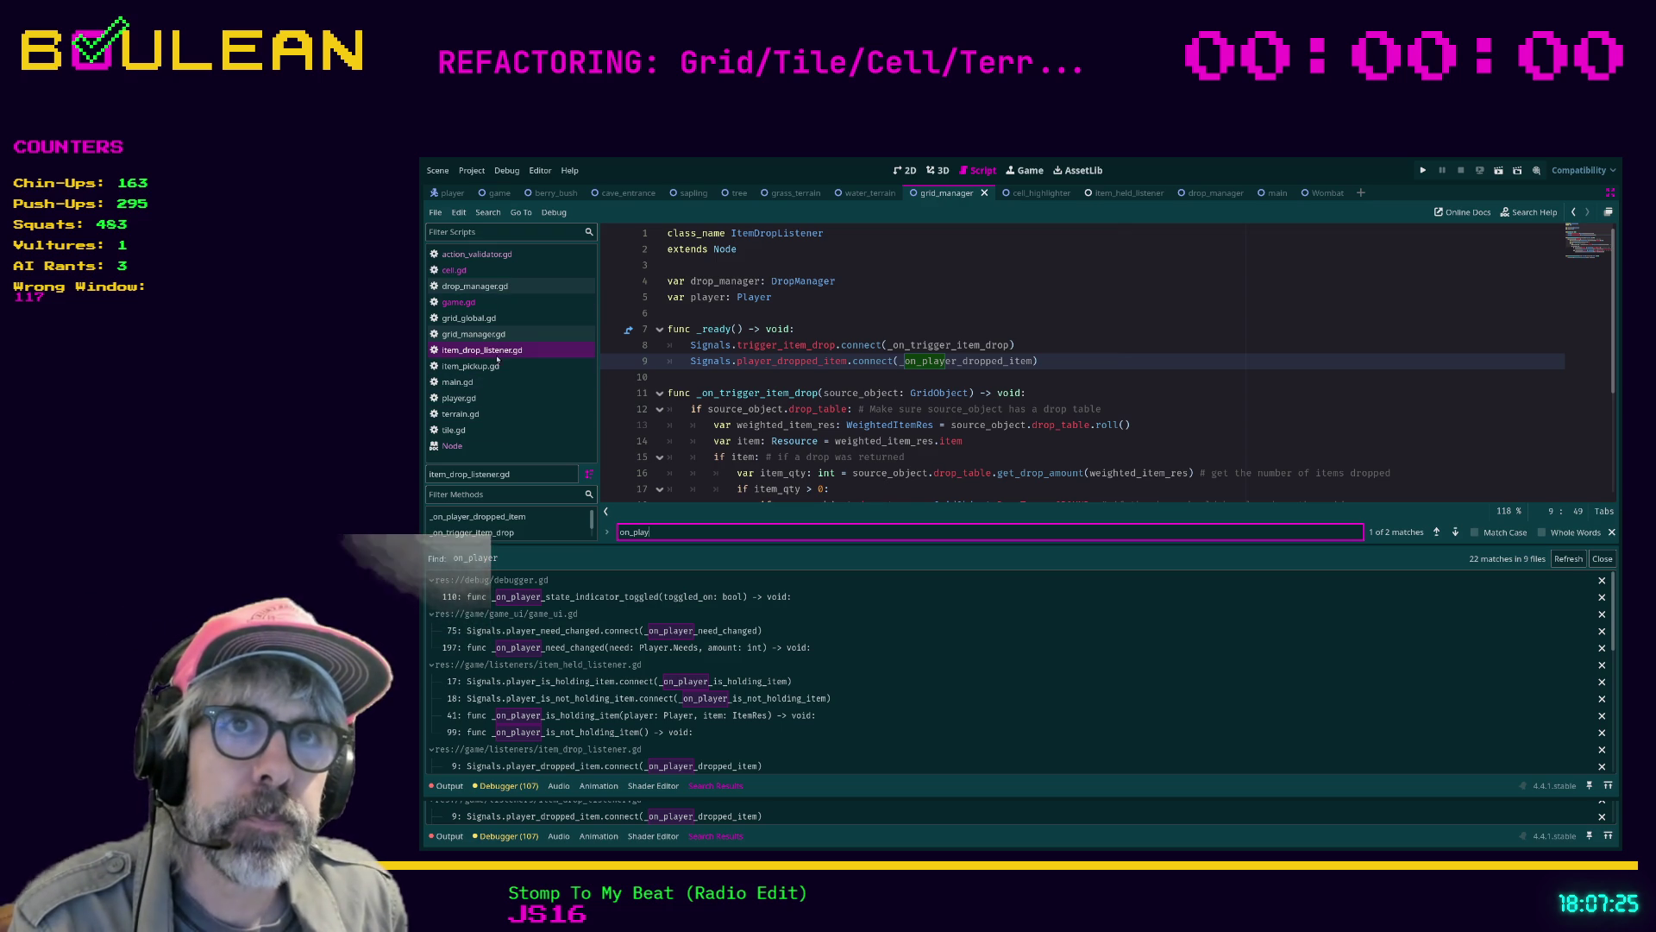
left_click(722, 474)
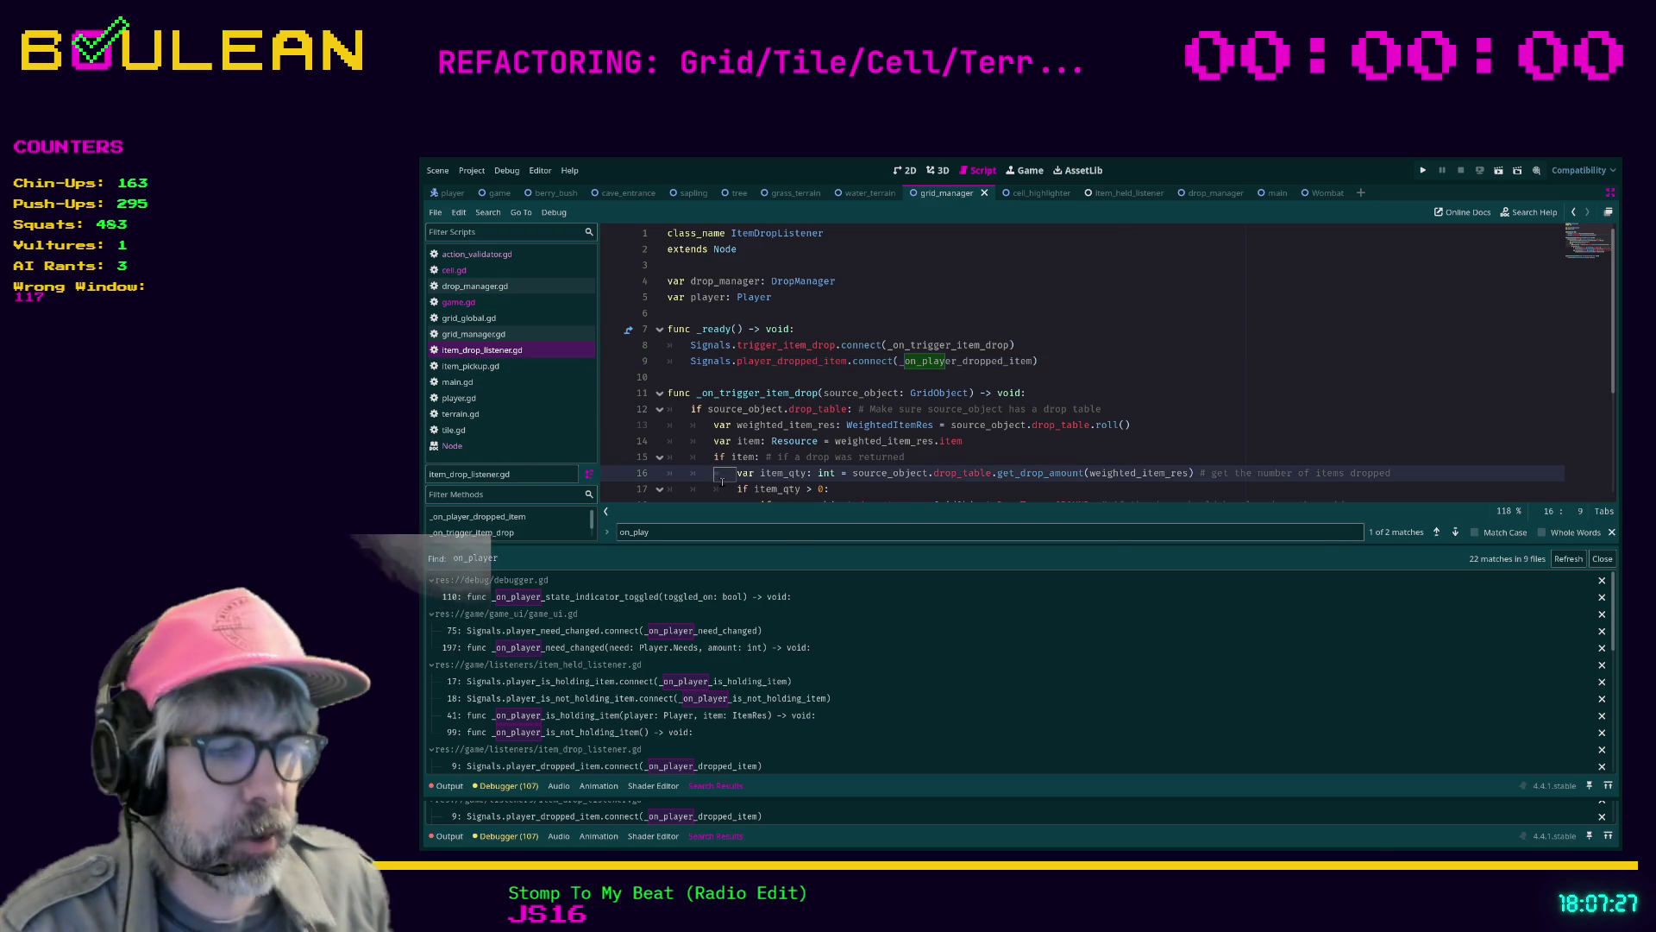
key("ctrl+shift+F11")
Filter files by 'signal', review the emit functions in signals.gd, then return to item_drop_listener.gd
left_click(479, 556)
type("signal")
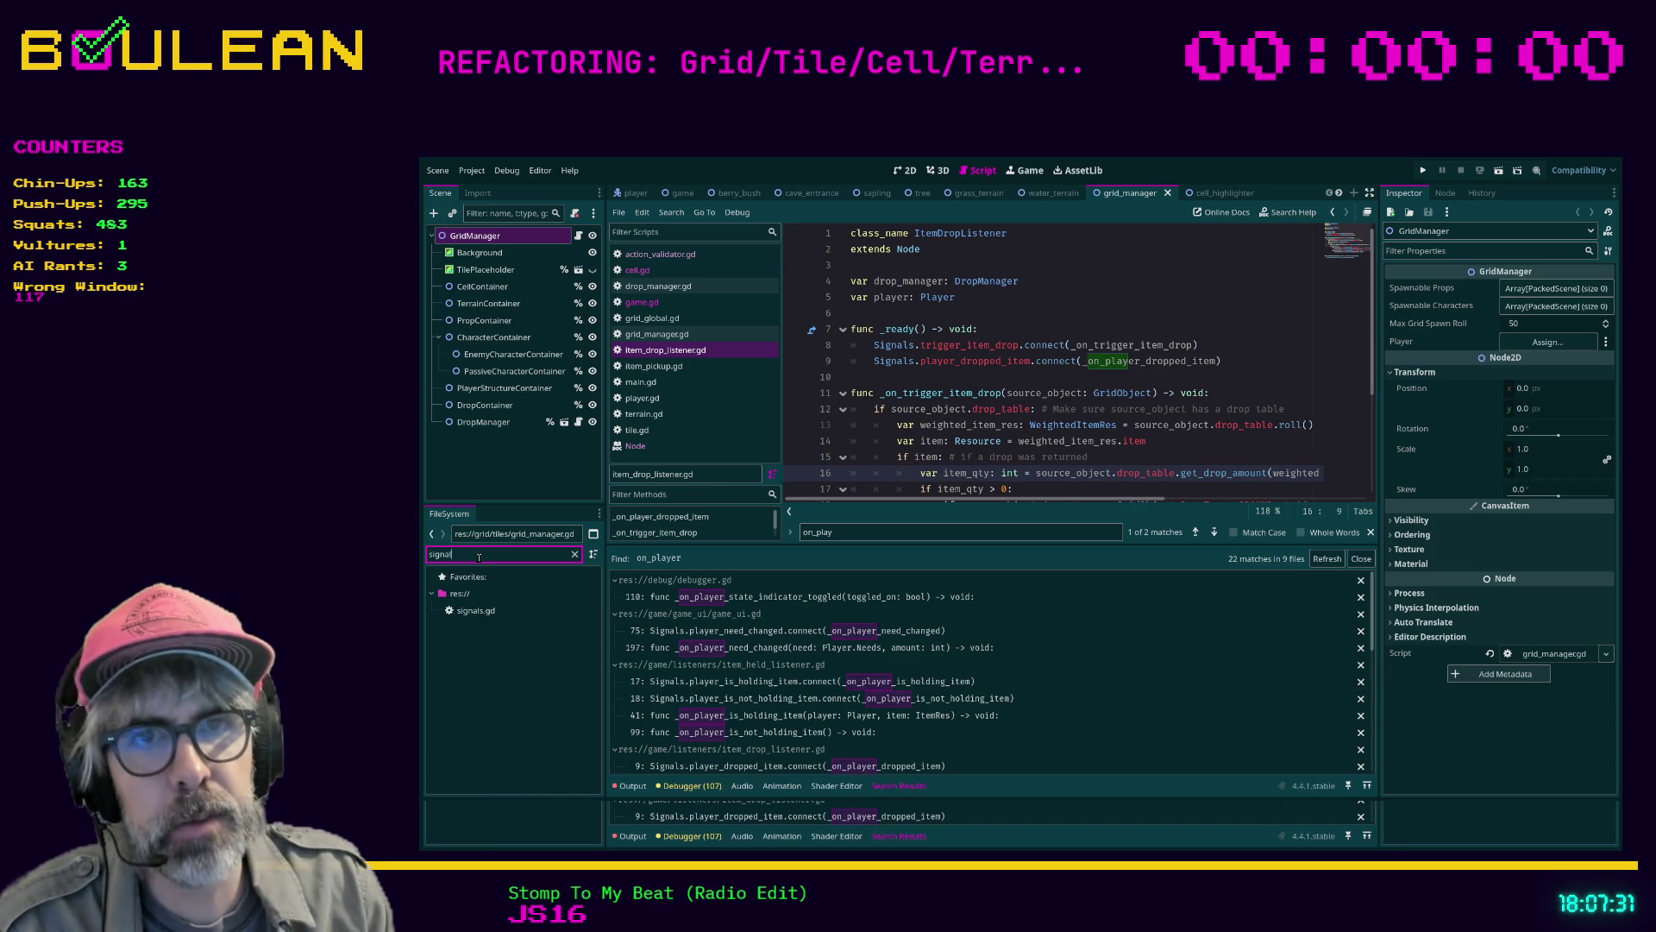
double_click(476, 610)
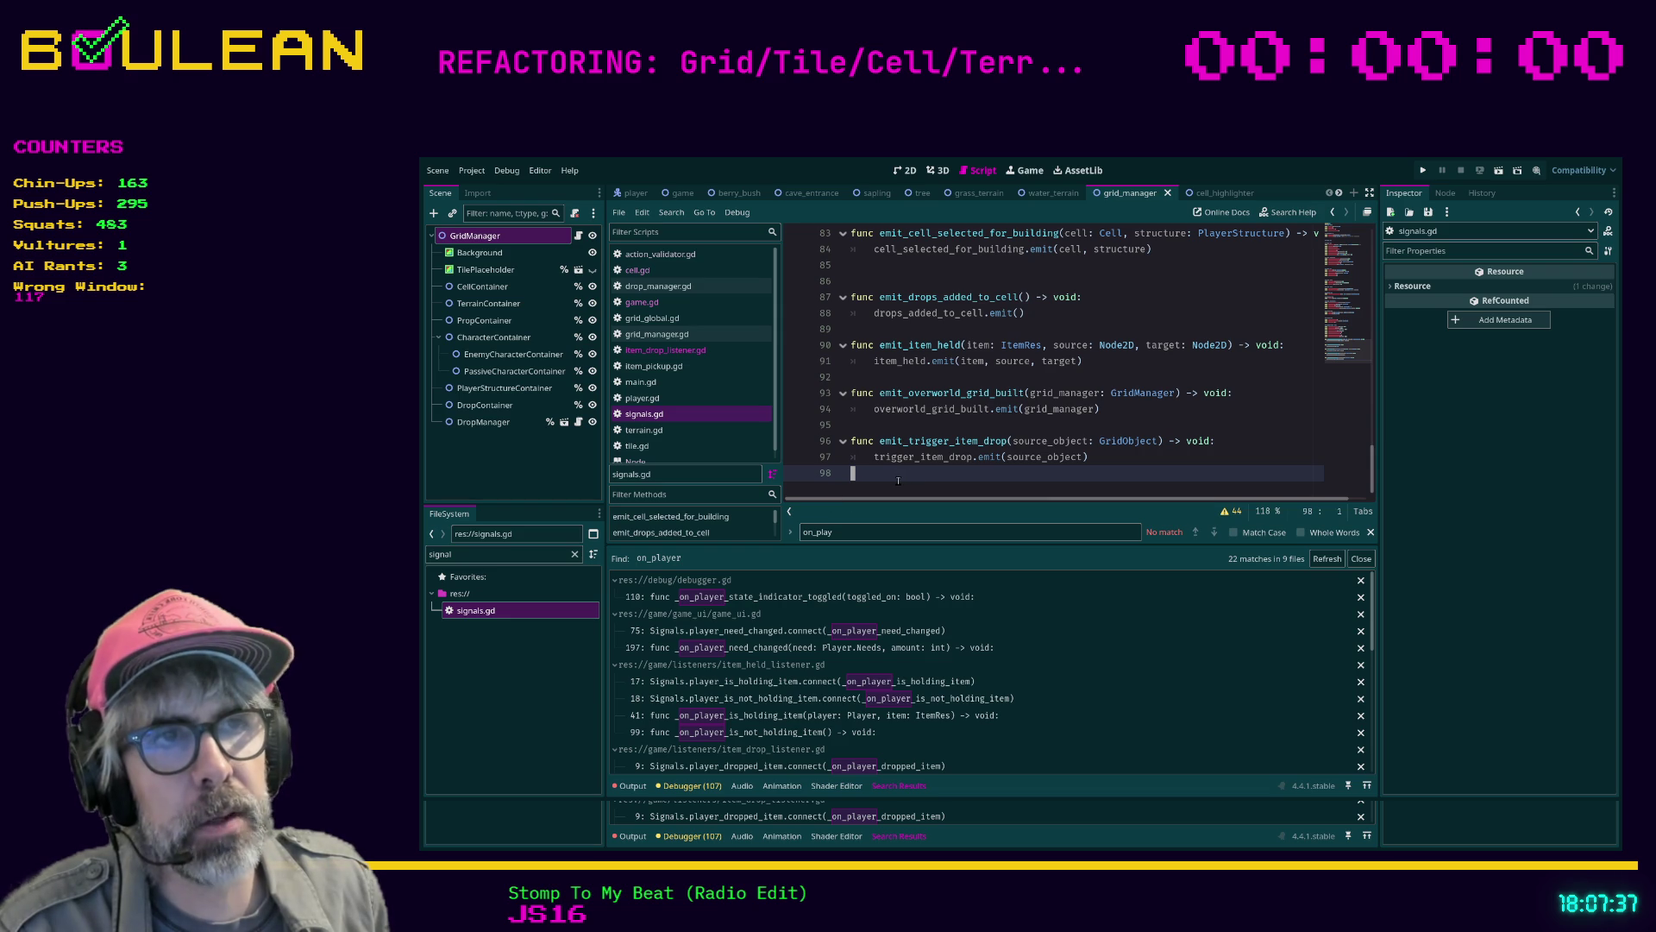
mouse_move(898, 480)
left_mouse_down()
mouse_move(850, 395)
mouse_move(834, 299)
left_mouse_up()
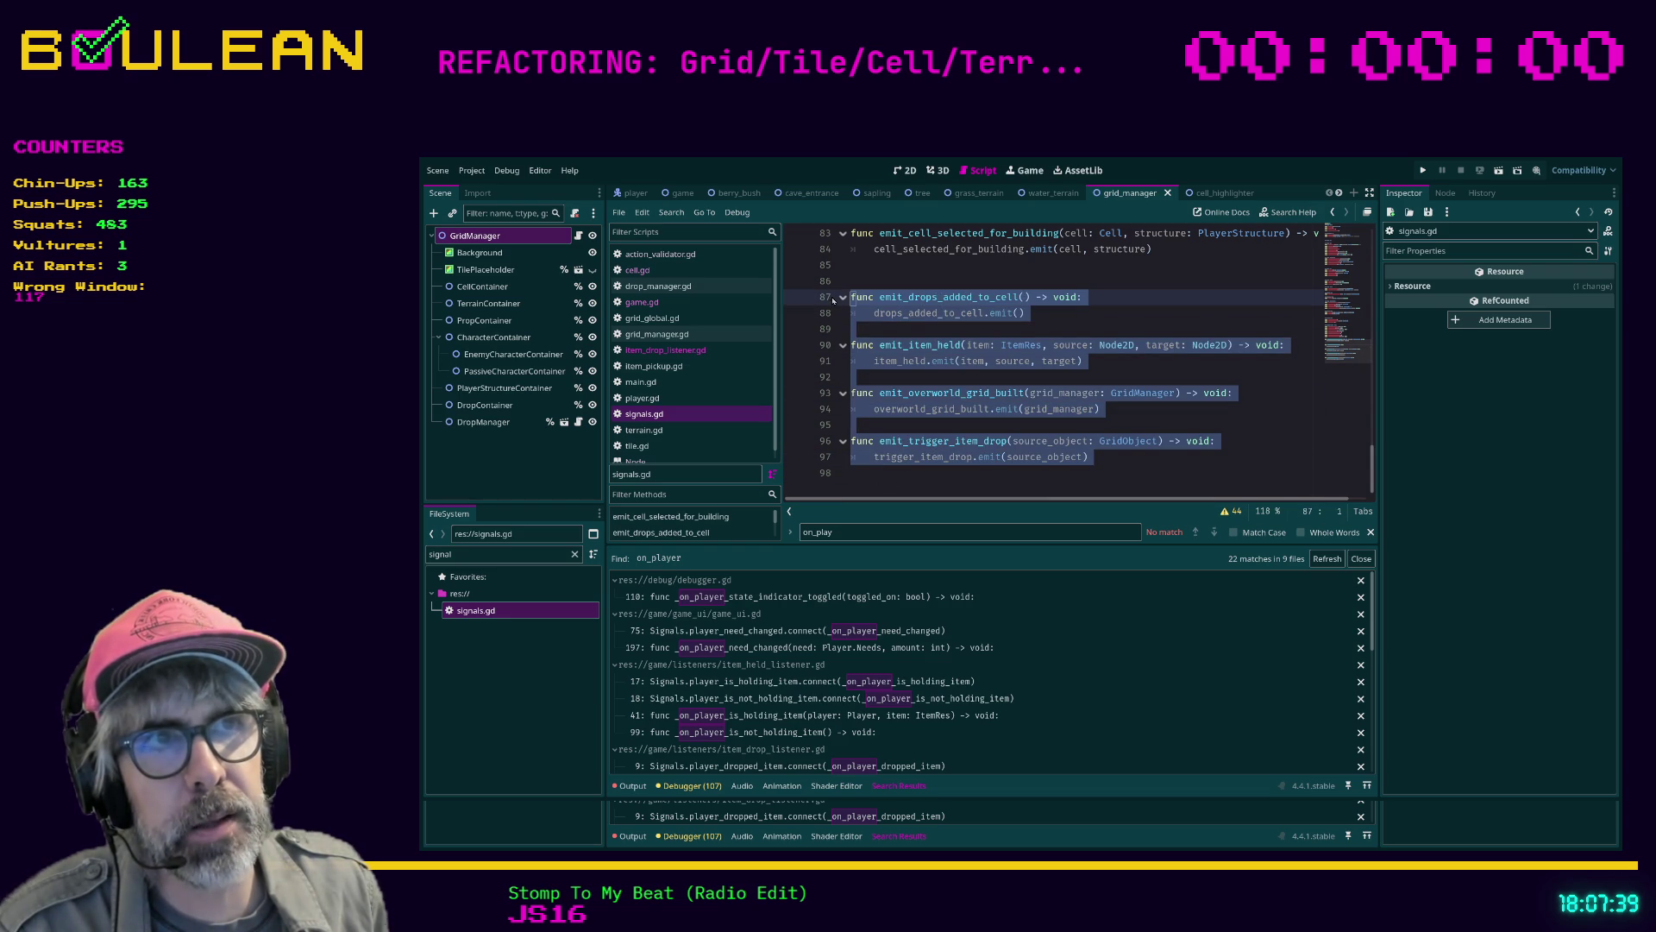
left_click(849, 329)
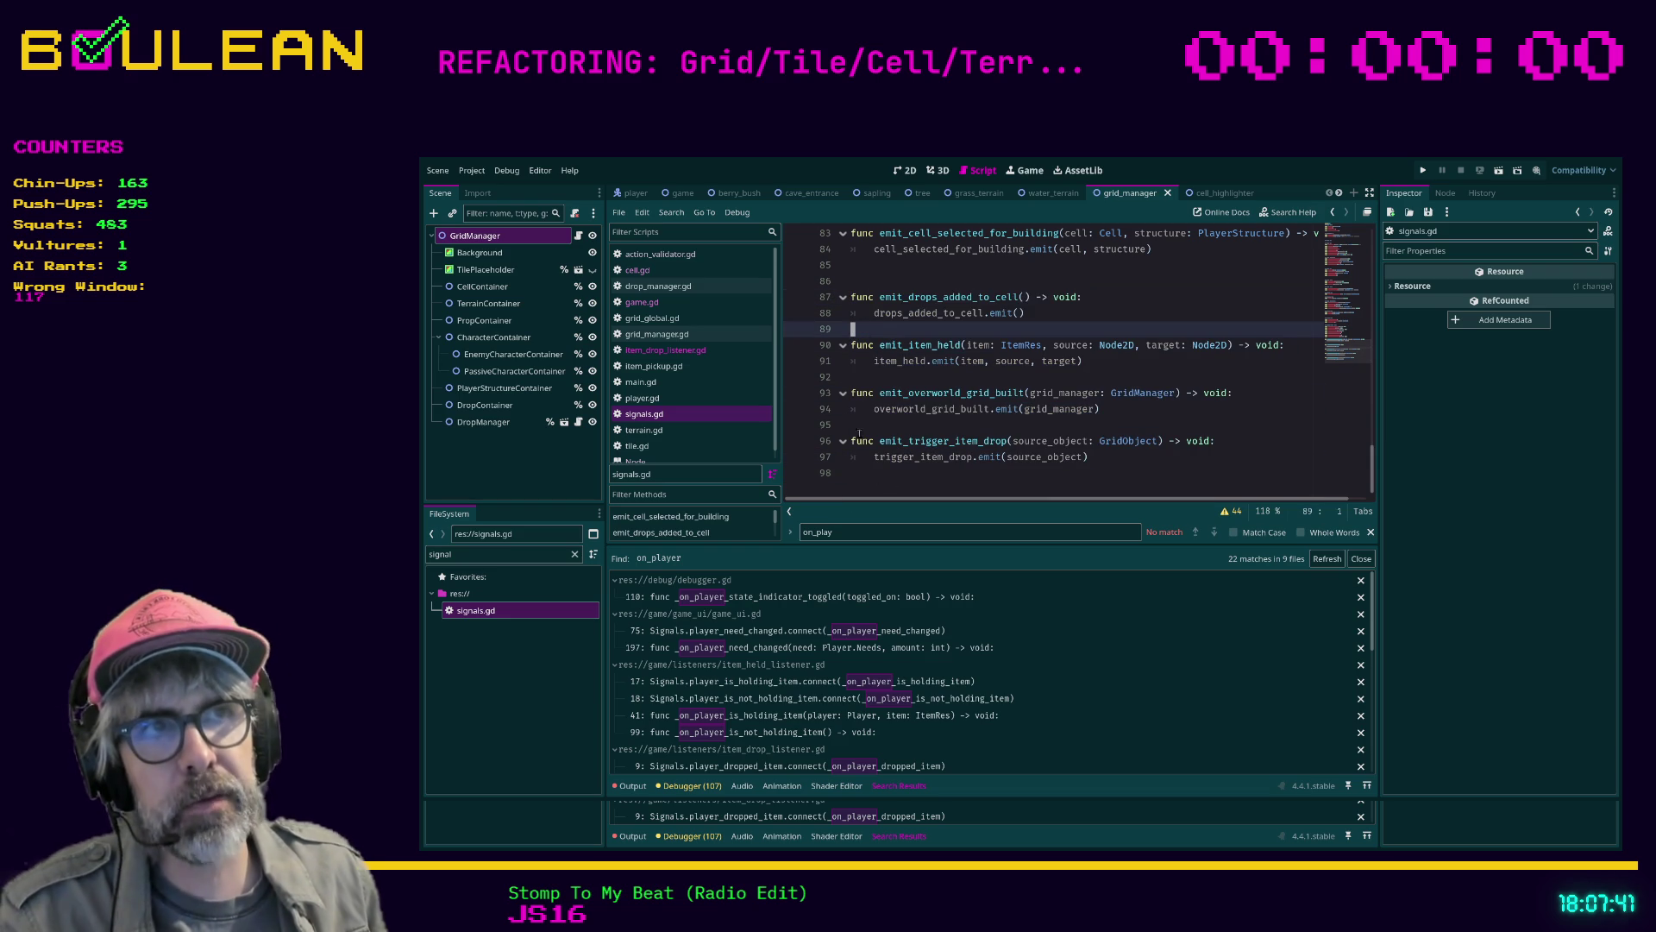
left_click(893, 484)
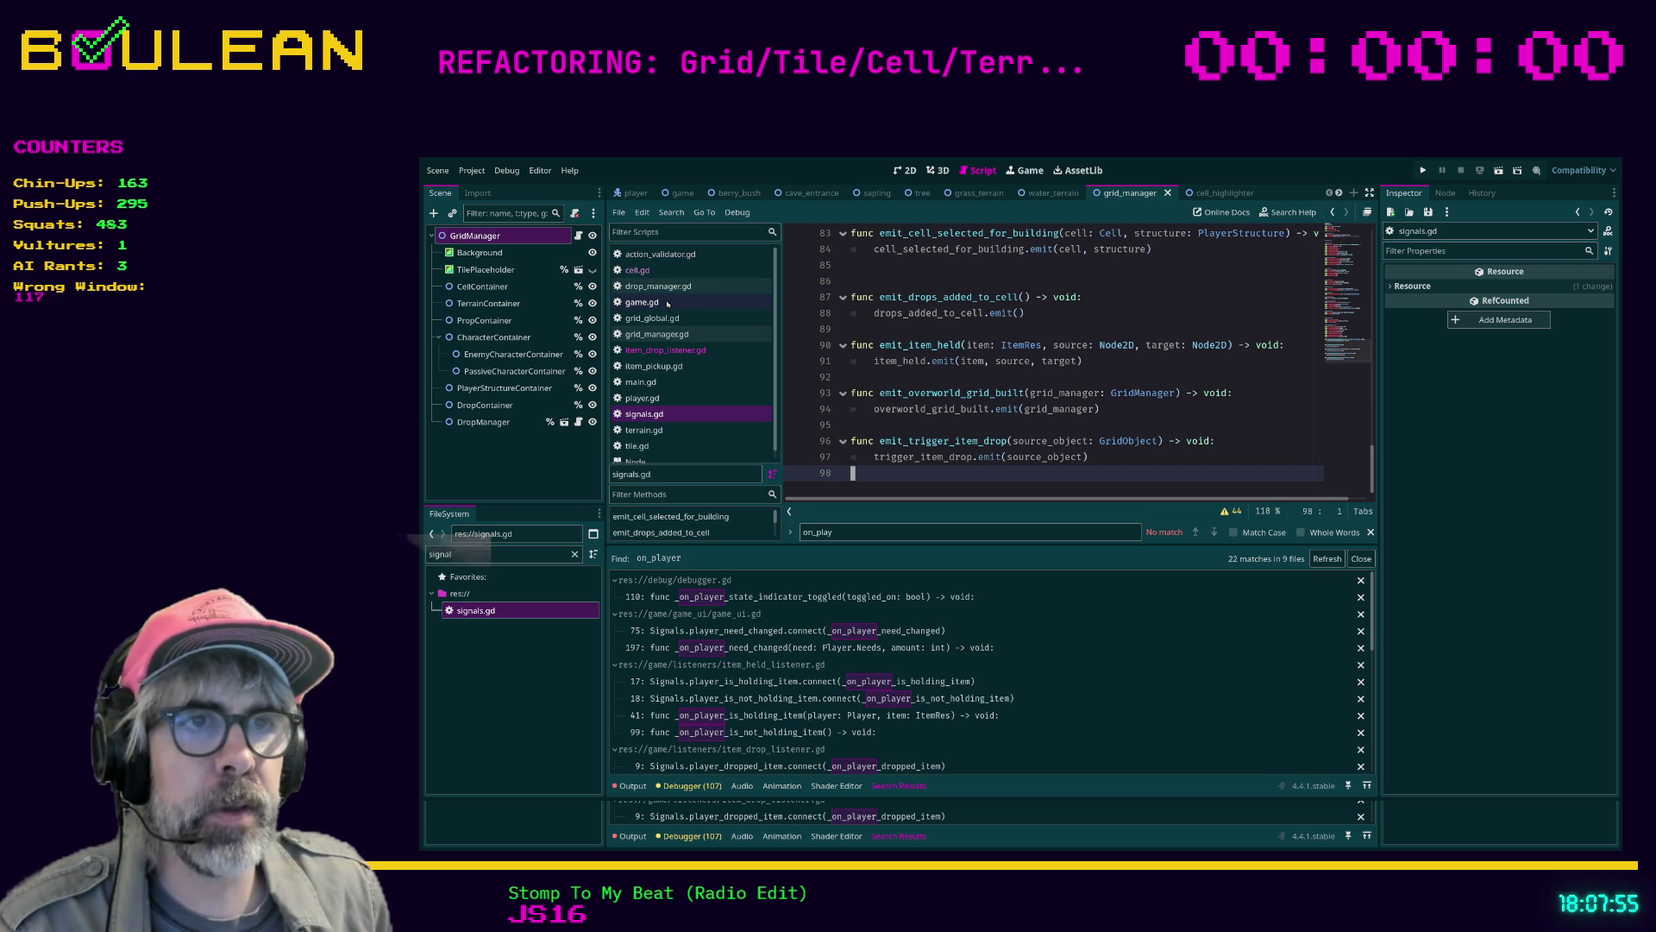
left_click(665, 349)
left_click(858, 444)
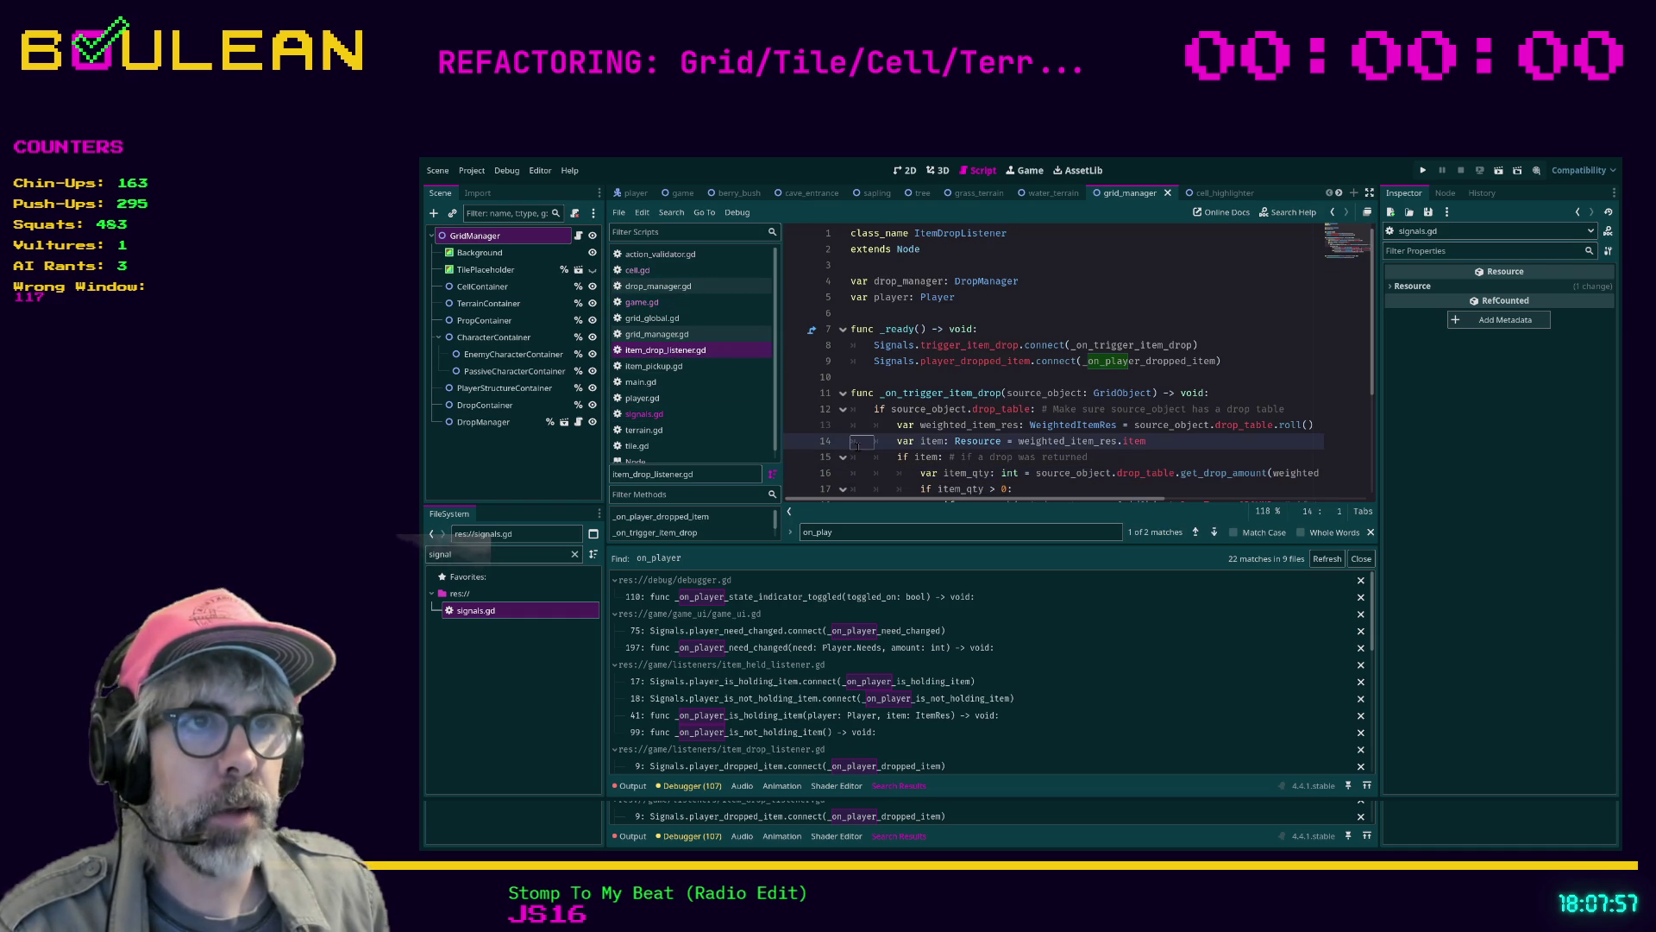
Switch to distraction-free mode so item_drop_listener.gd fills the editor window
key("ctrl+shift+F11")
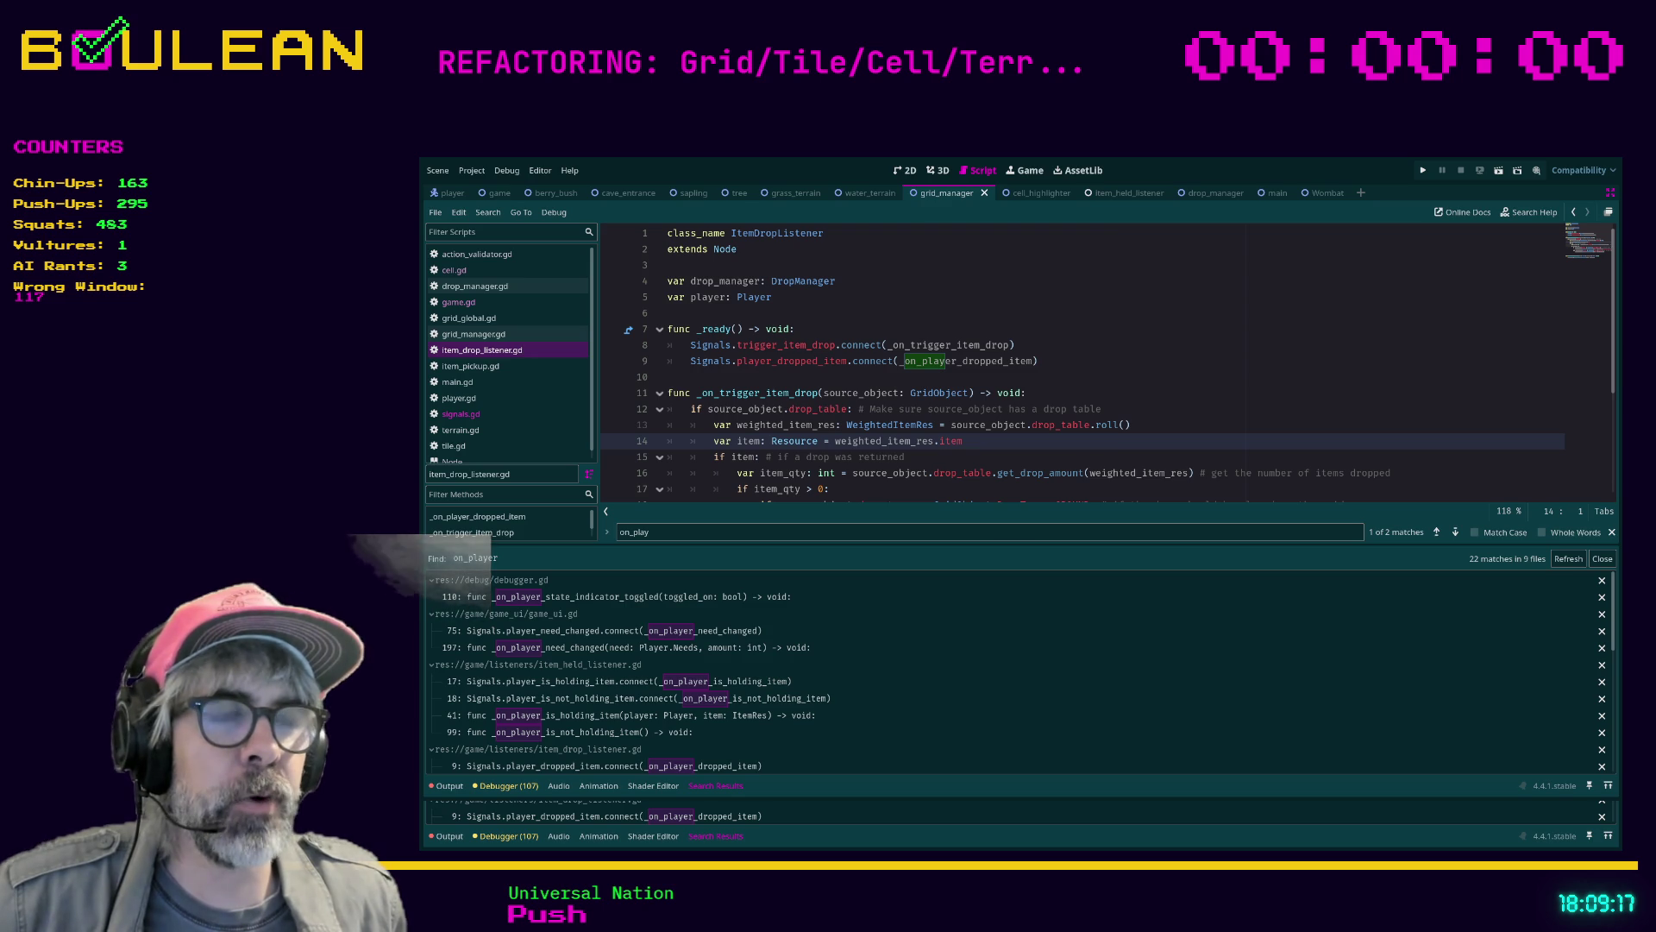
Clear the 'on_play' find text, add a blank line after _ready, and save item_drop_listener.gd
scroll(982, 489, "down", 1)
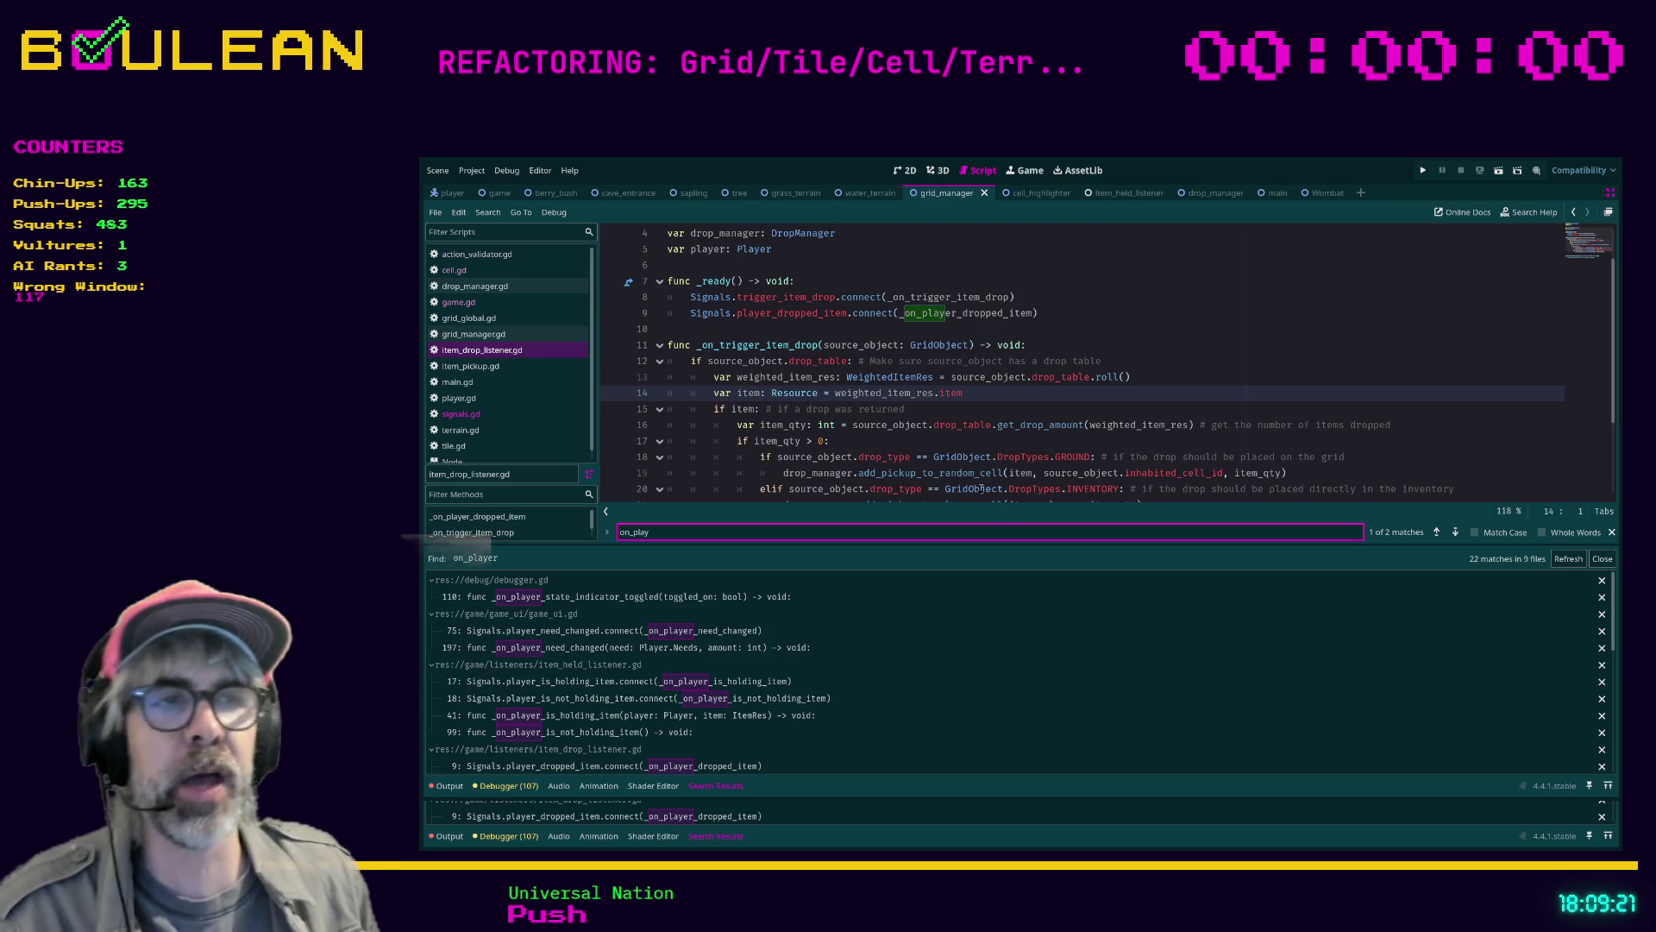
double_click(898, 529)
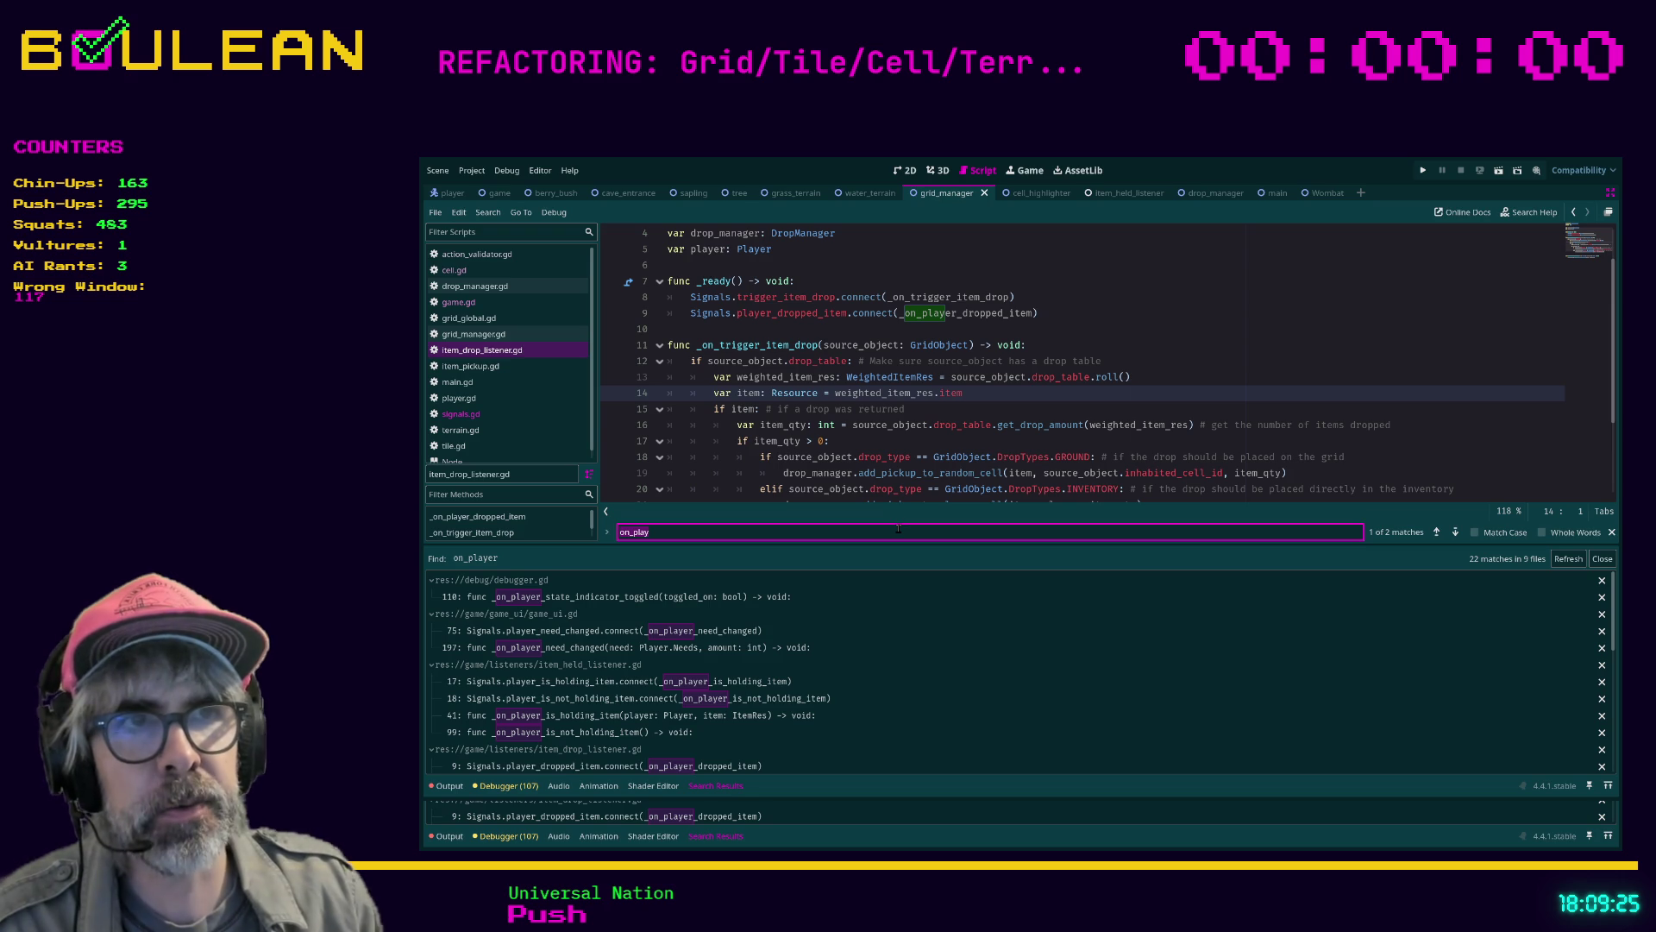
key("BackSpace")
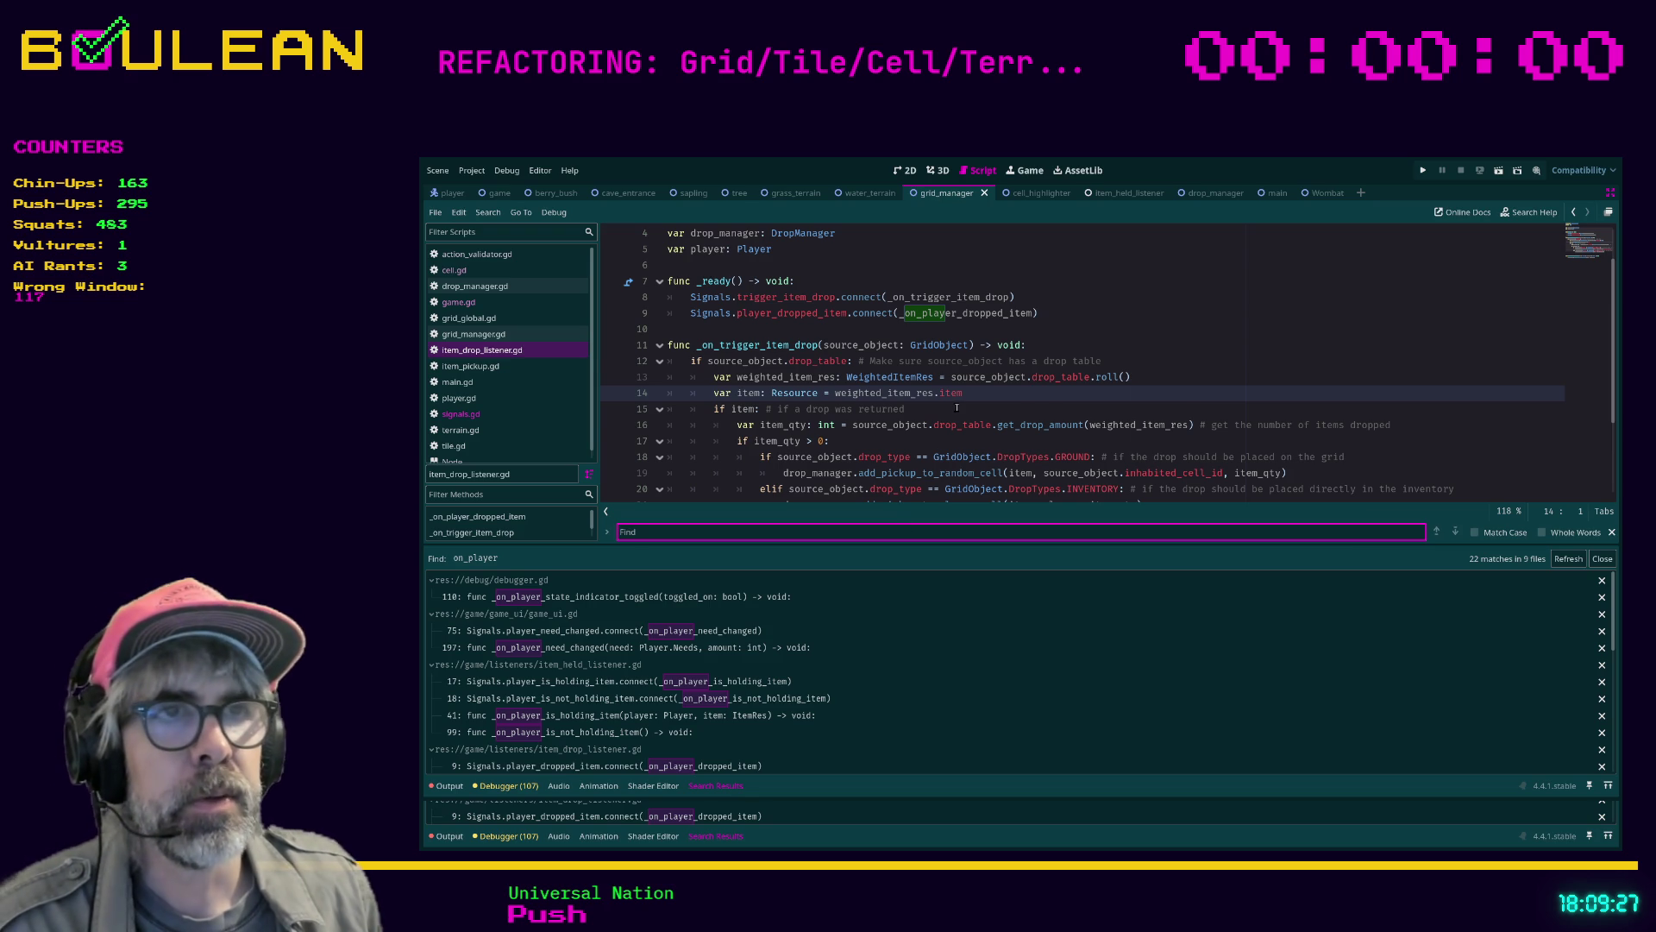
scroll(956, 407, "down", 1)
left_click(793, 281)
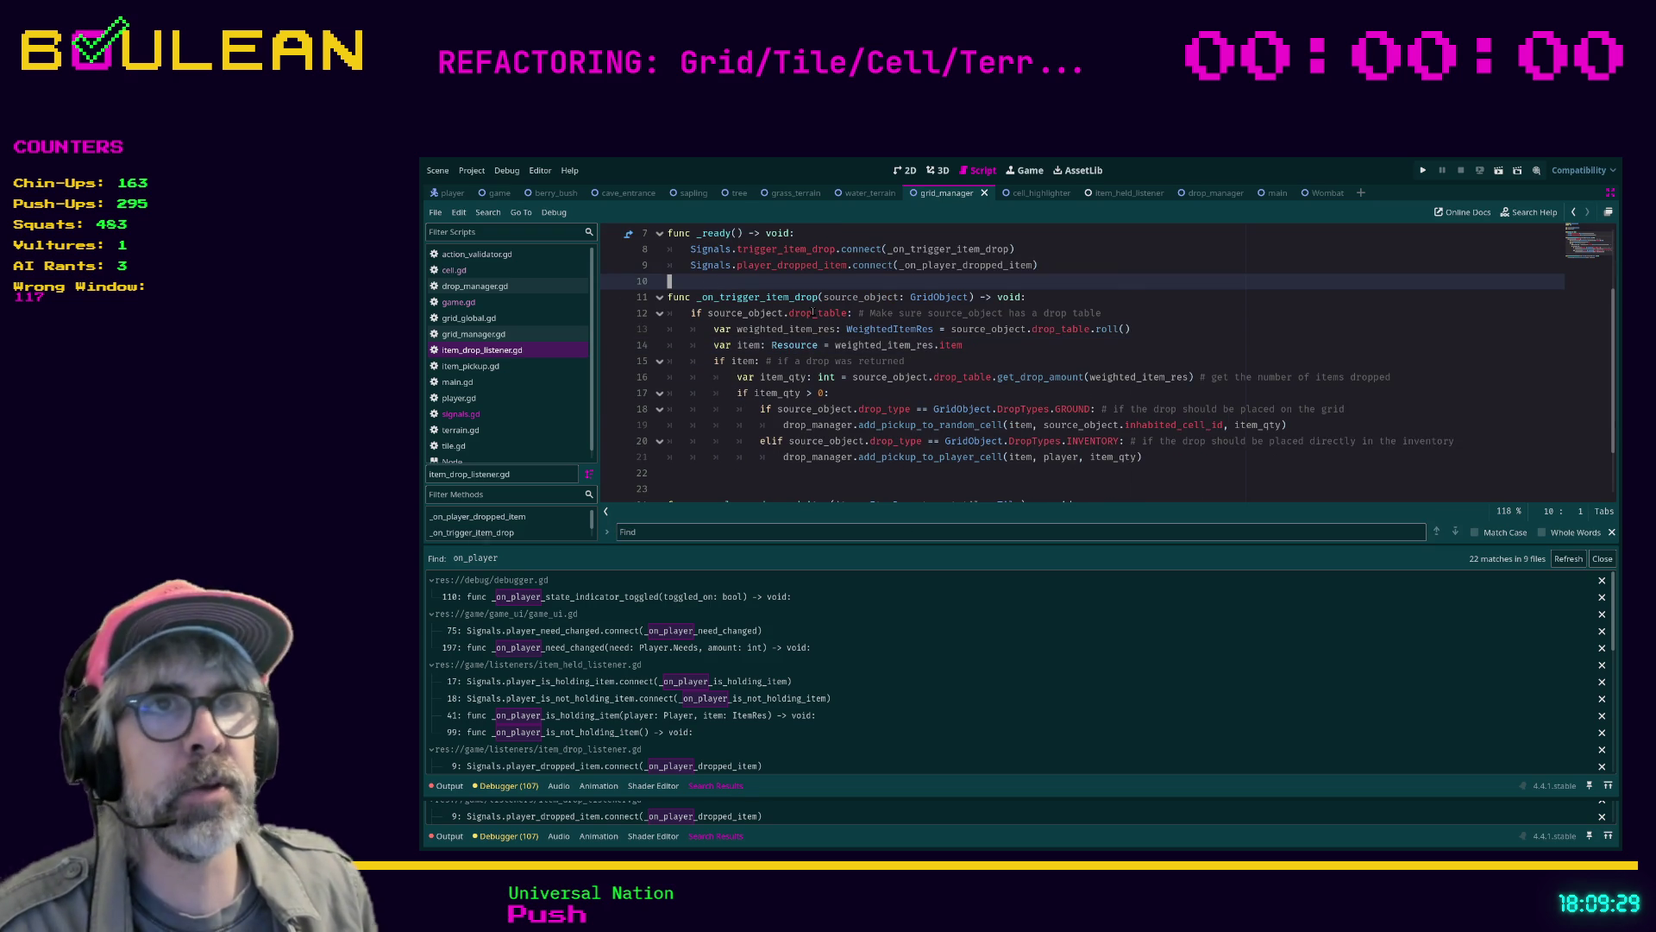
key("Return")
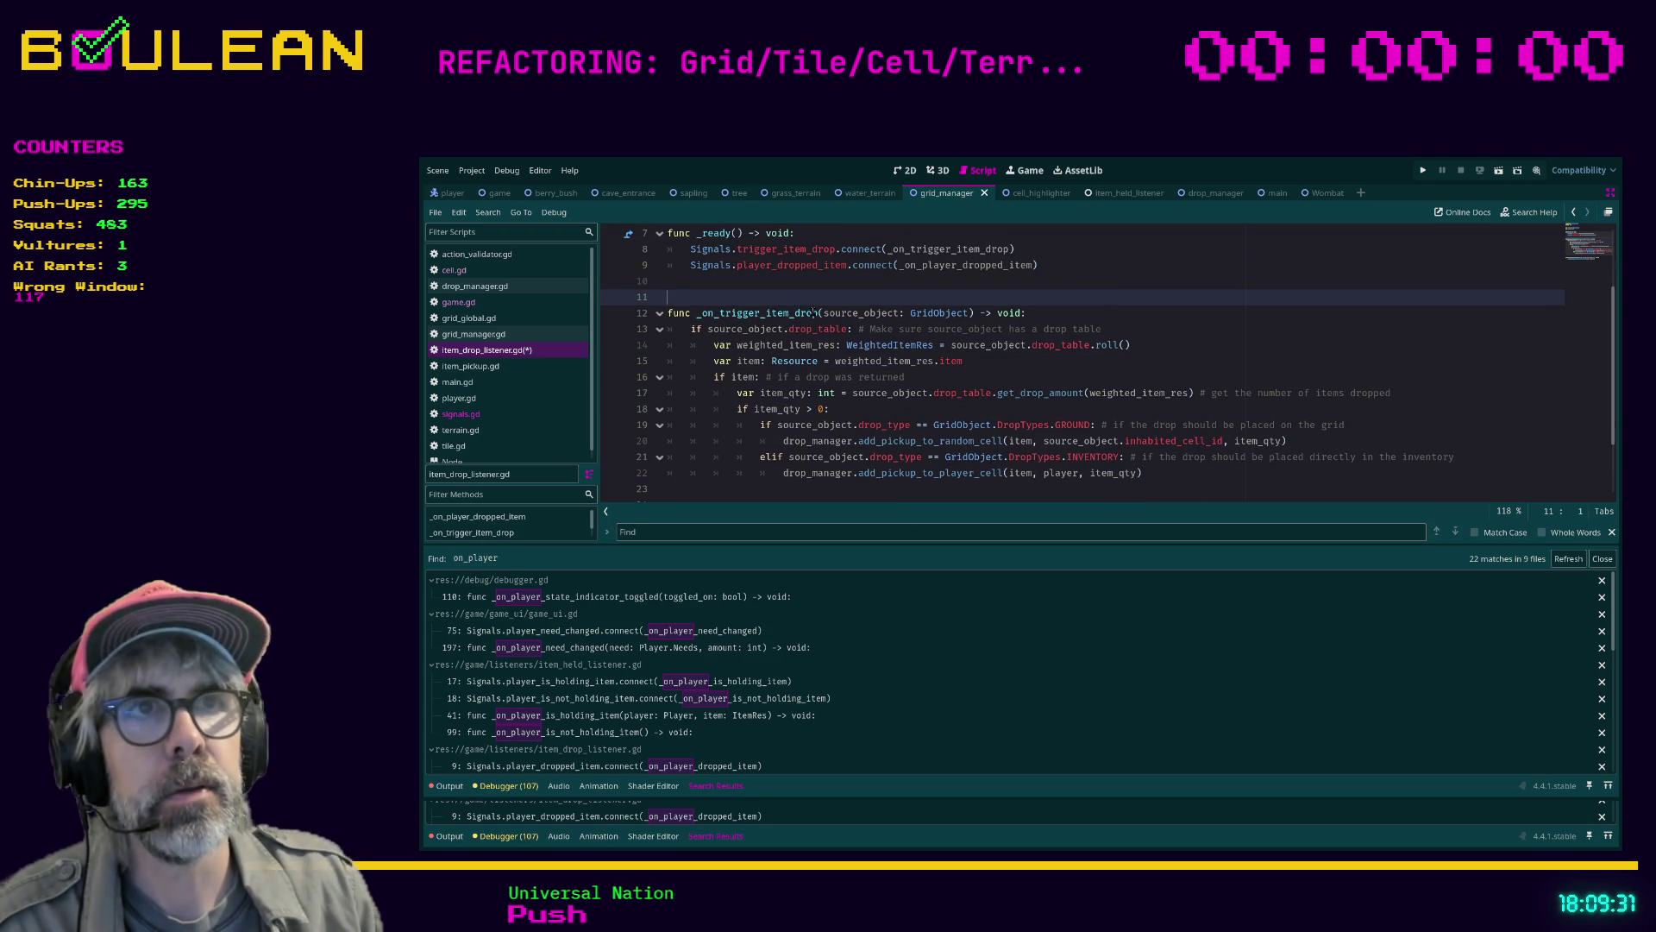
left_click(861, 490)
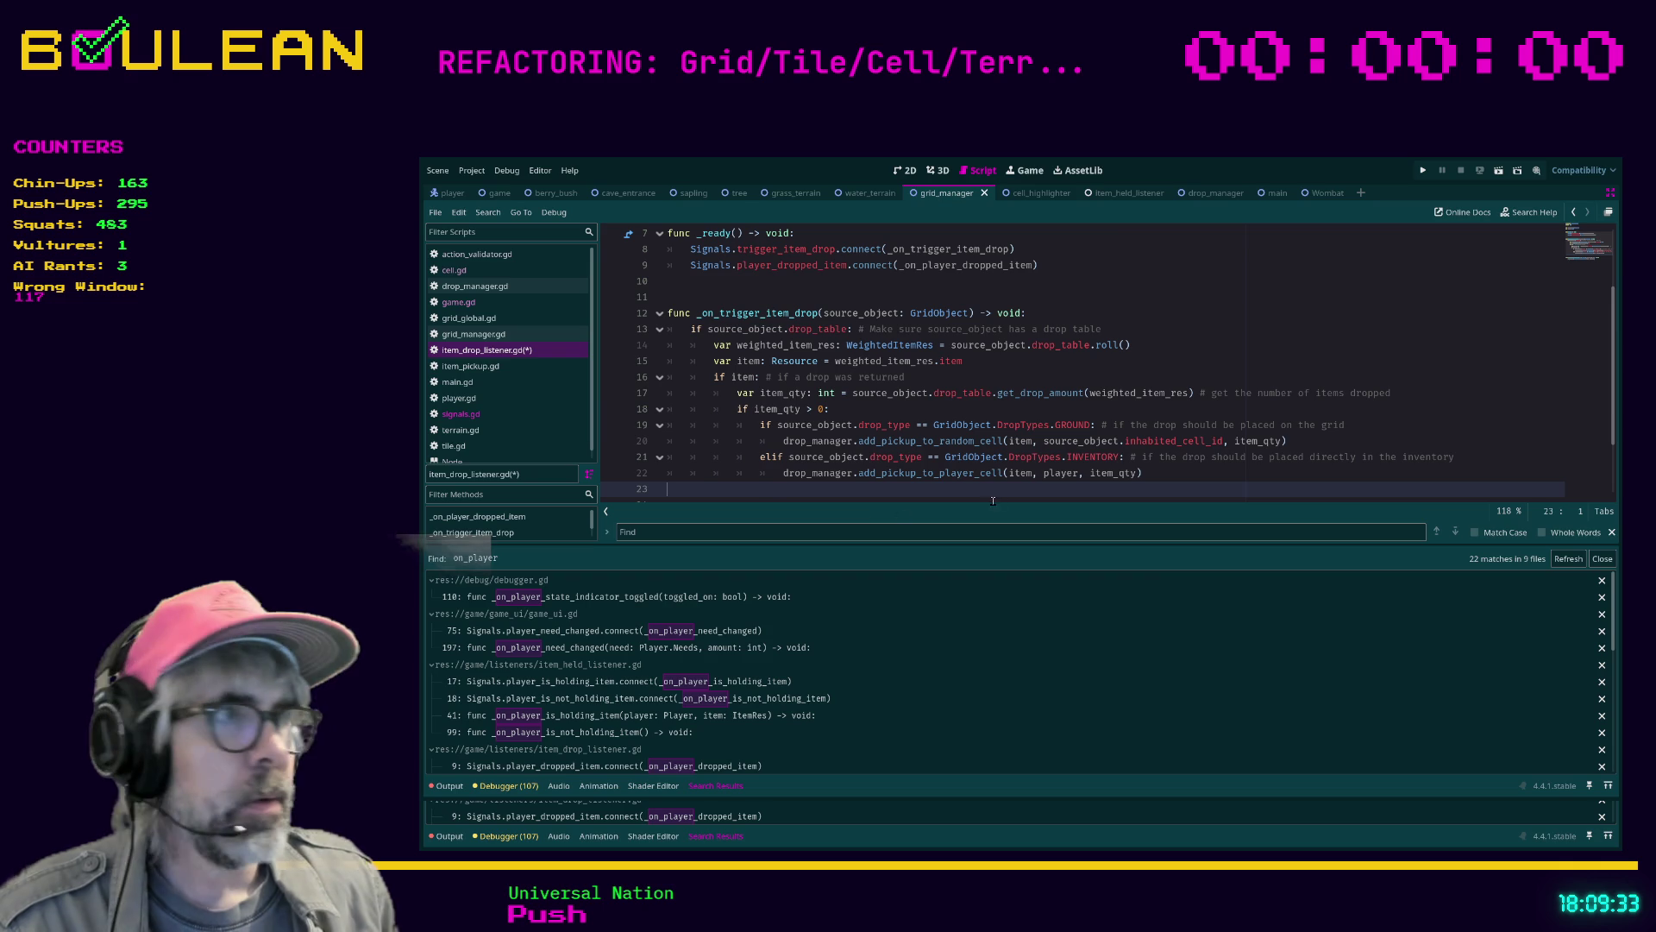
key("ctrl+s")
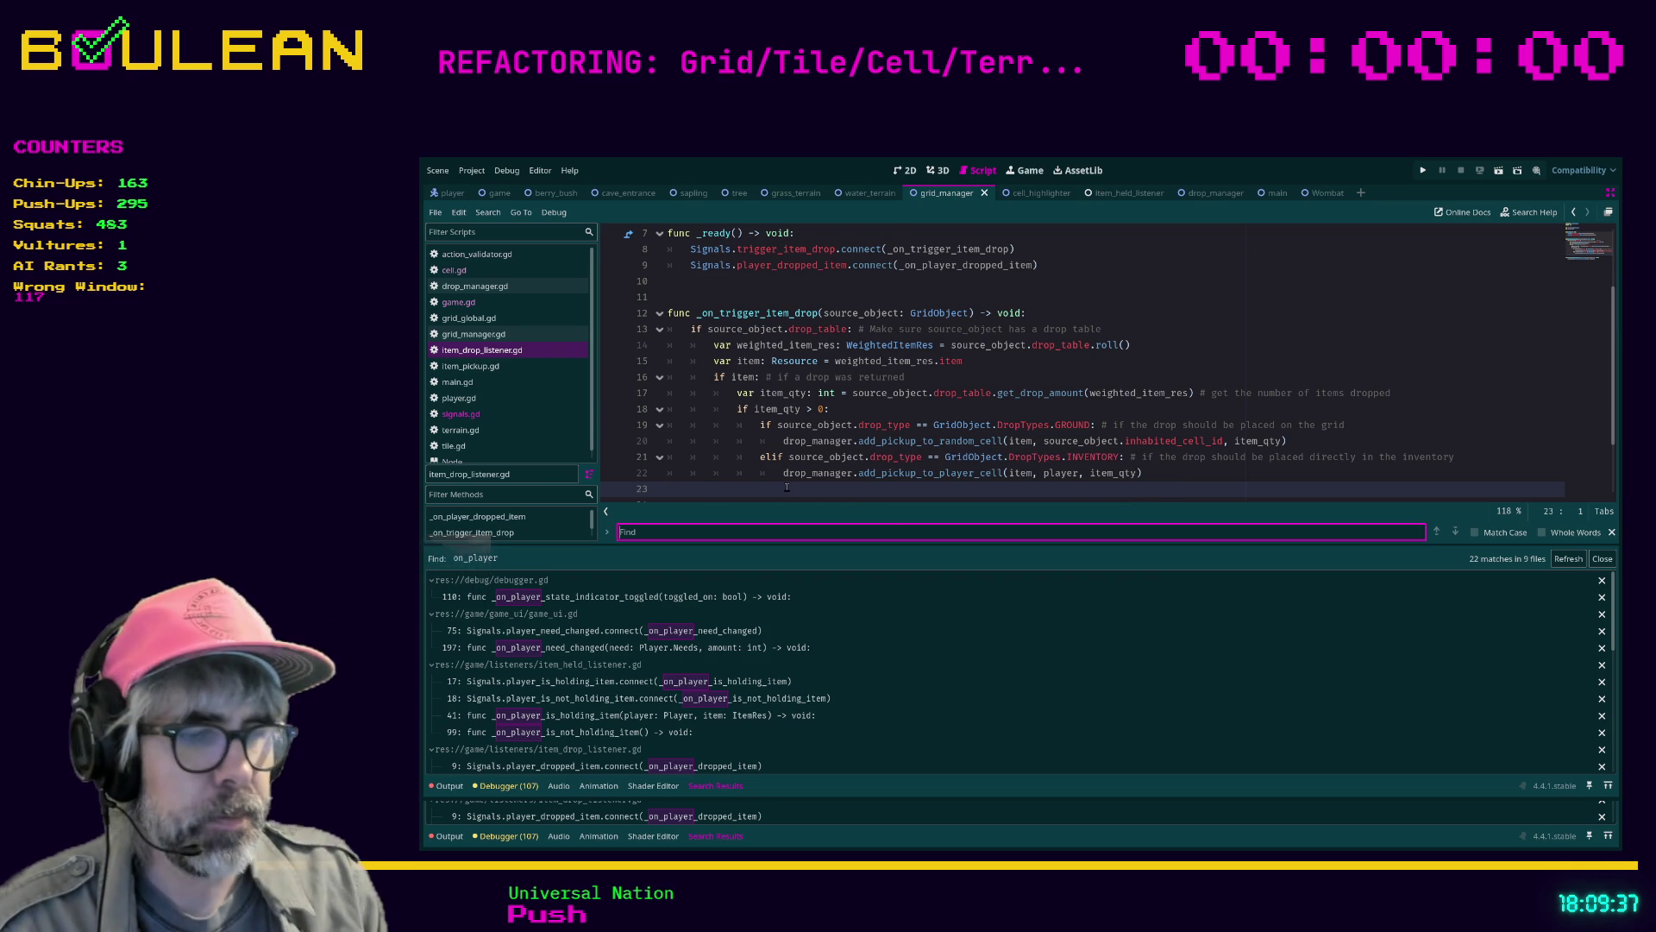
Rename the handler parameter target_tile: Tile to target_cell: Cell
key("ctrl+f")
type("tile")
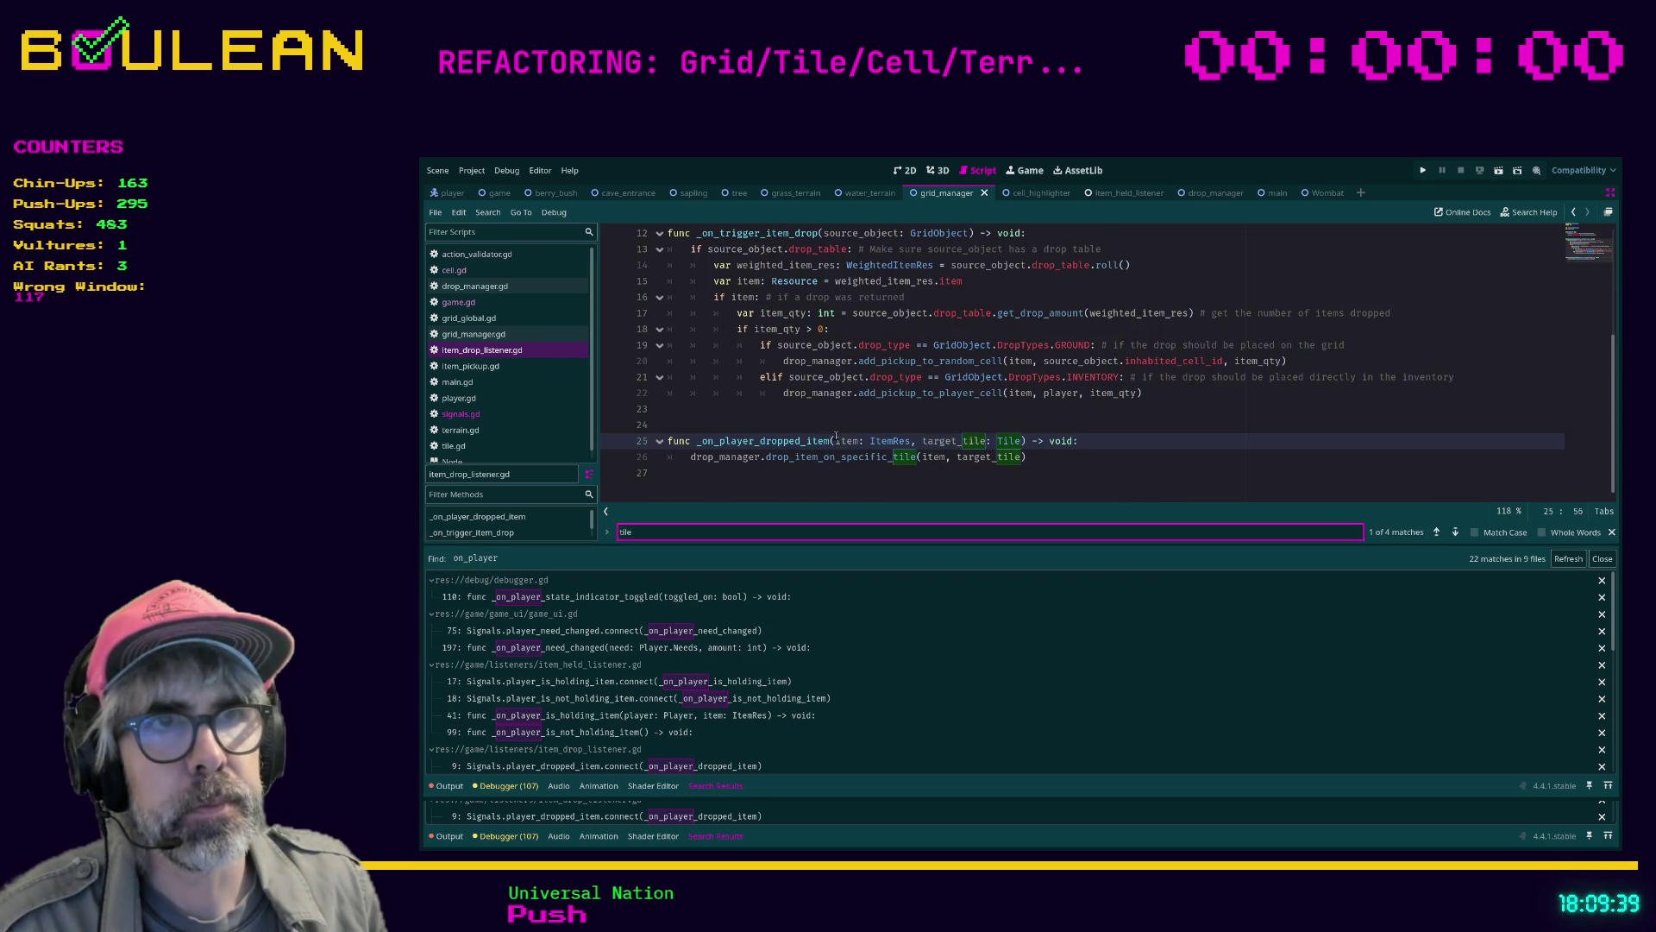
left_click(944, 440)
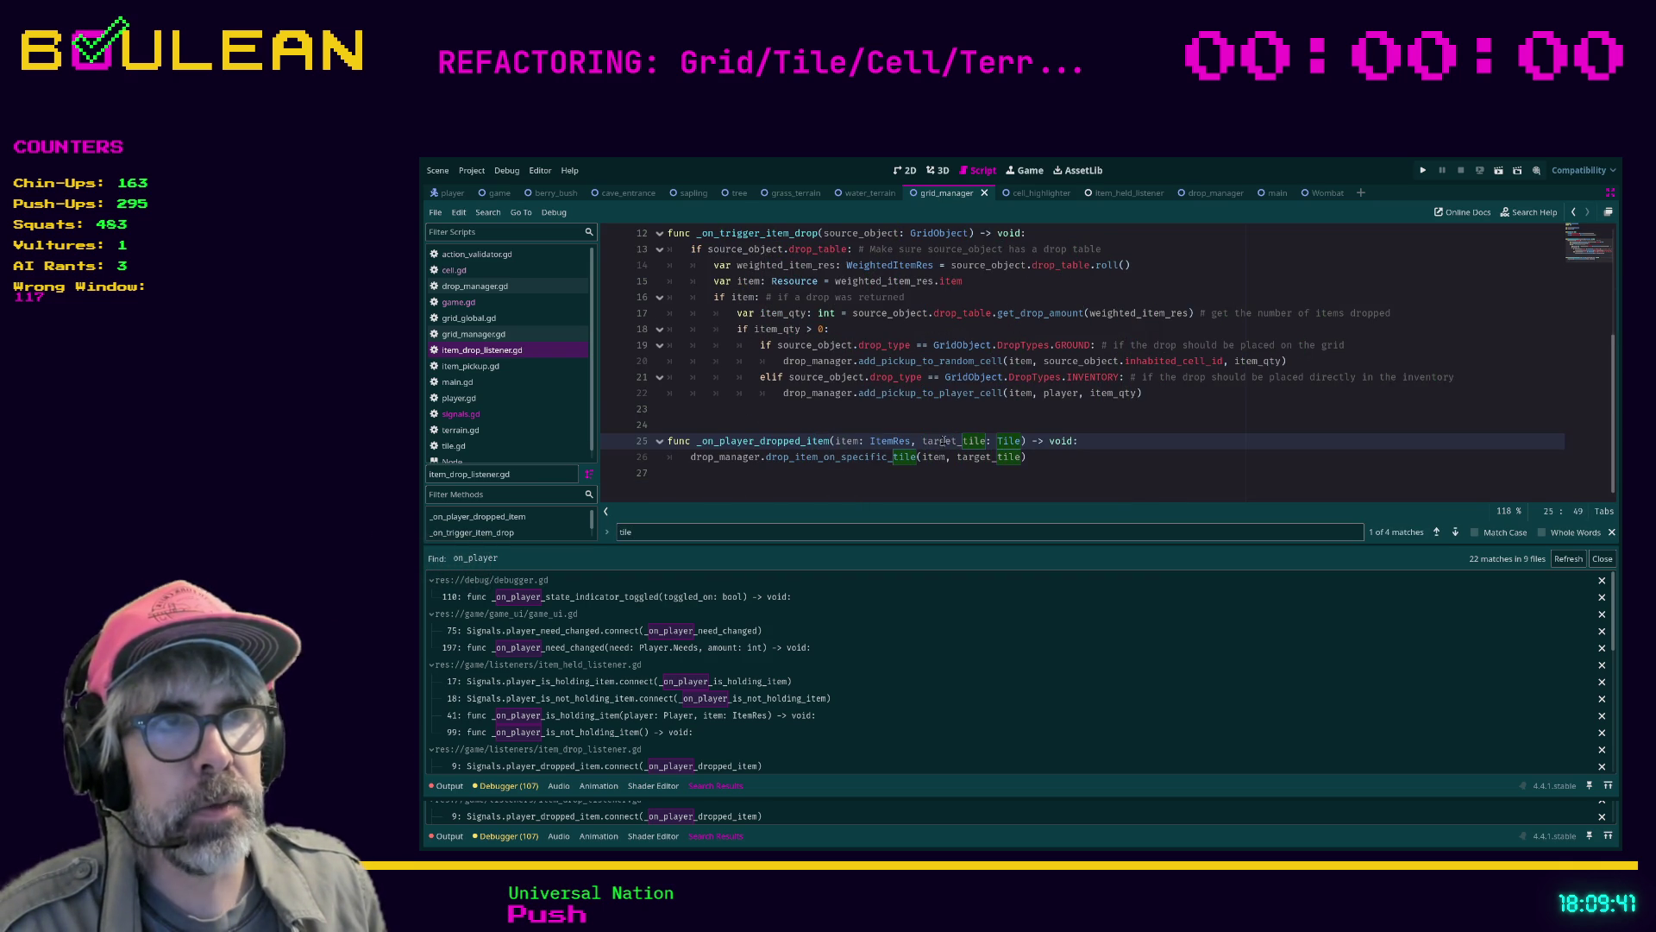
double_click(944, 440)
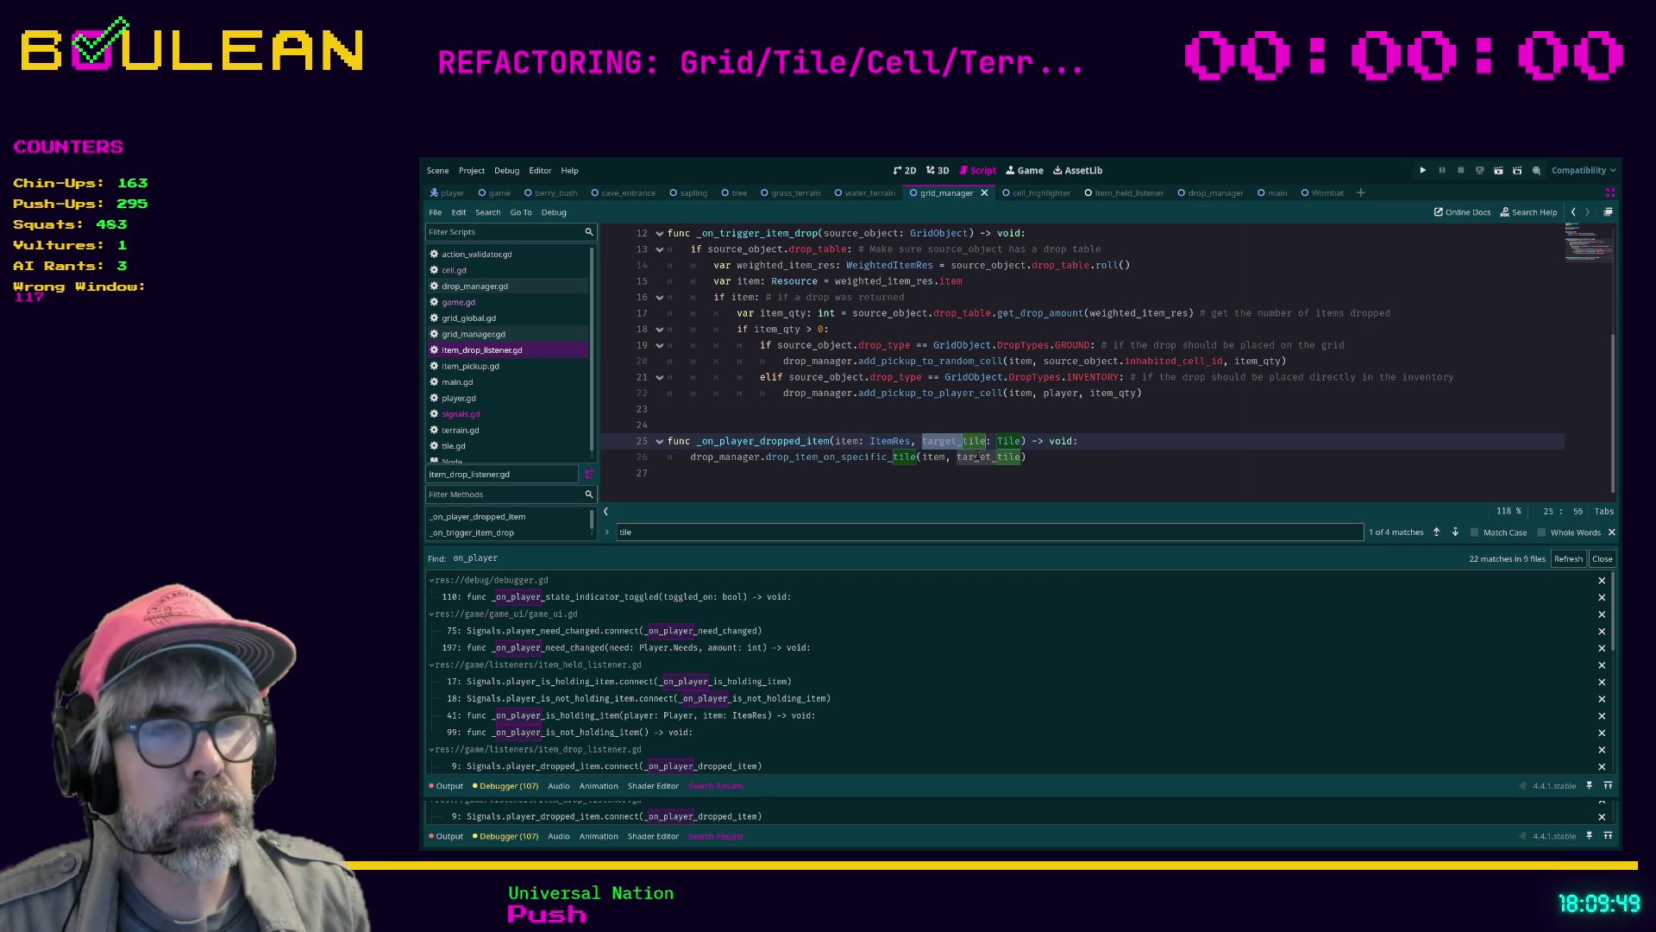
type("x")
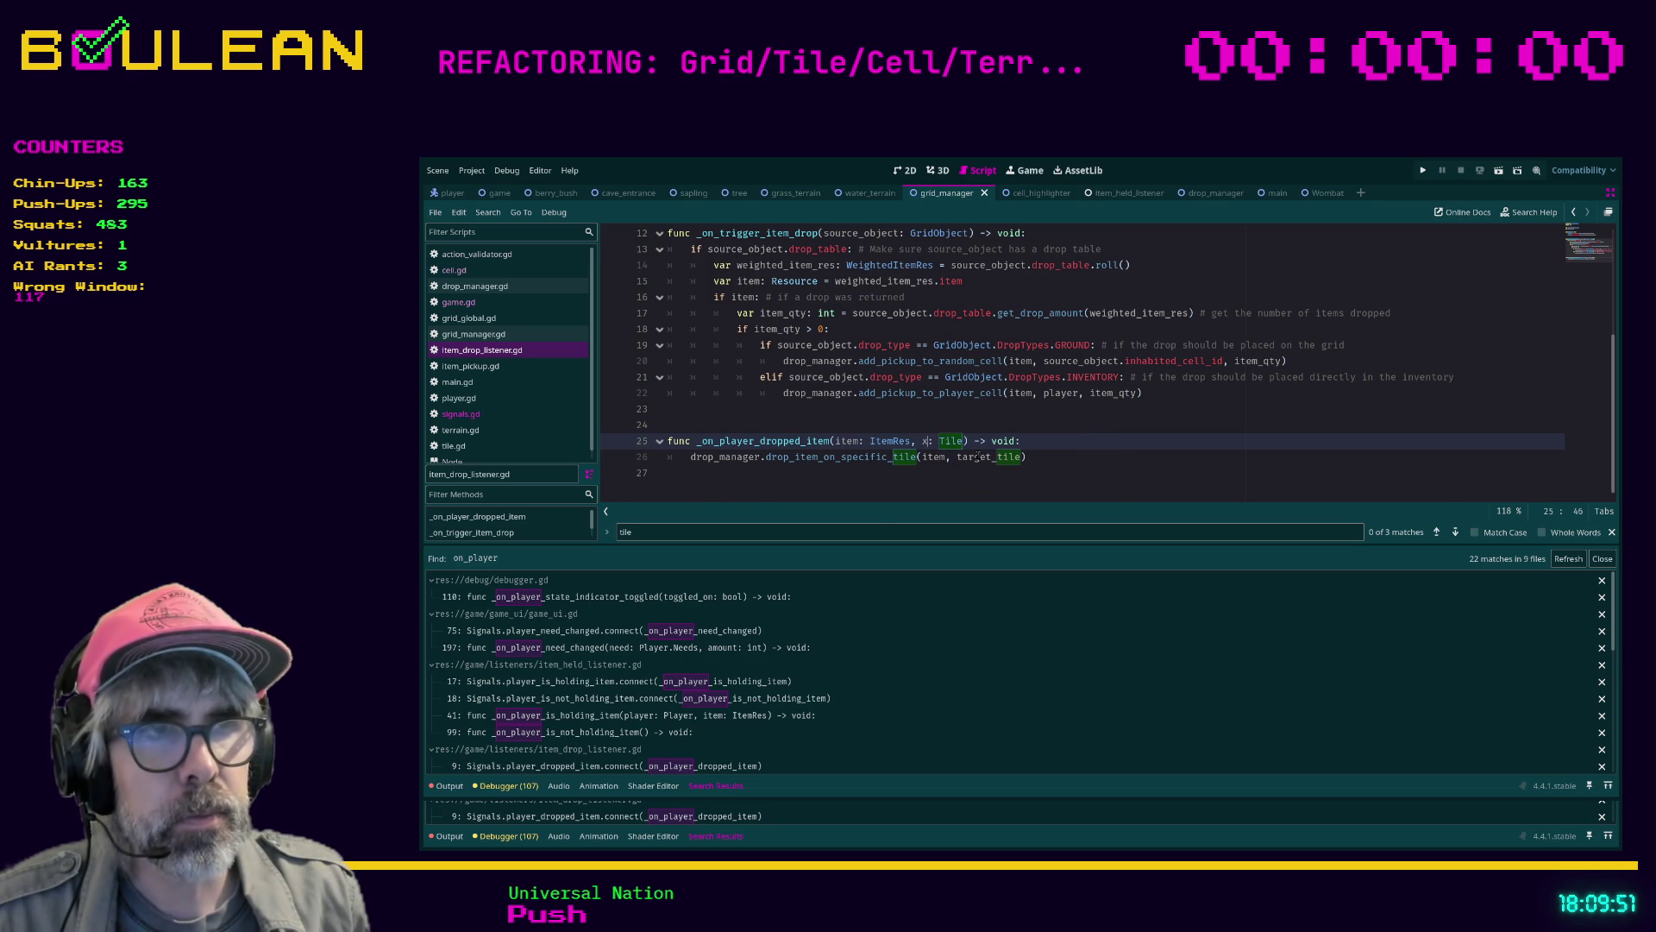
type("b")
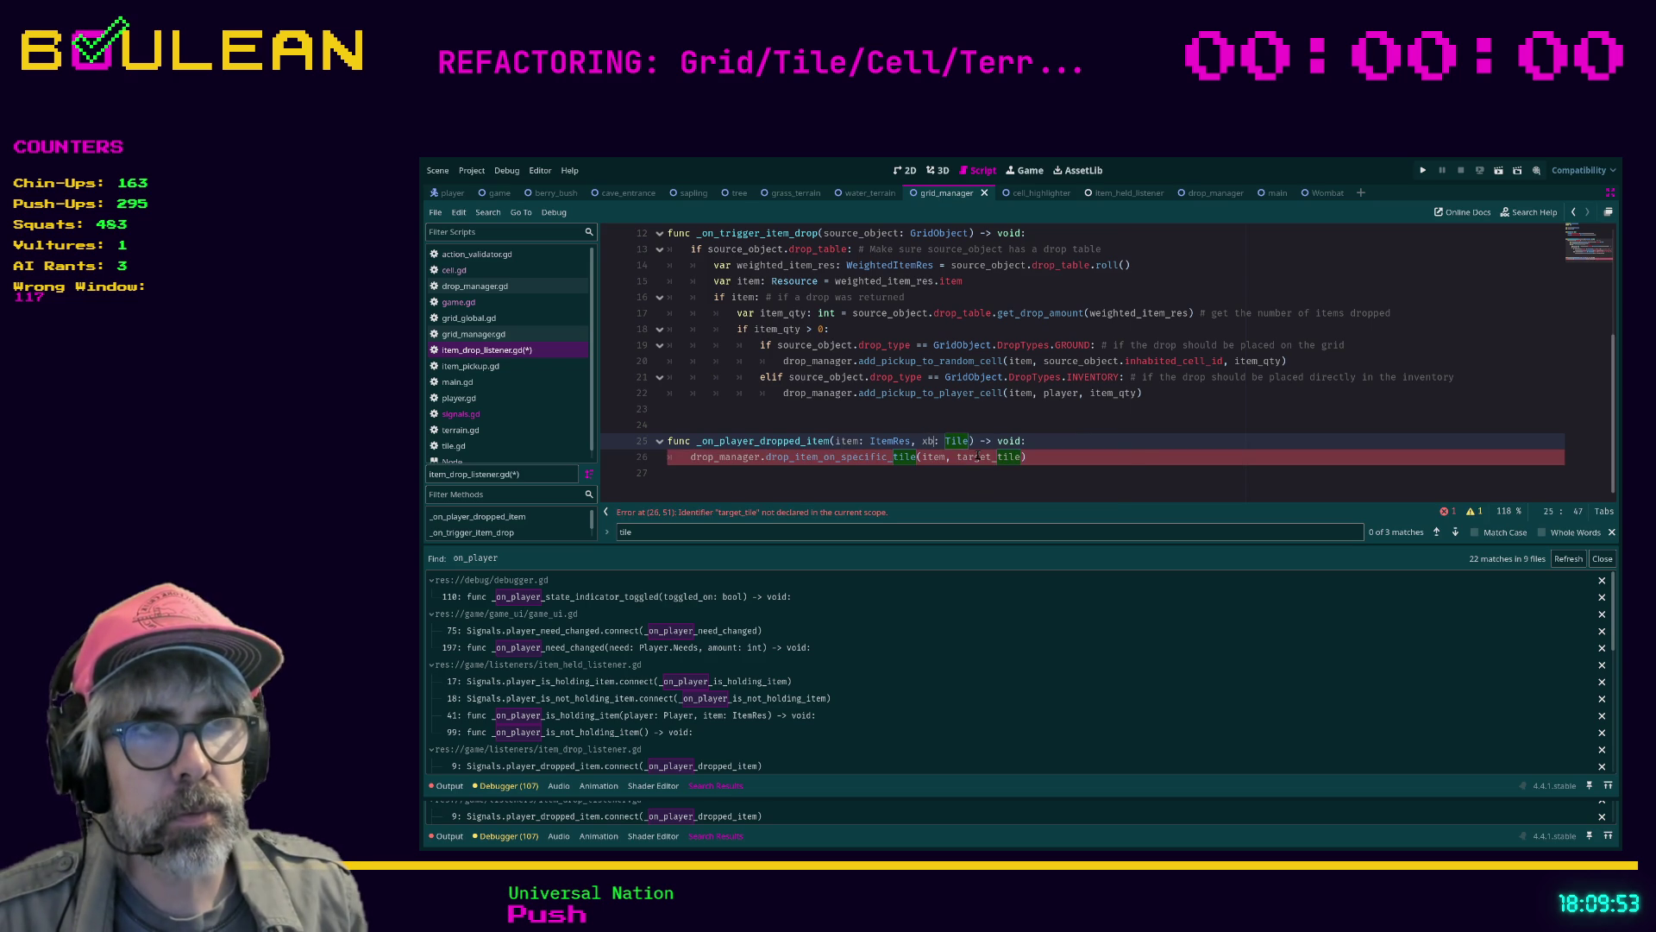
key("BackSpace")
key("BackSpace")
type("tx")
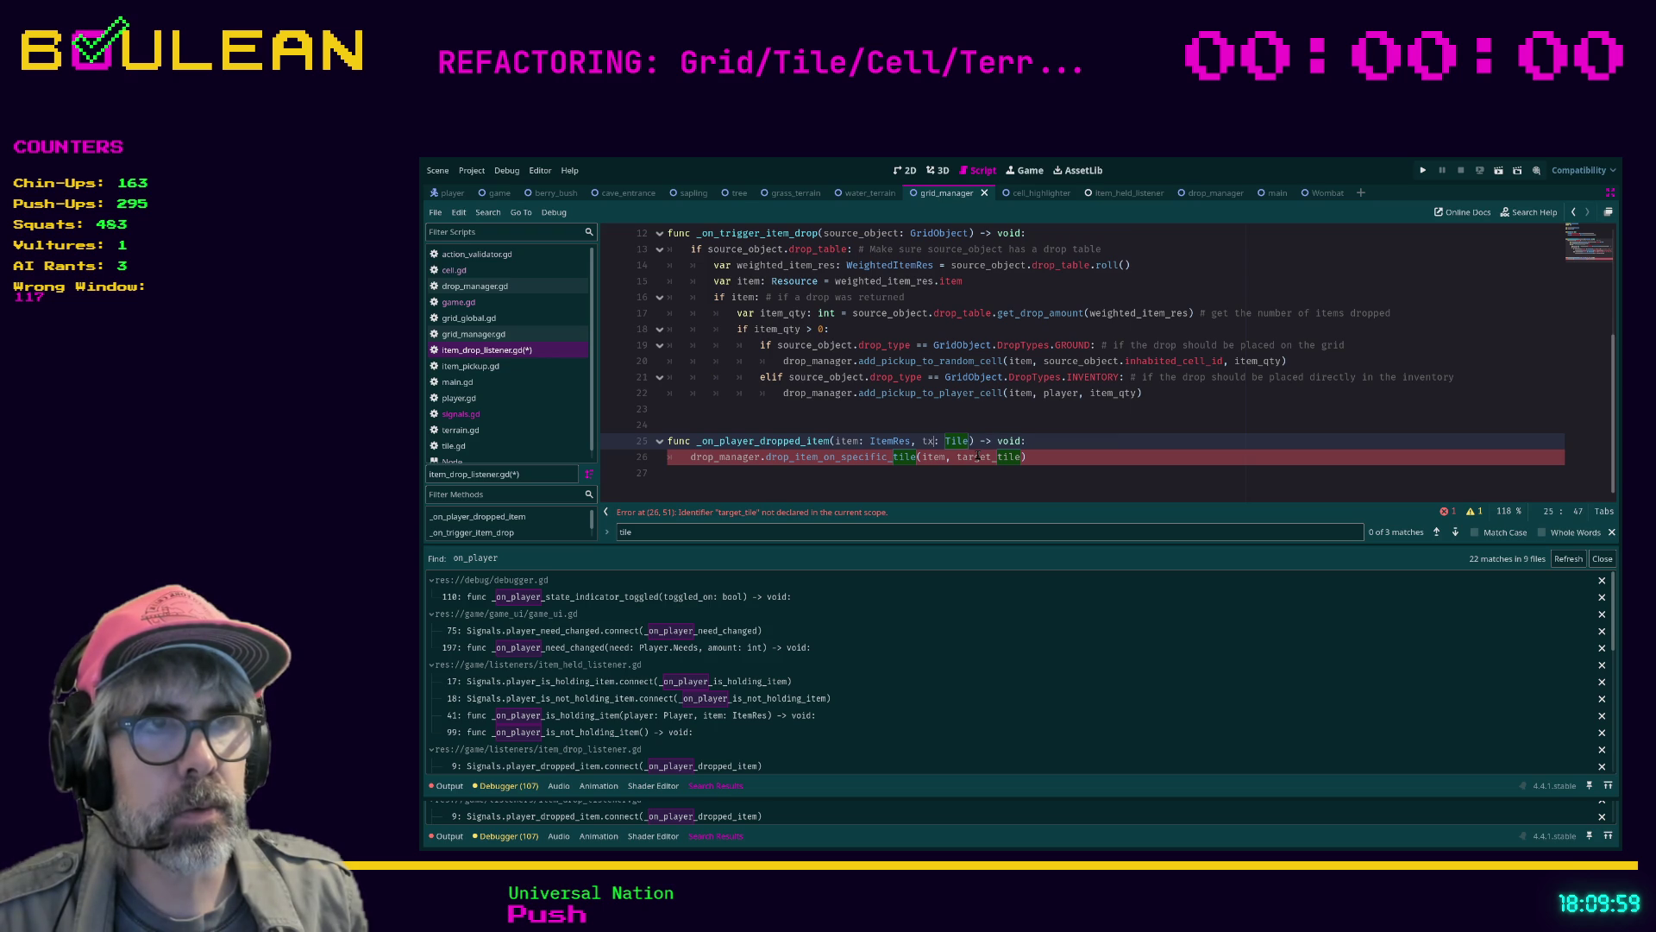
key("BackSpace")
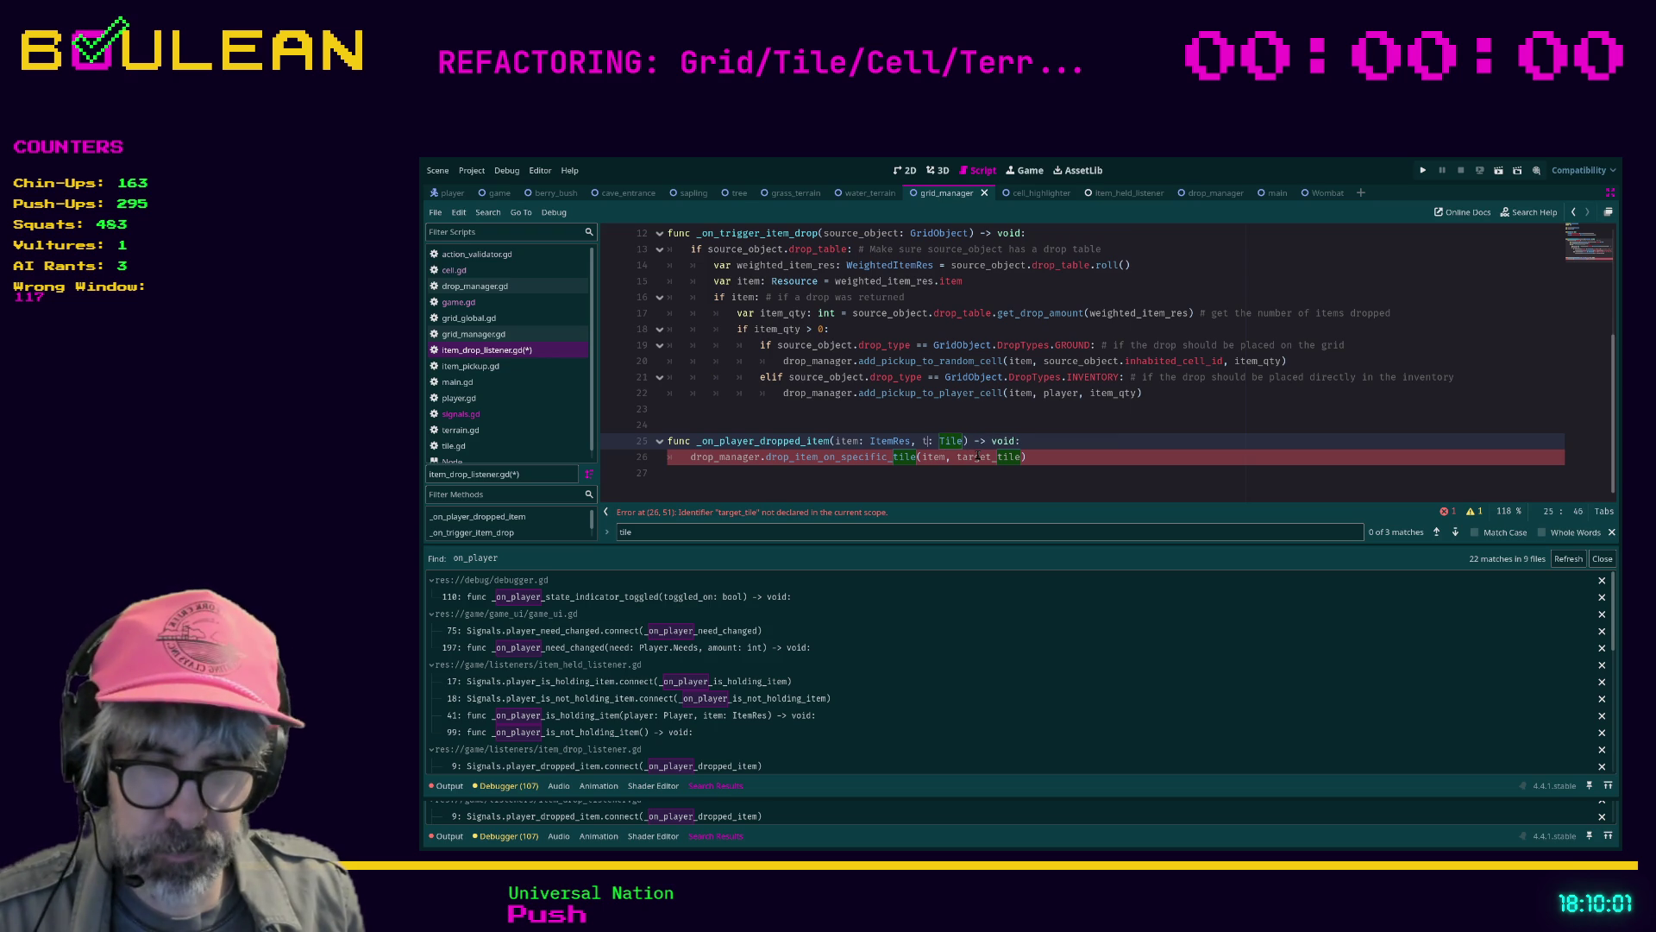
type("ar")
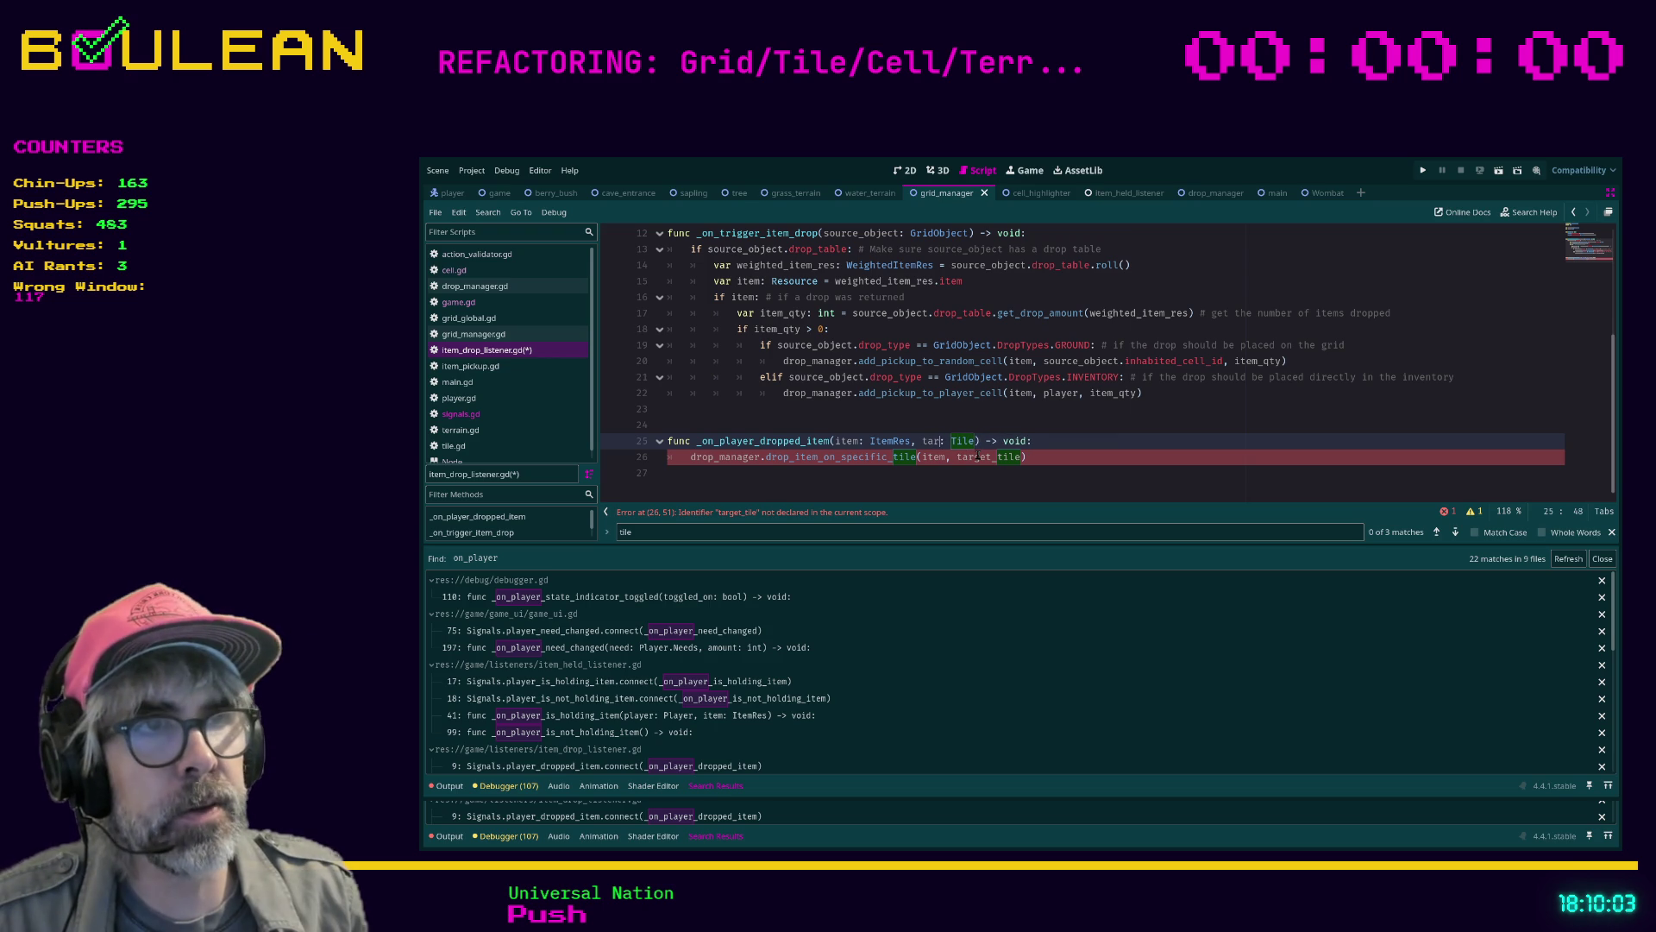
type("get")
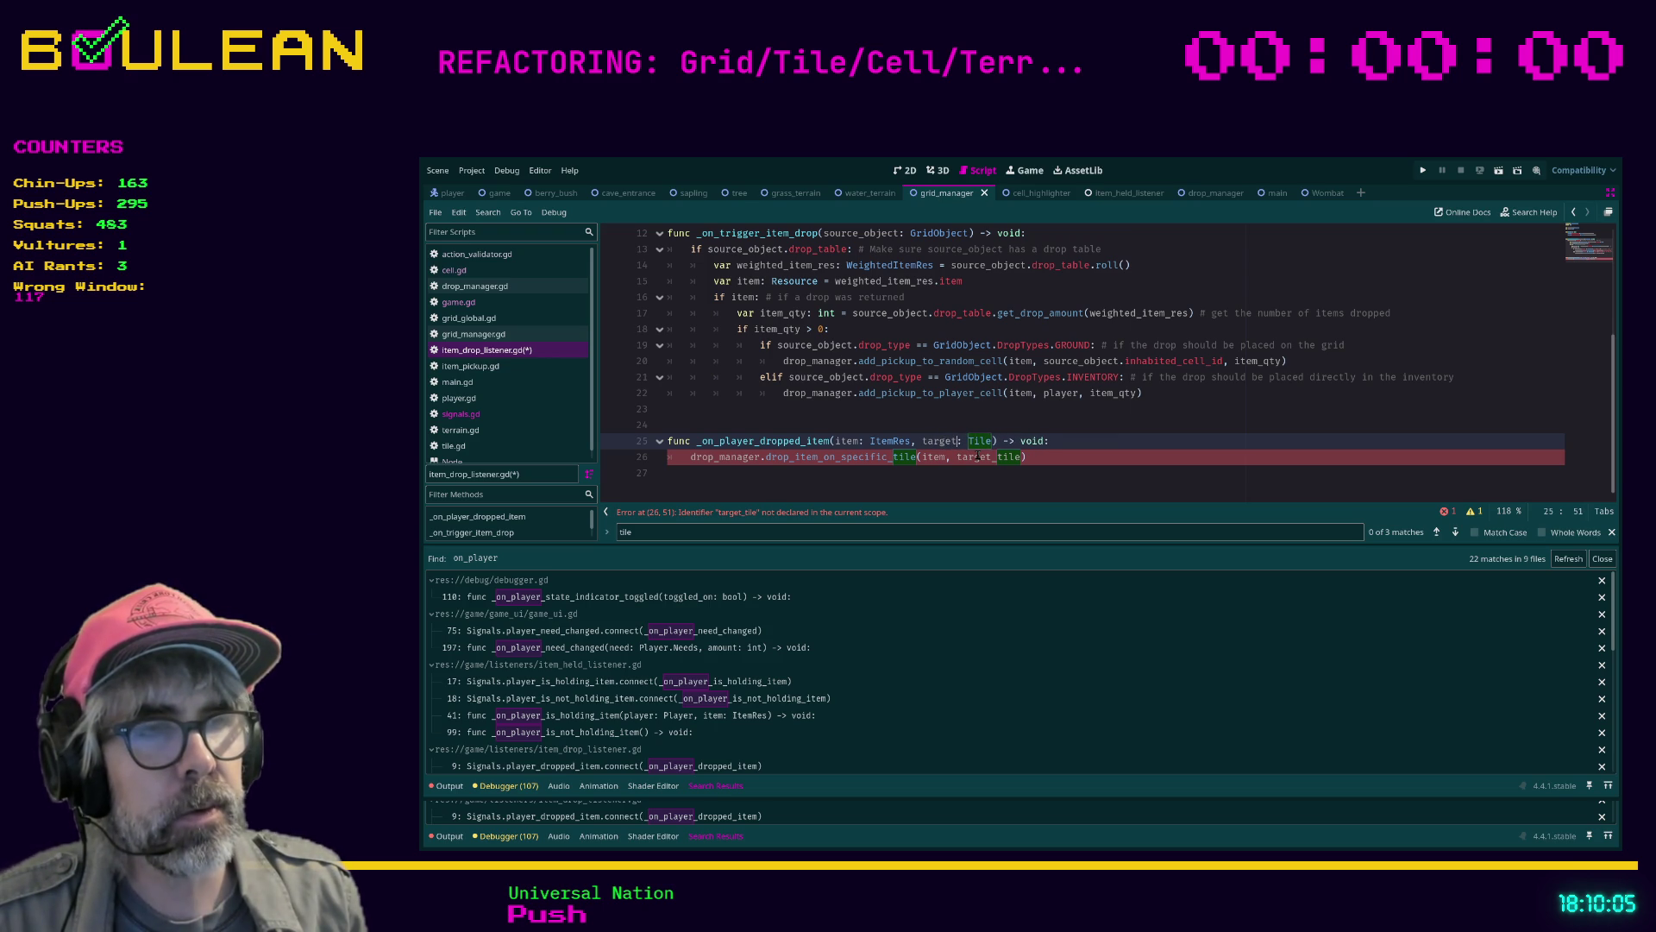
type("_tile")
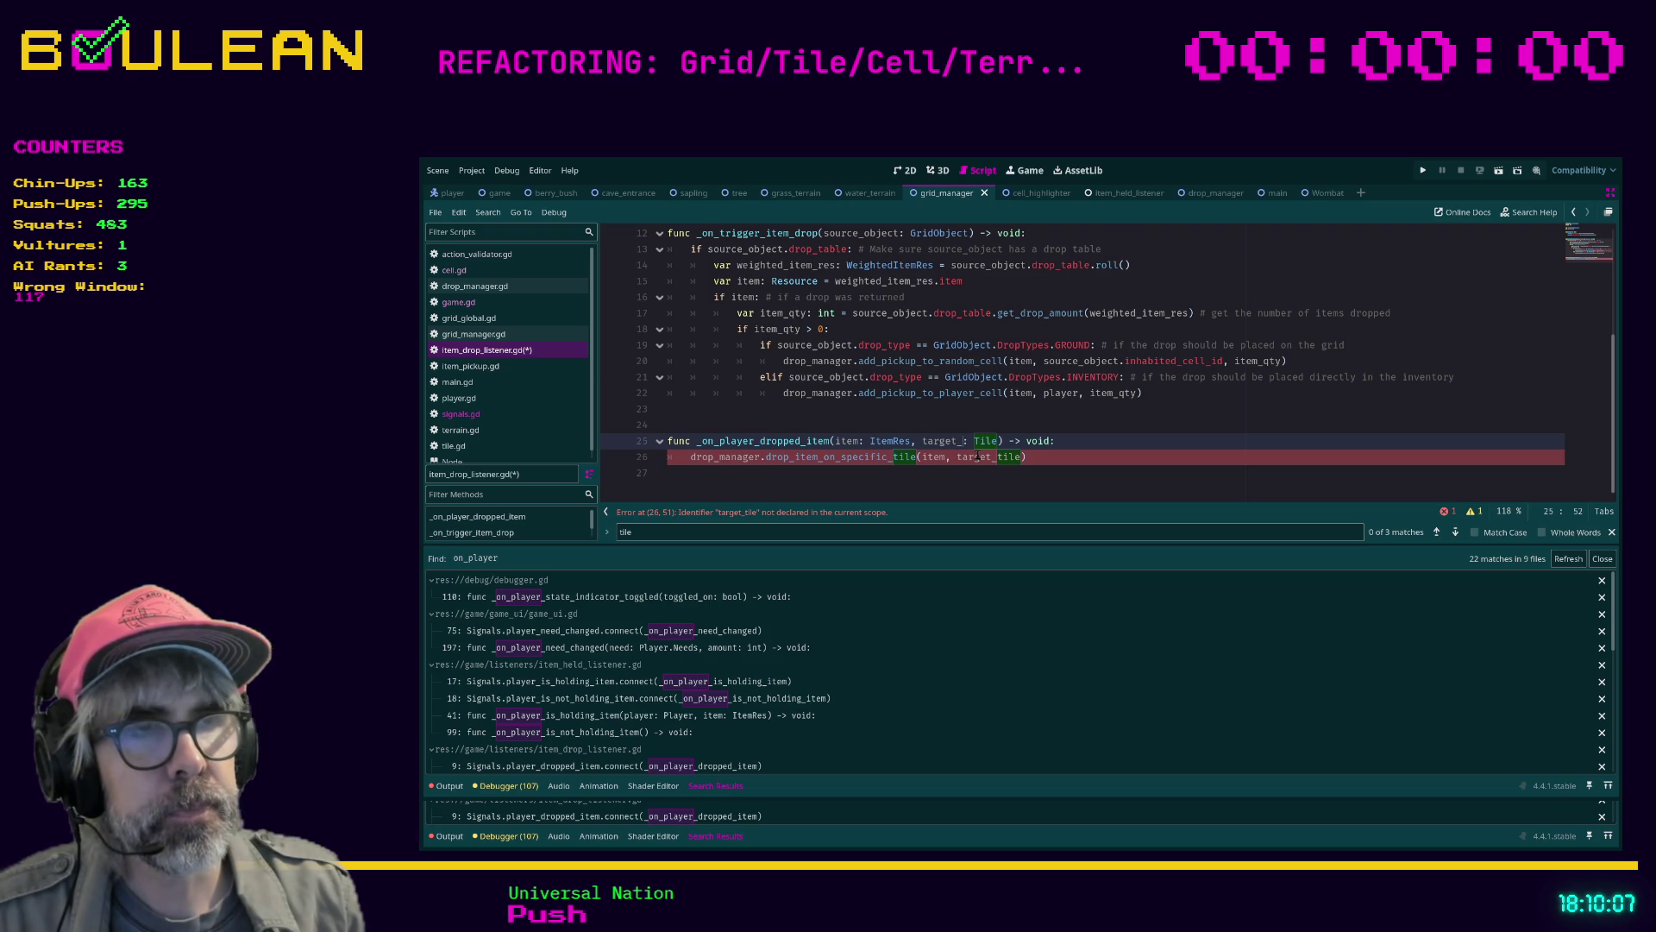
key("BackSpace")
key("BackSpace")
key("BackSpace")
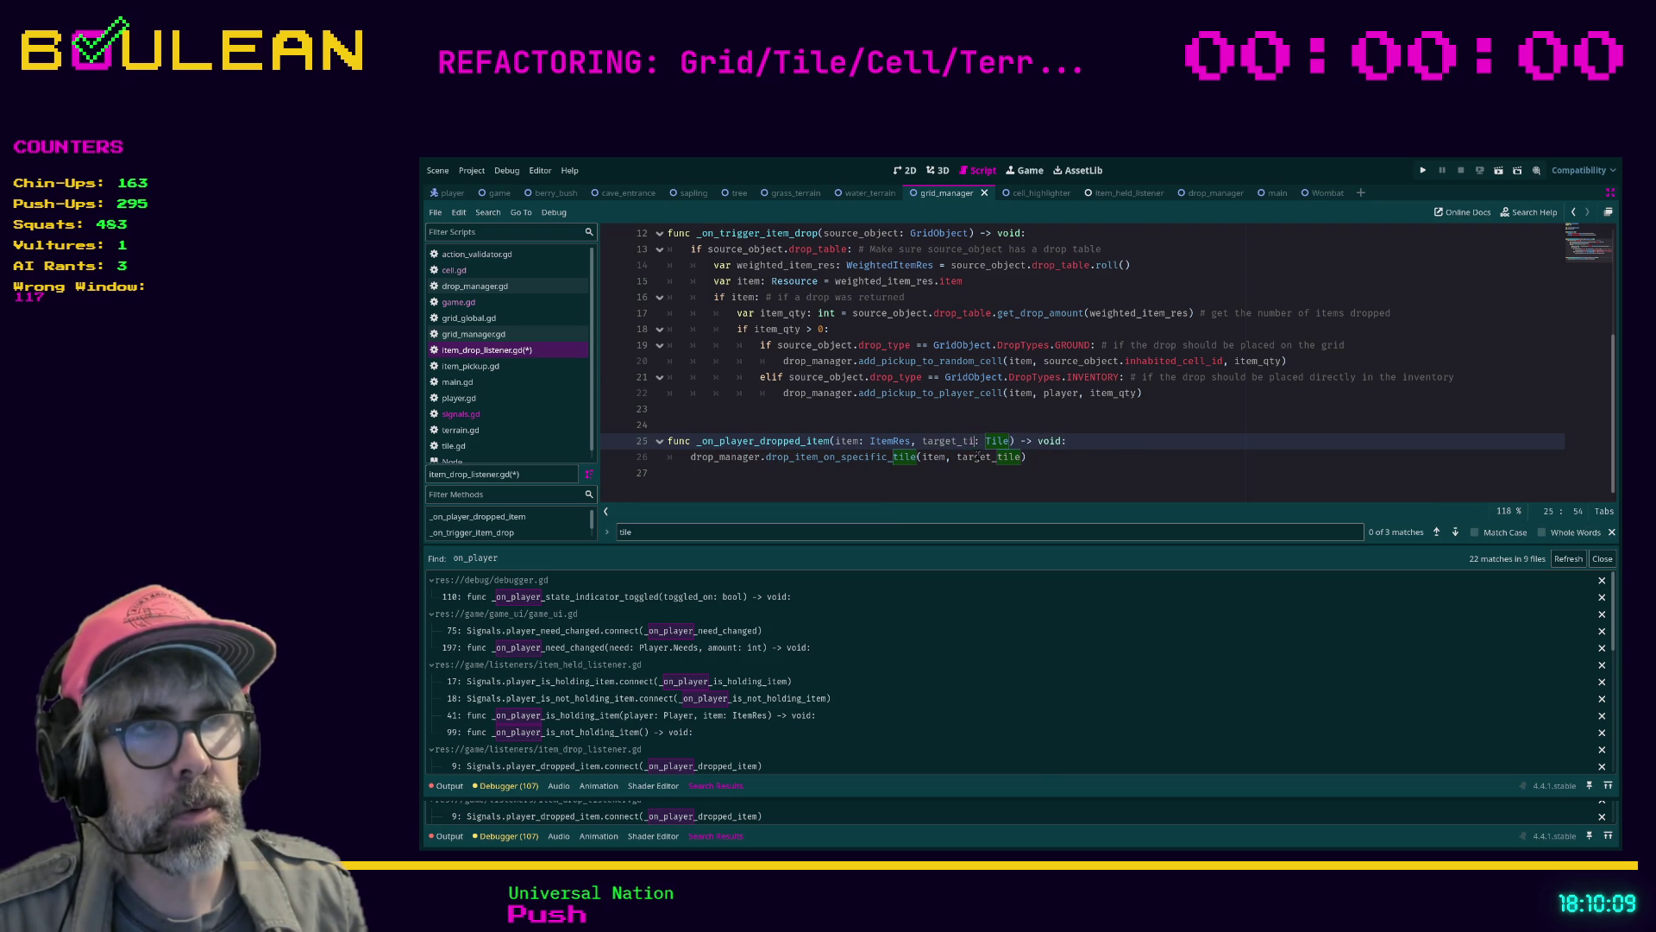
type("cell")
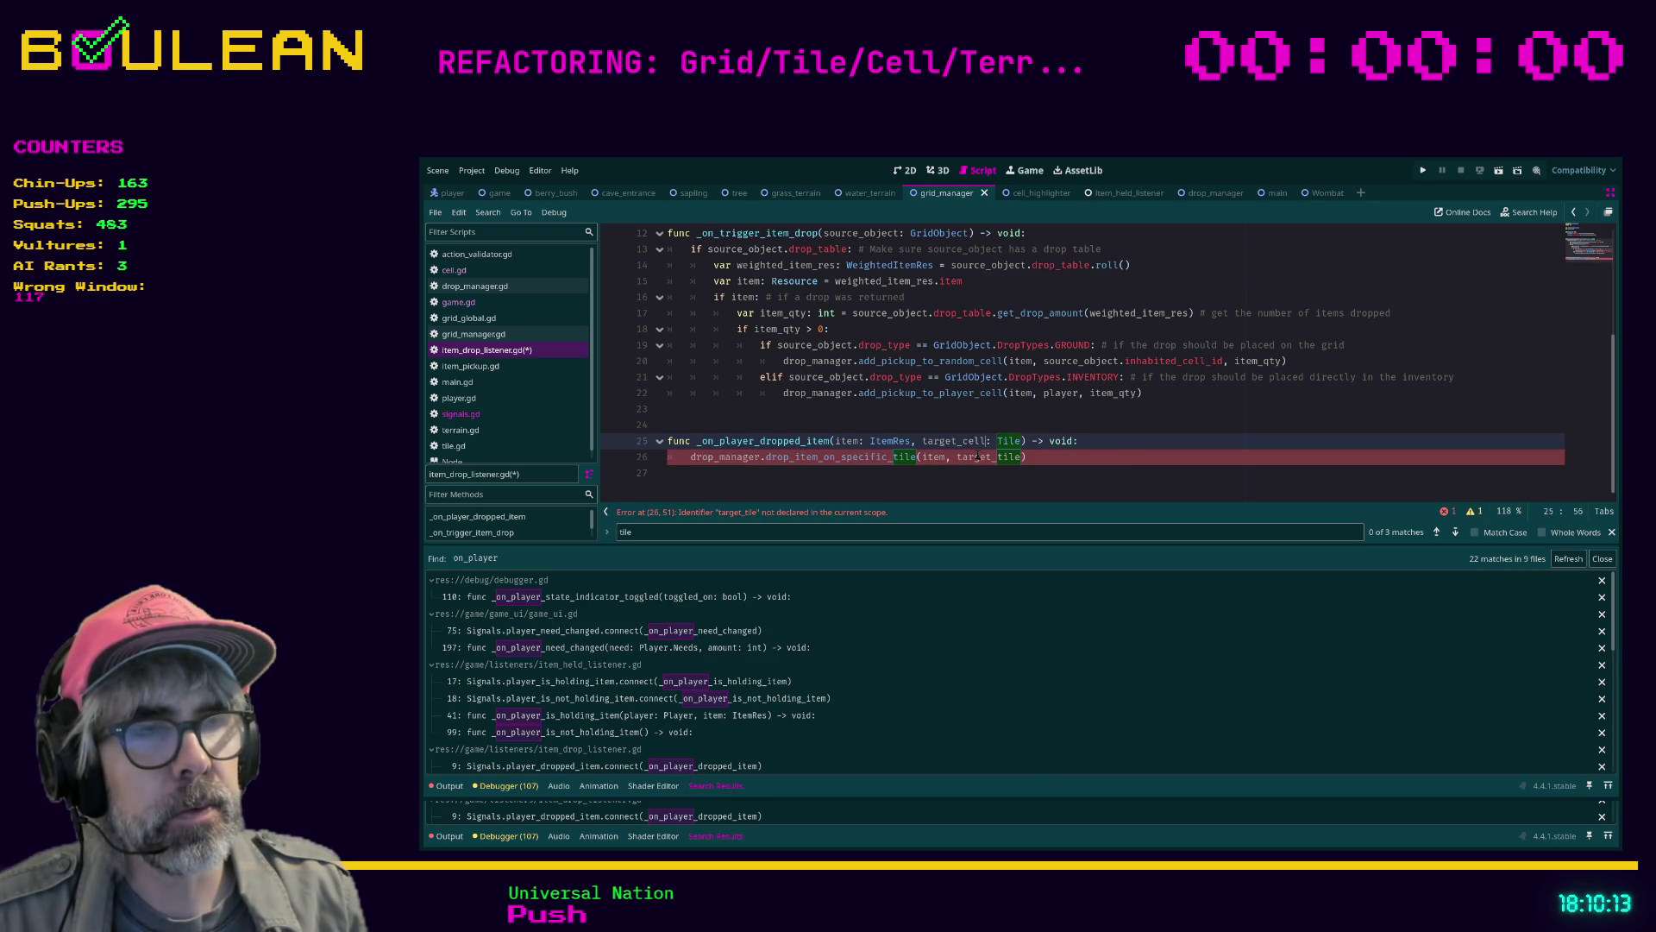
key("Right")
key("Right")
type("xc")
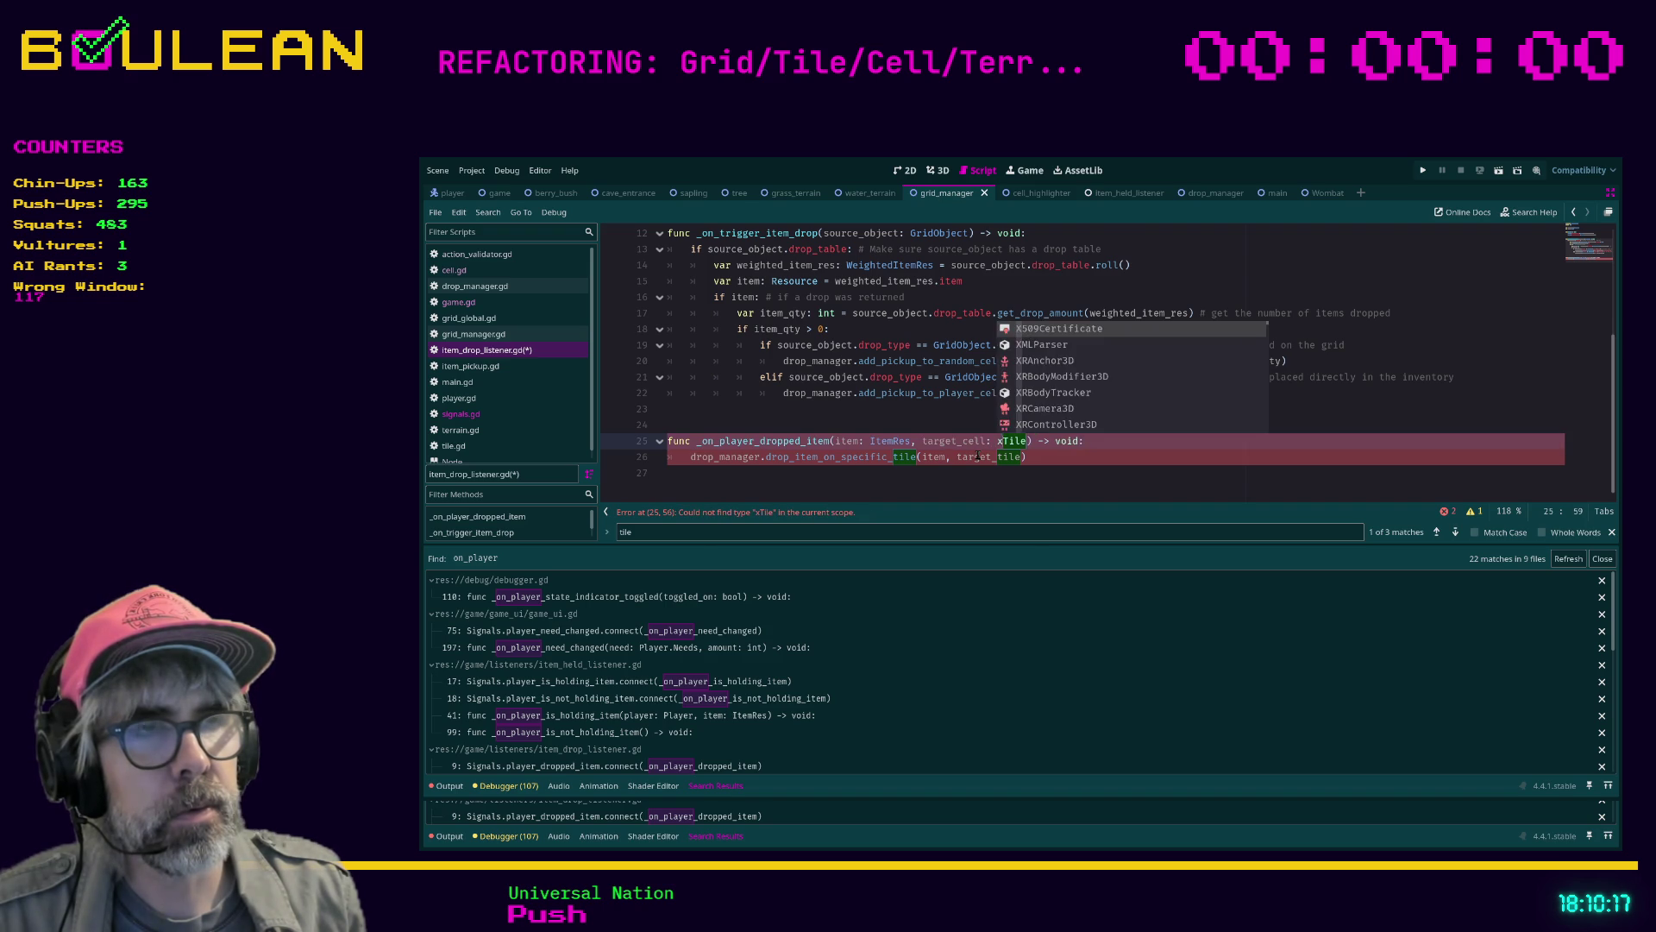
key("BackSpace")
key("BackSpace")
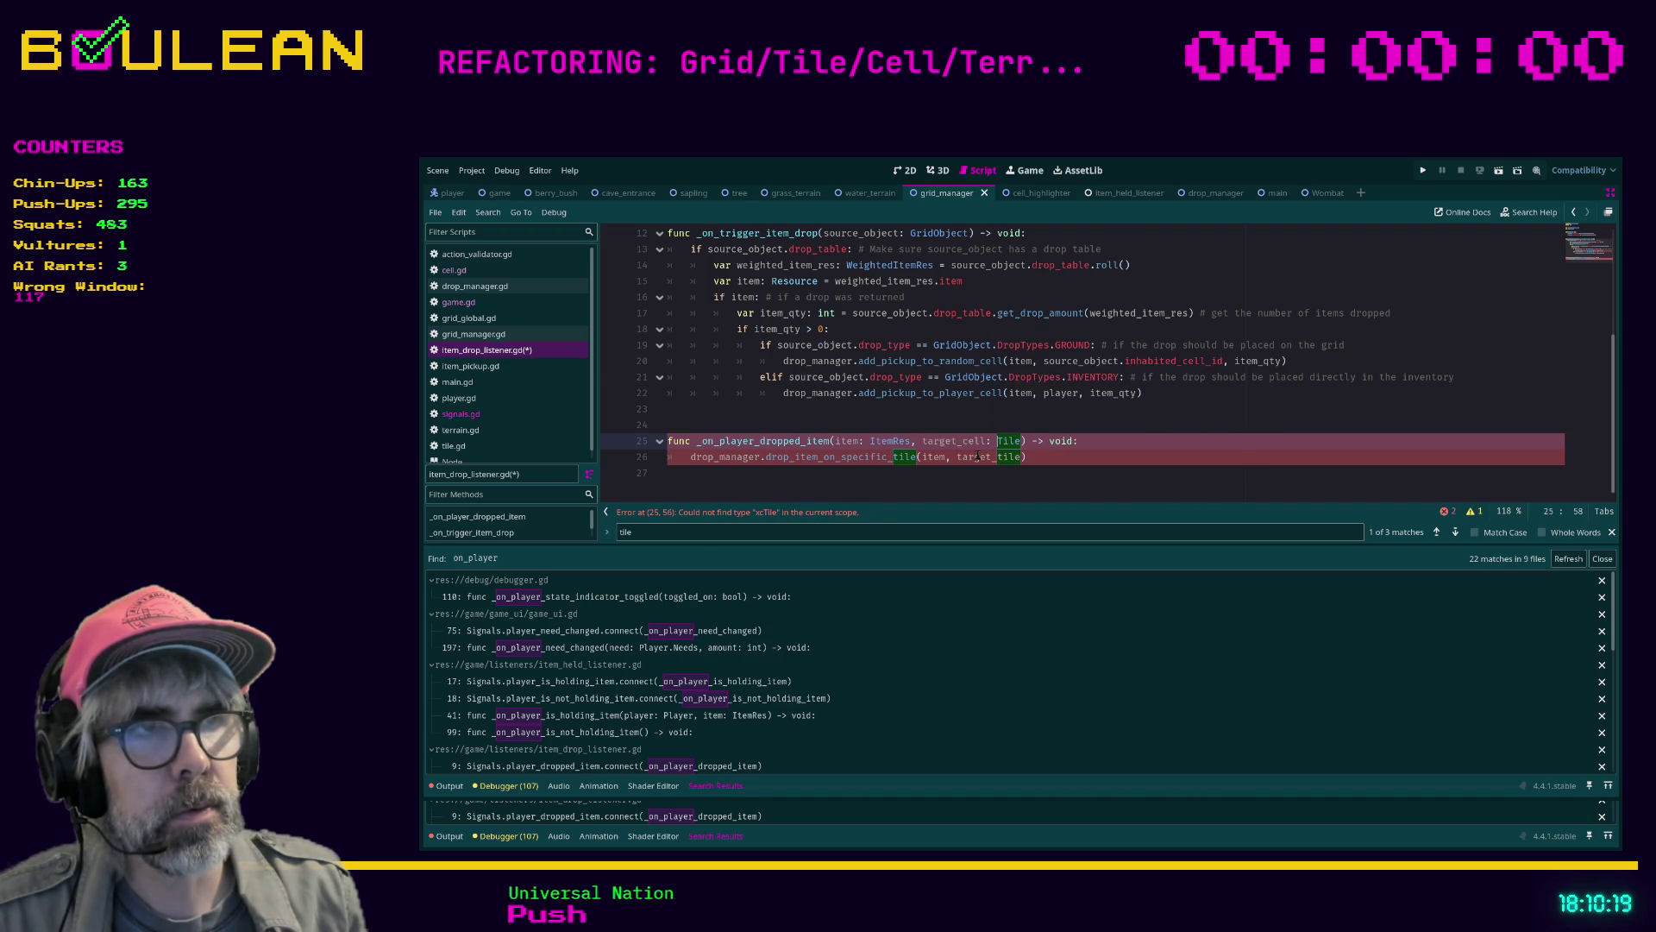
key("Escape")
key("Delete")
key("Delete")
key("Delete")
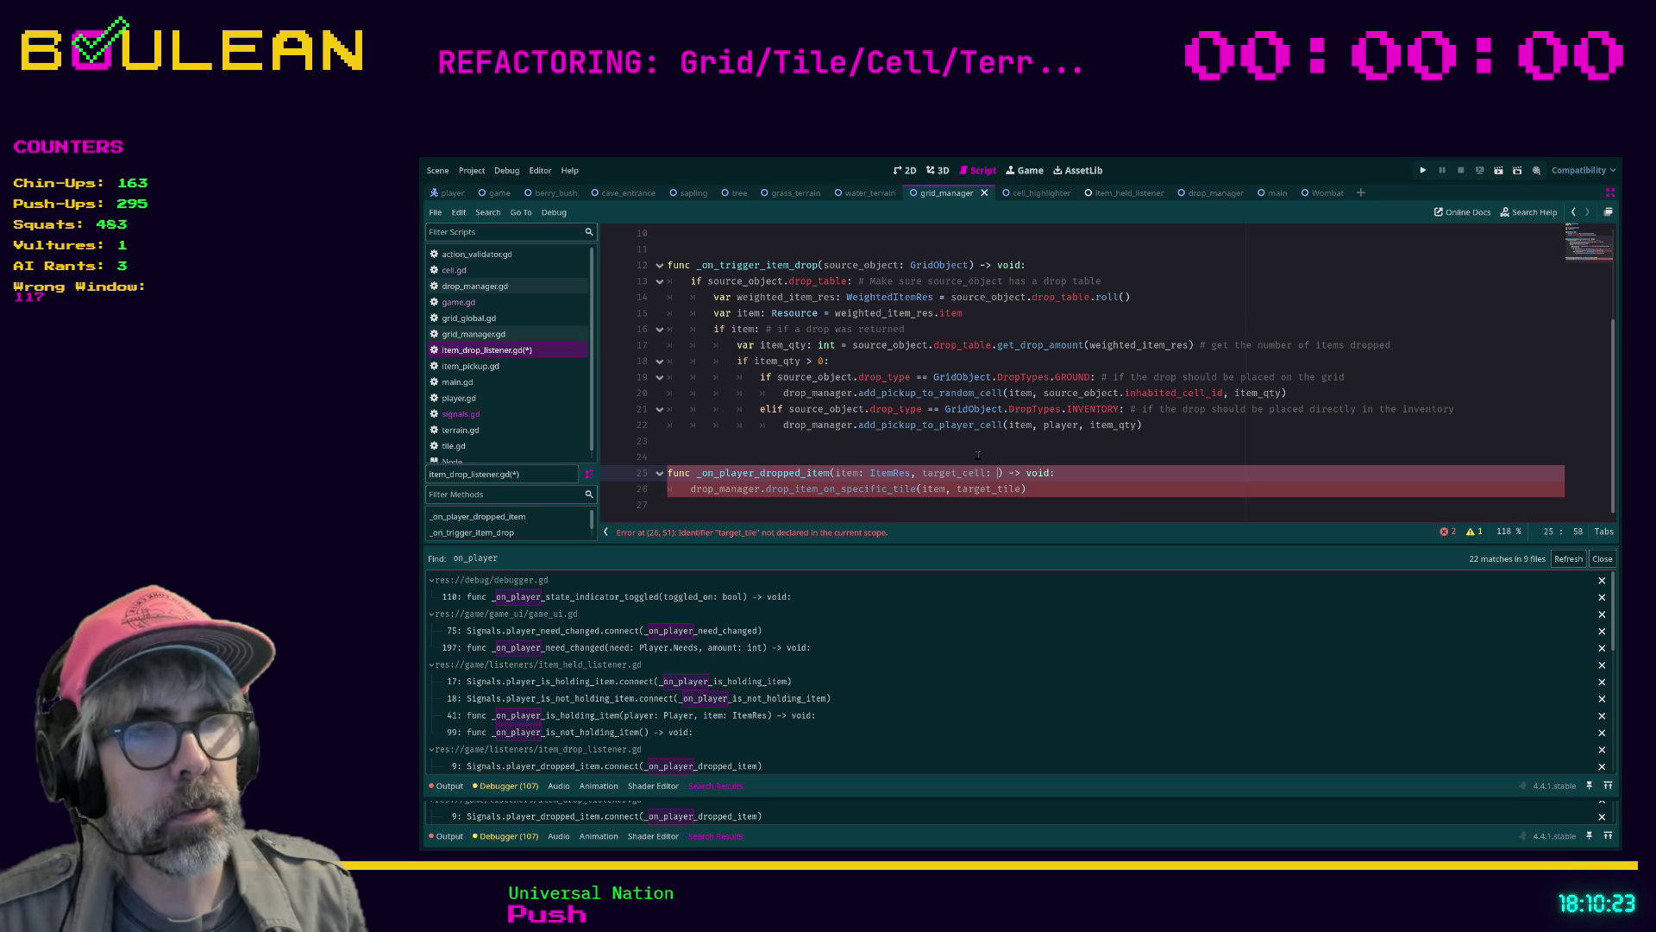
type("Cell")
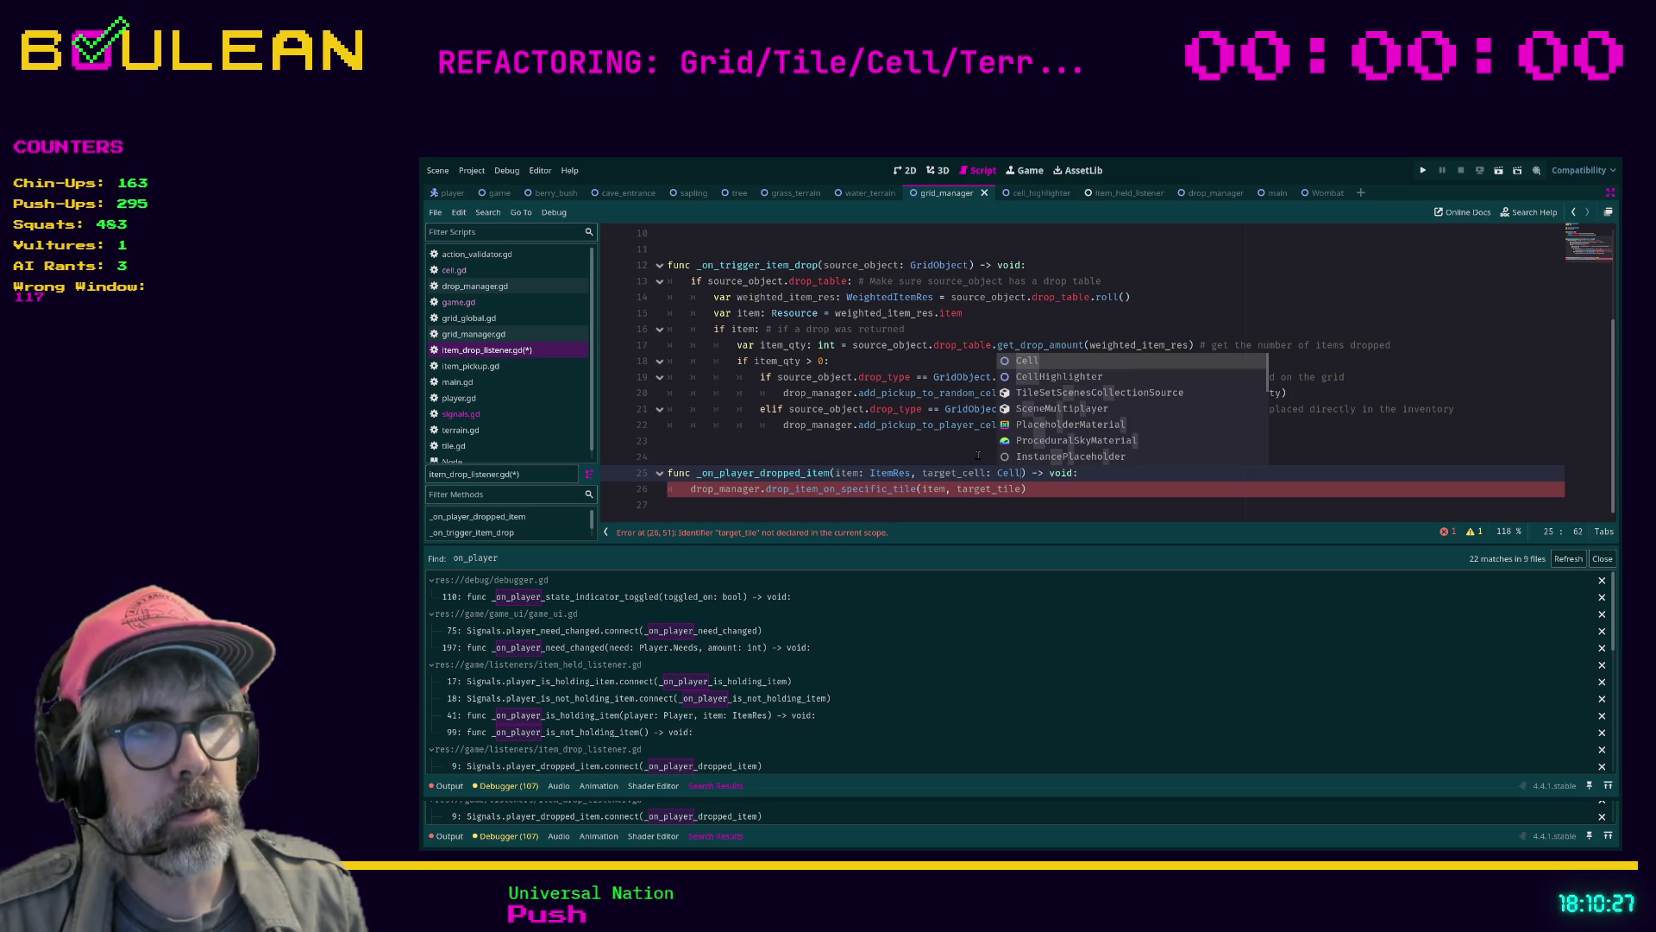
key("Down")
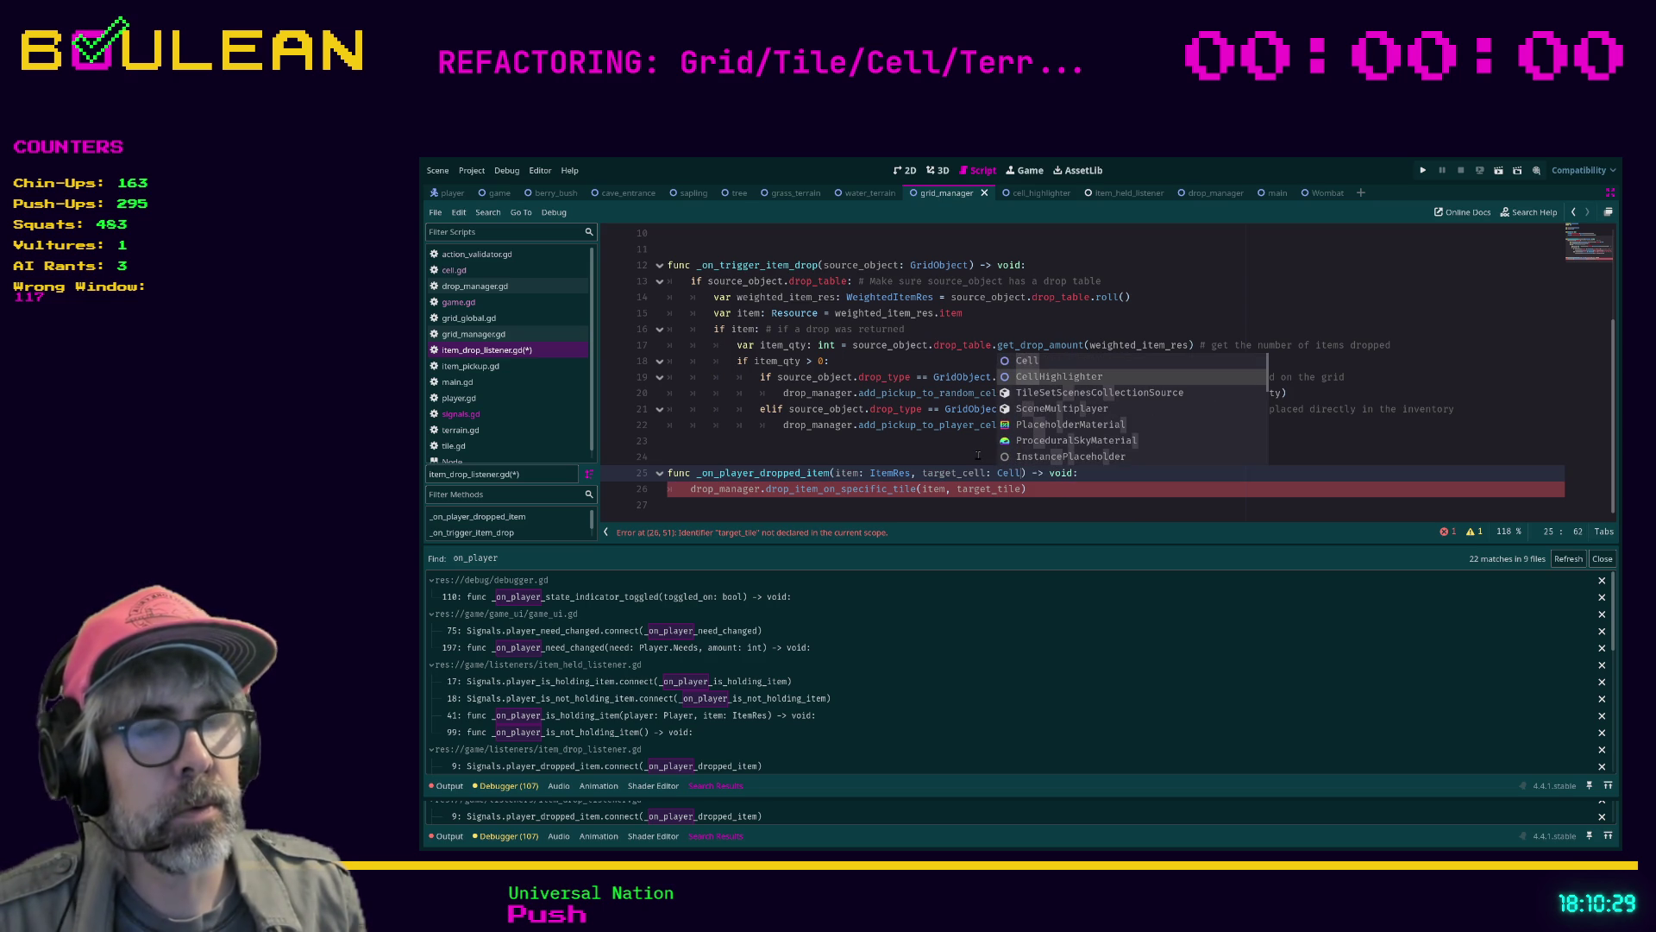
key("Escape")
Change the called method to drop_manager.drop_item_on_specific_cell using autocompletion
key("Down")
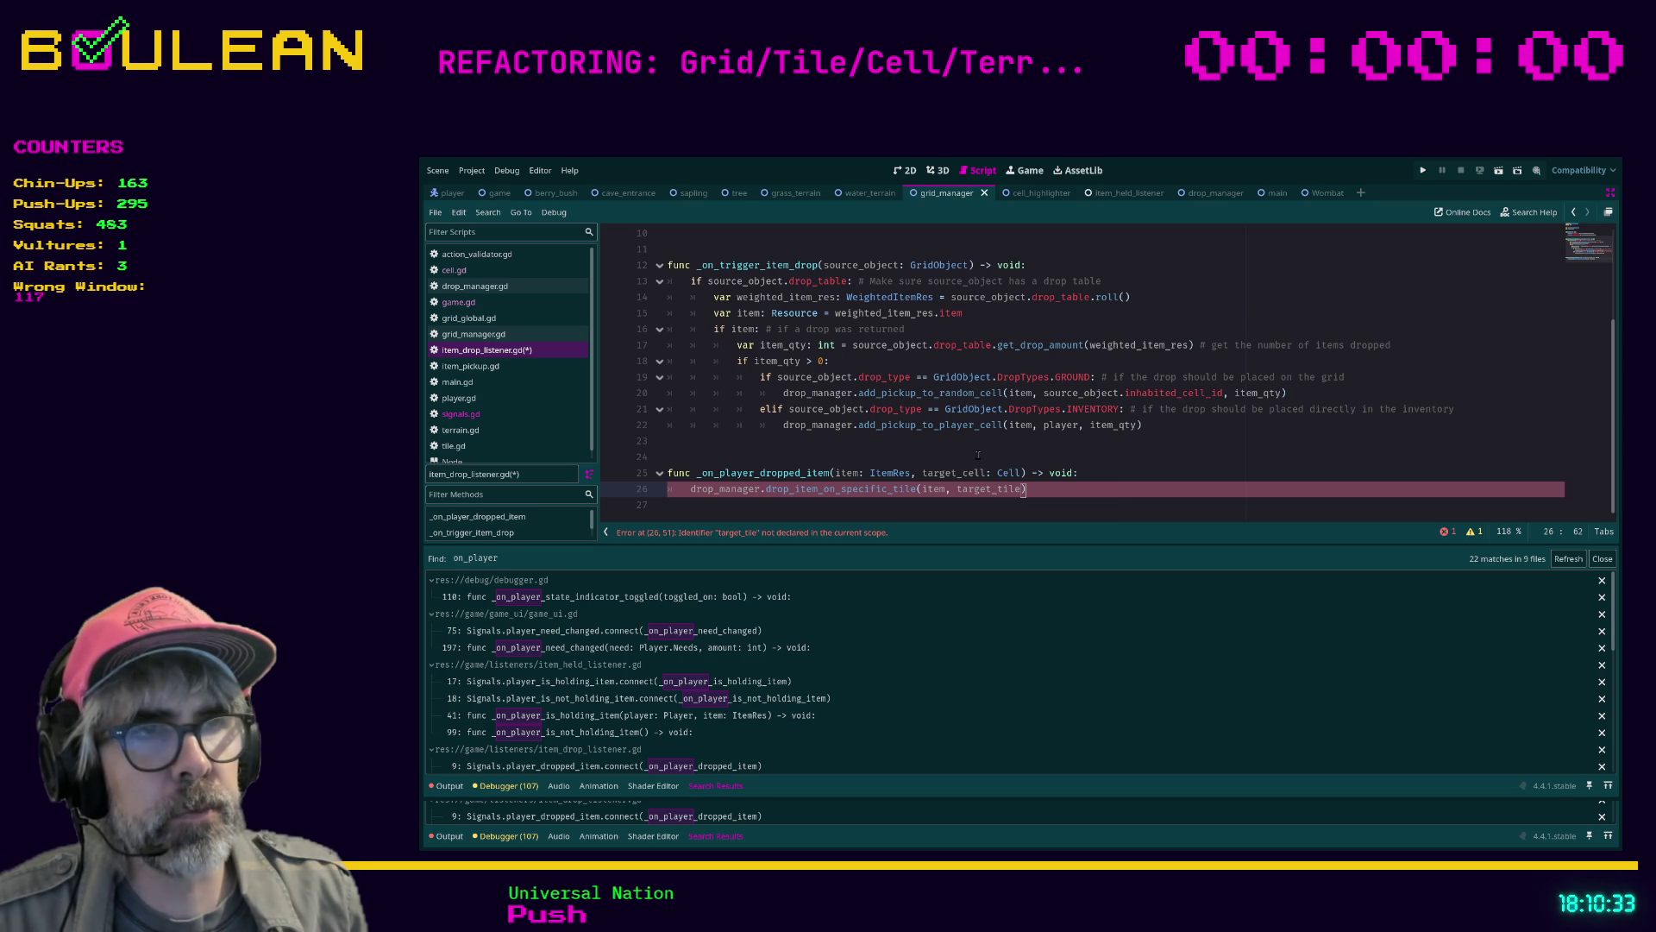
key("Left")
key("Left")
key("Left")
key("Left")
key("Left")
key("Left")
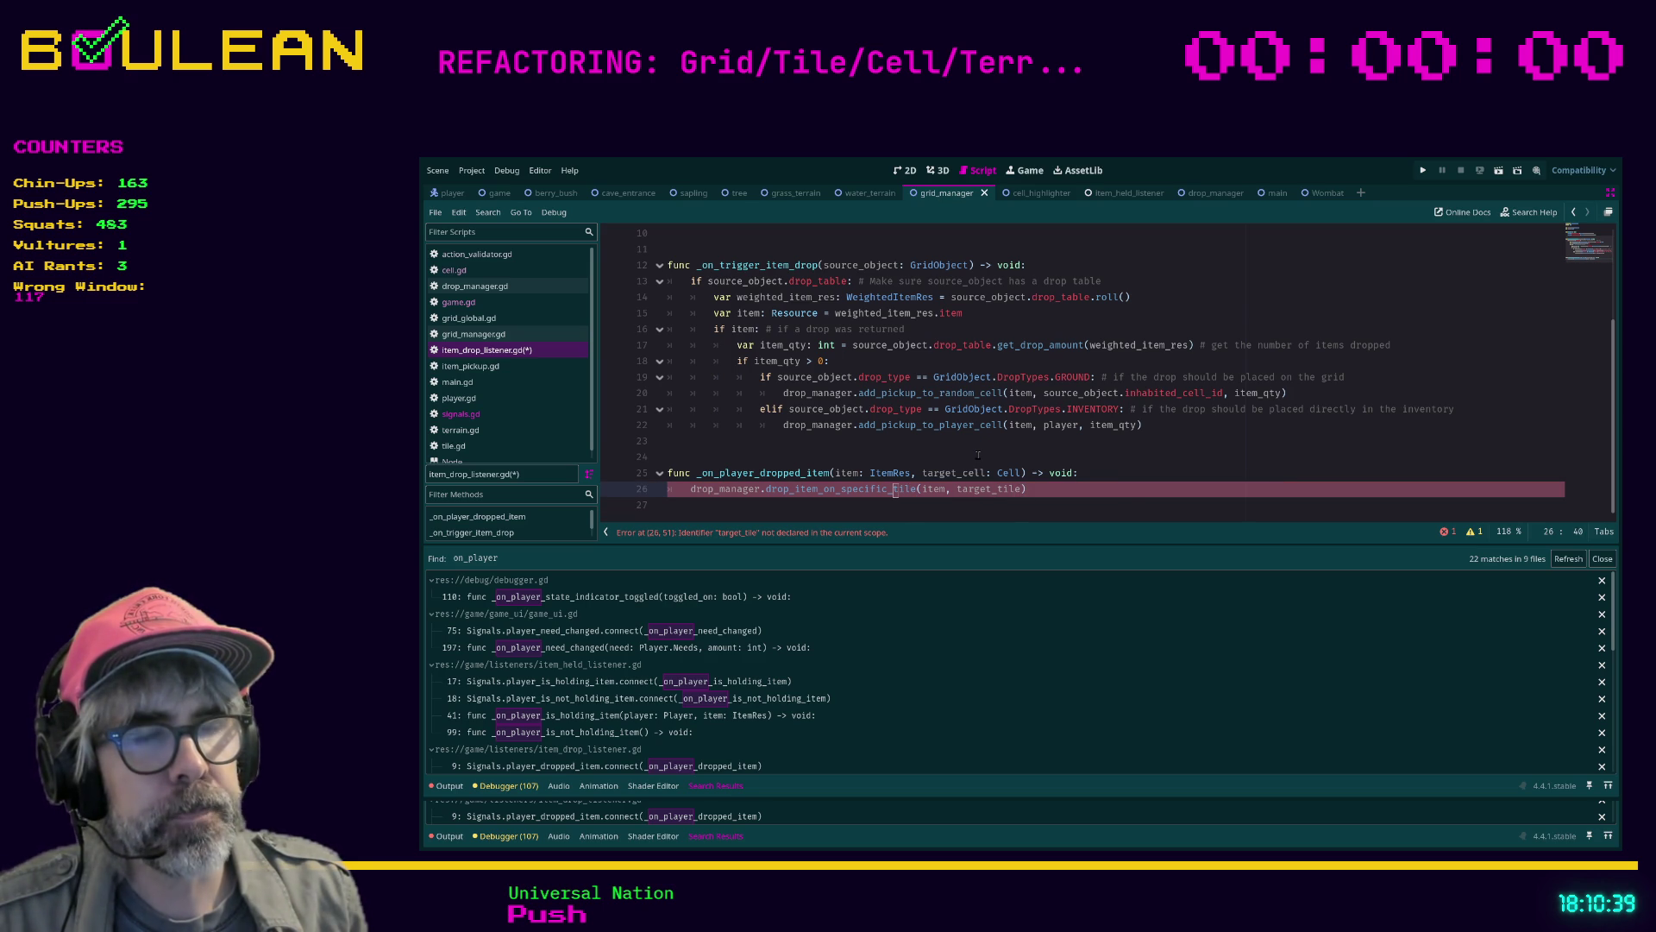
key("Delete")
key("Delete")
key("Delete")
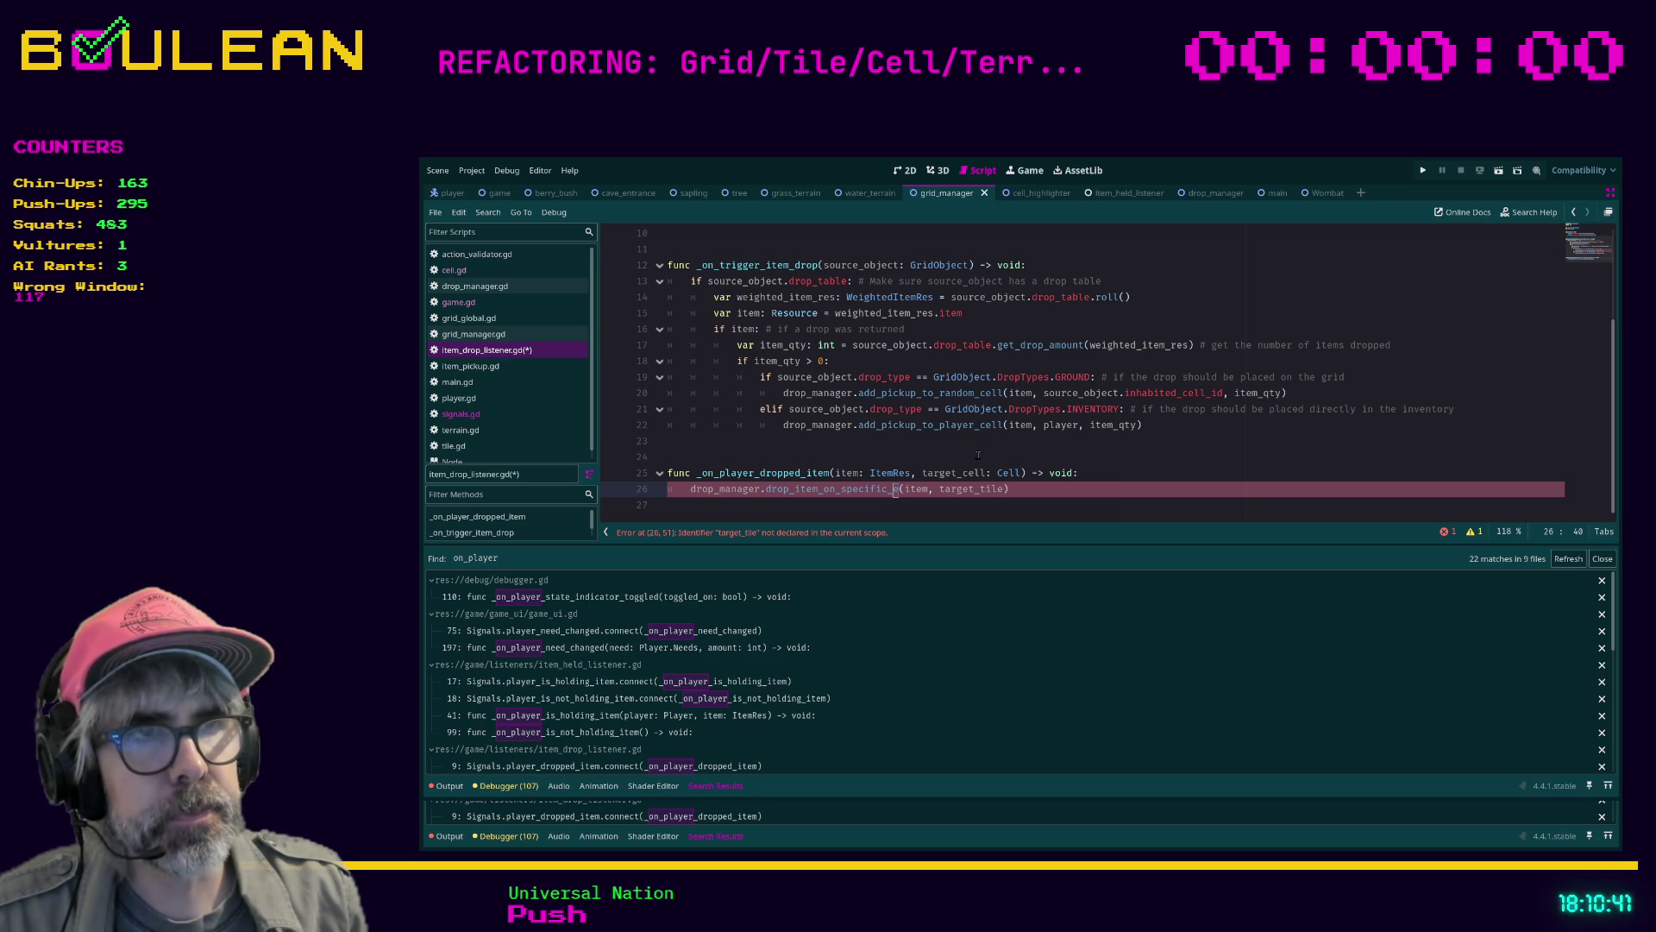
type("vd")
type("c")
key("BackSpace")
key("BackSpace")
key("BackSpace")
type("cell")
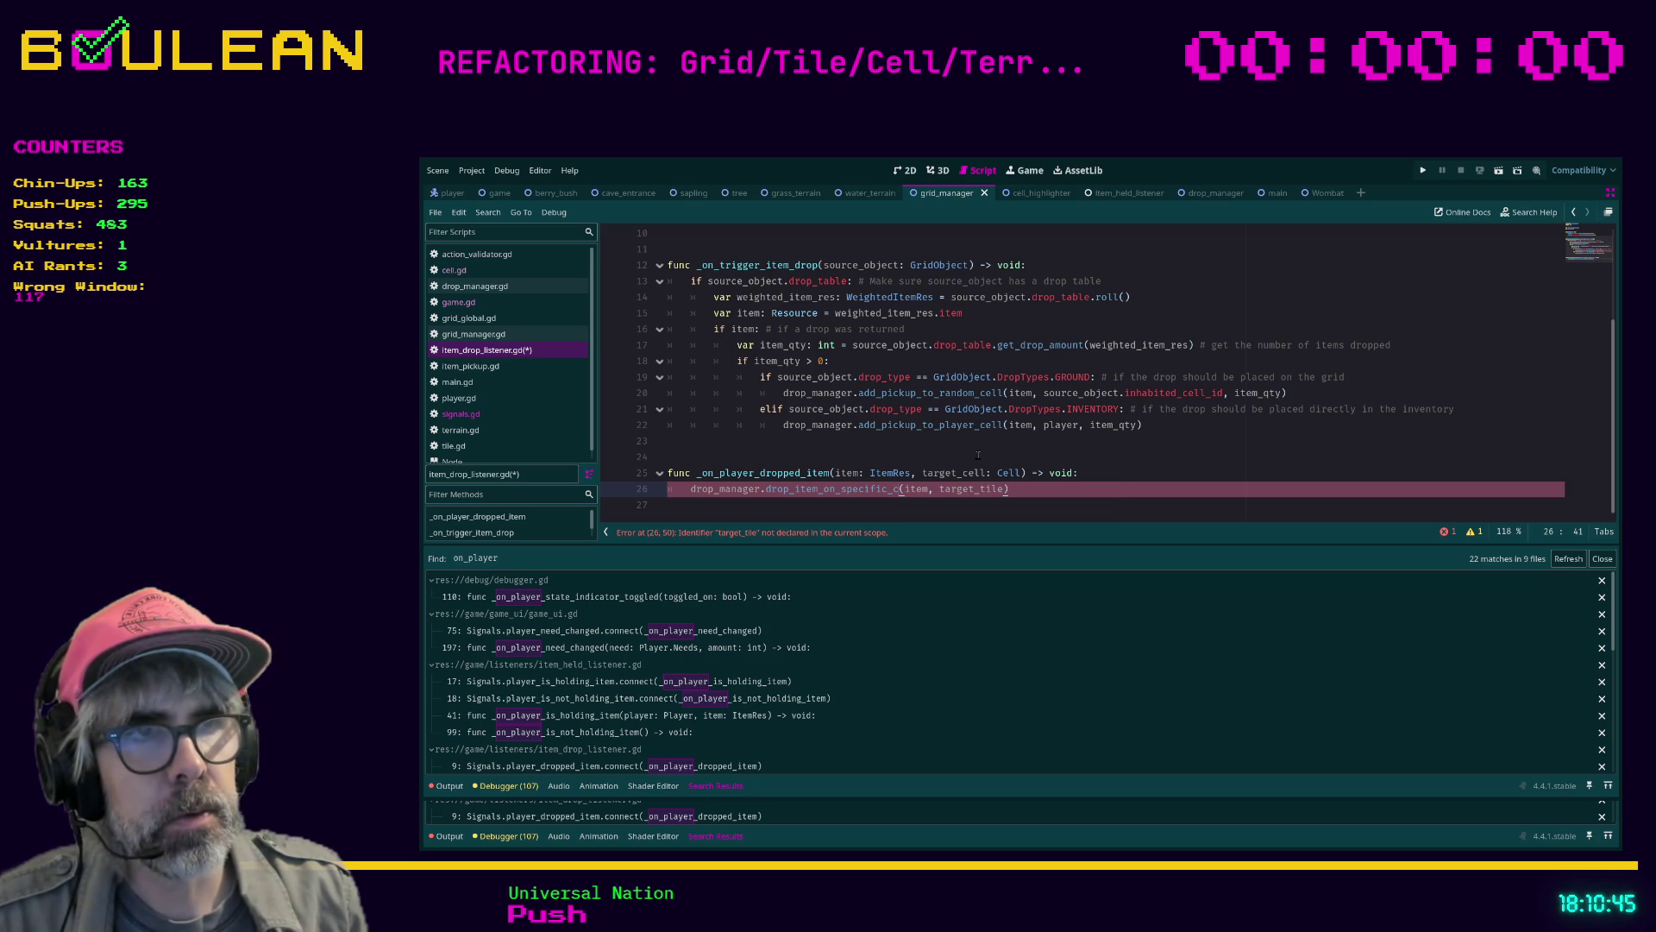
key("BackSpace")
key("BackSpace")
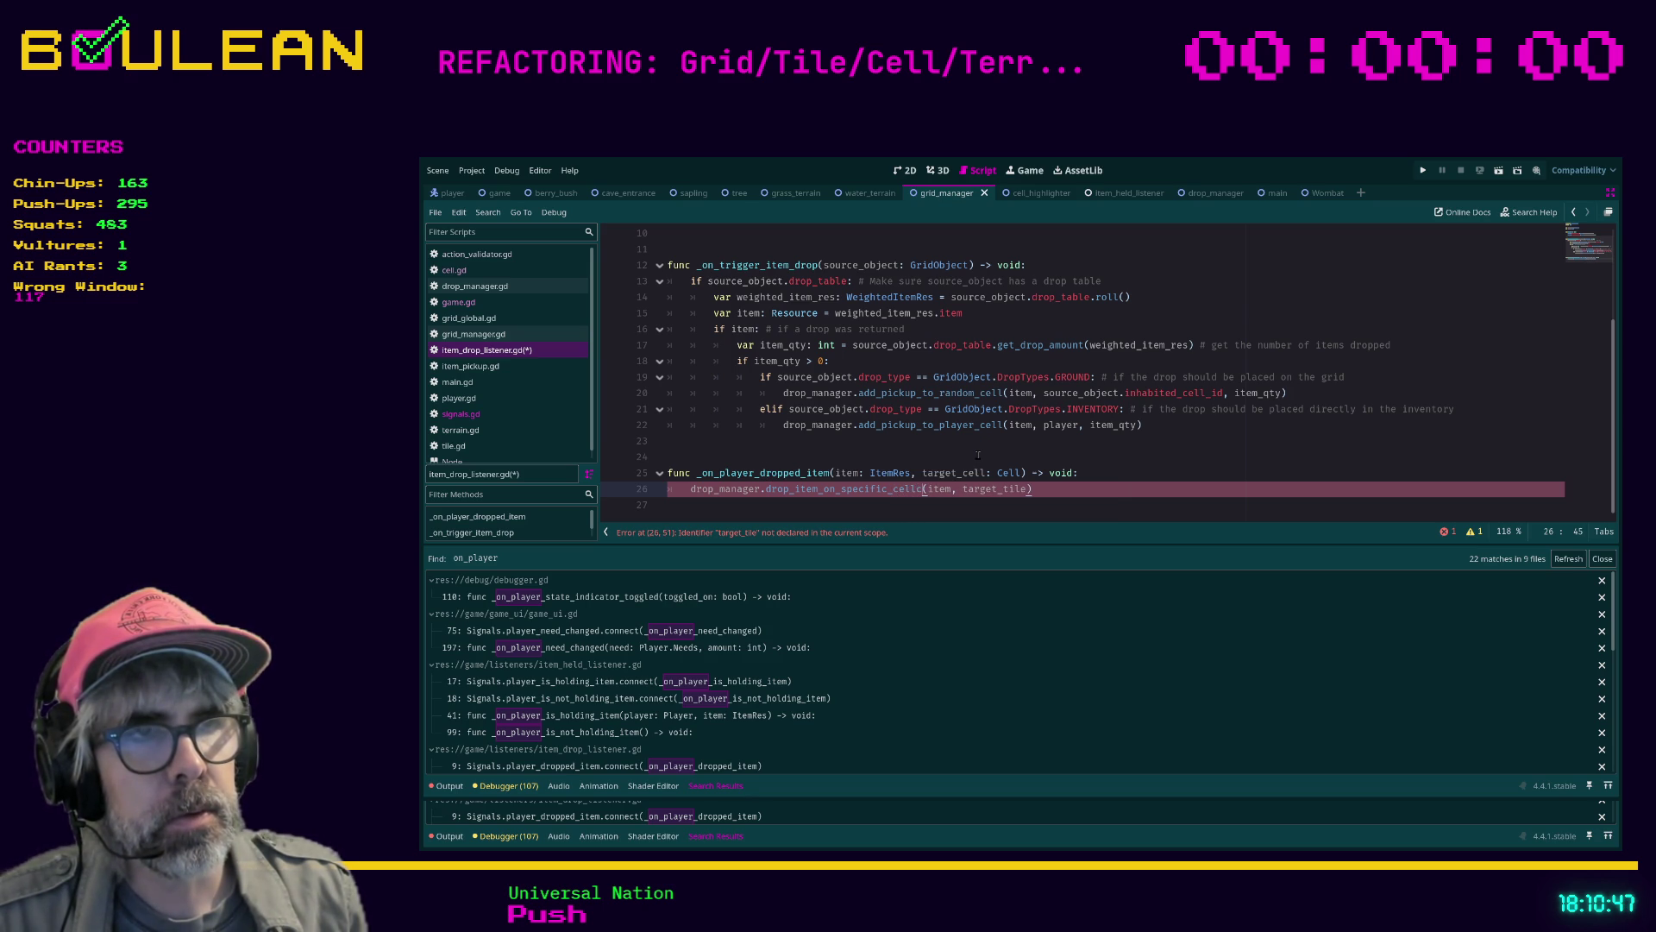
type("l")
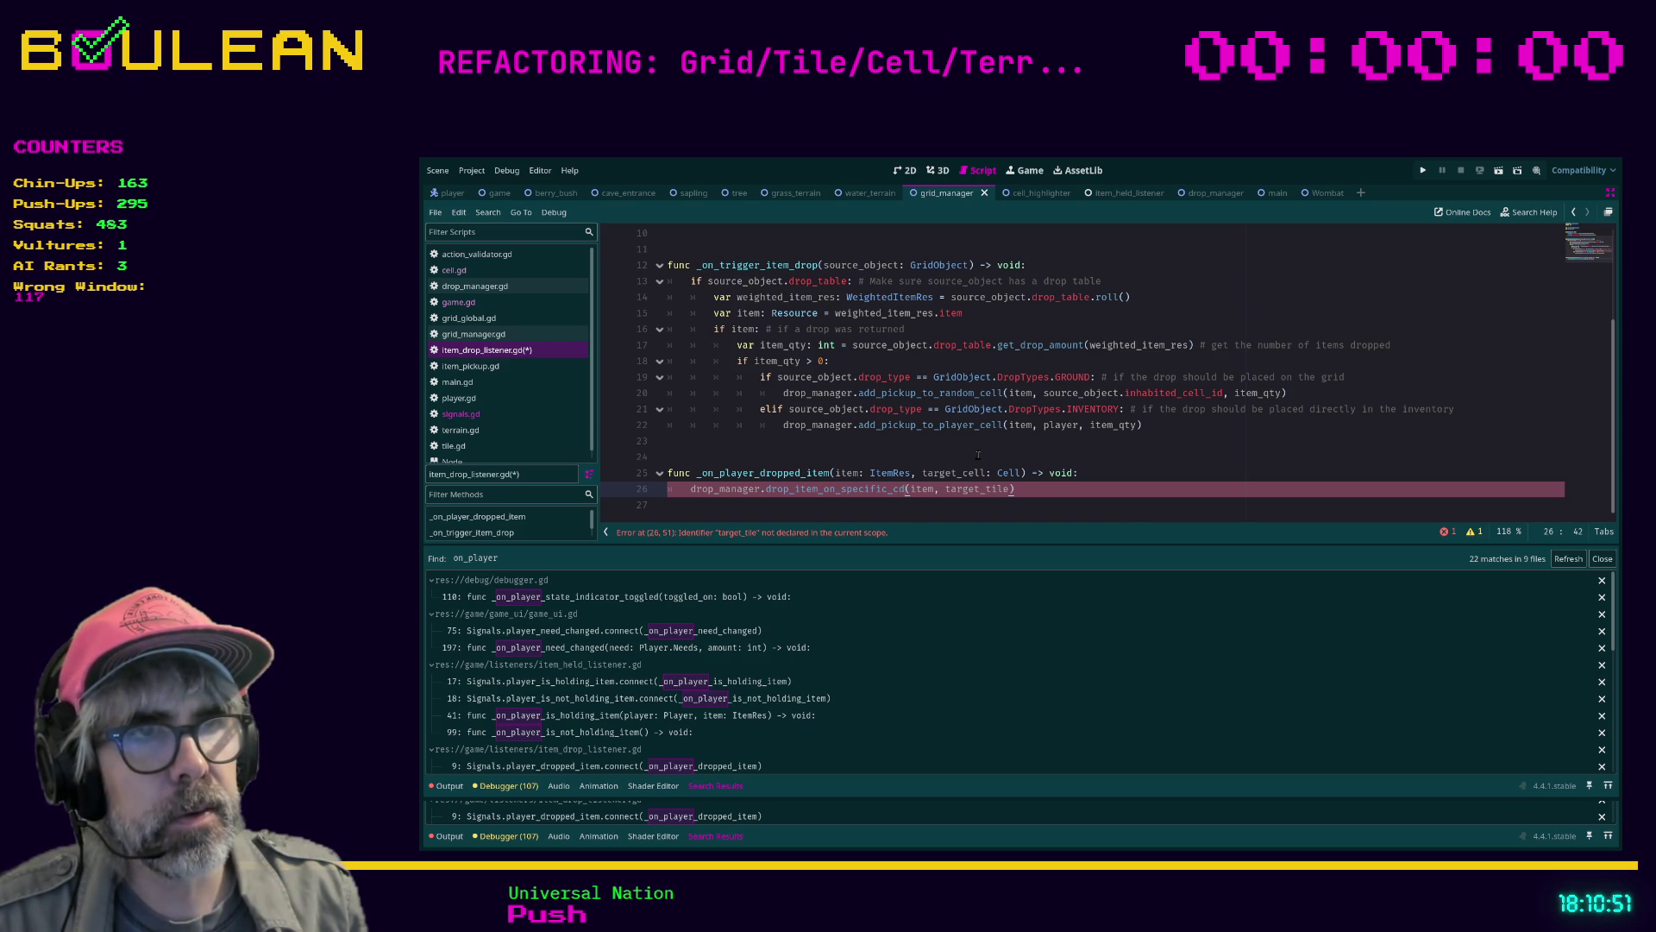
key("ctrl+space")
type("l")
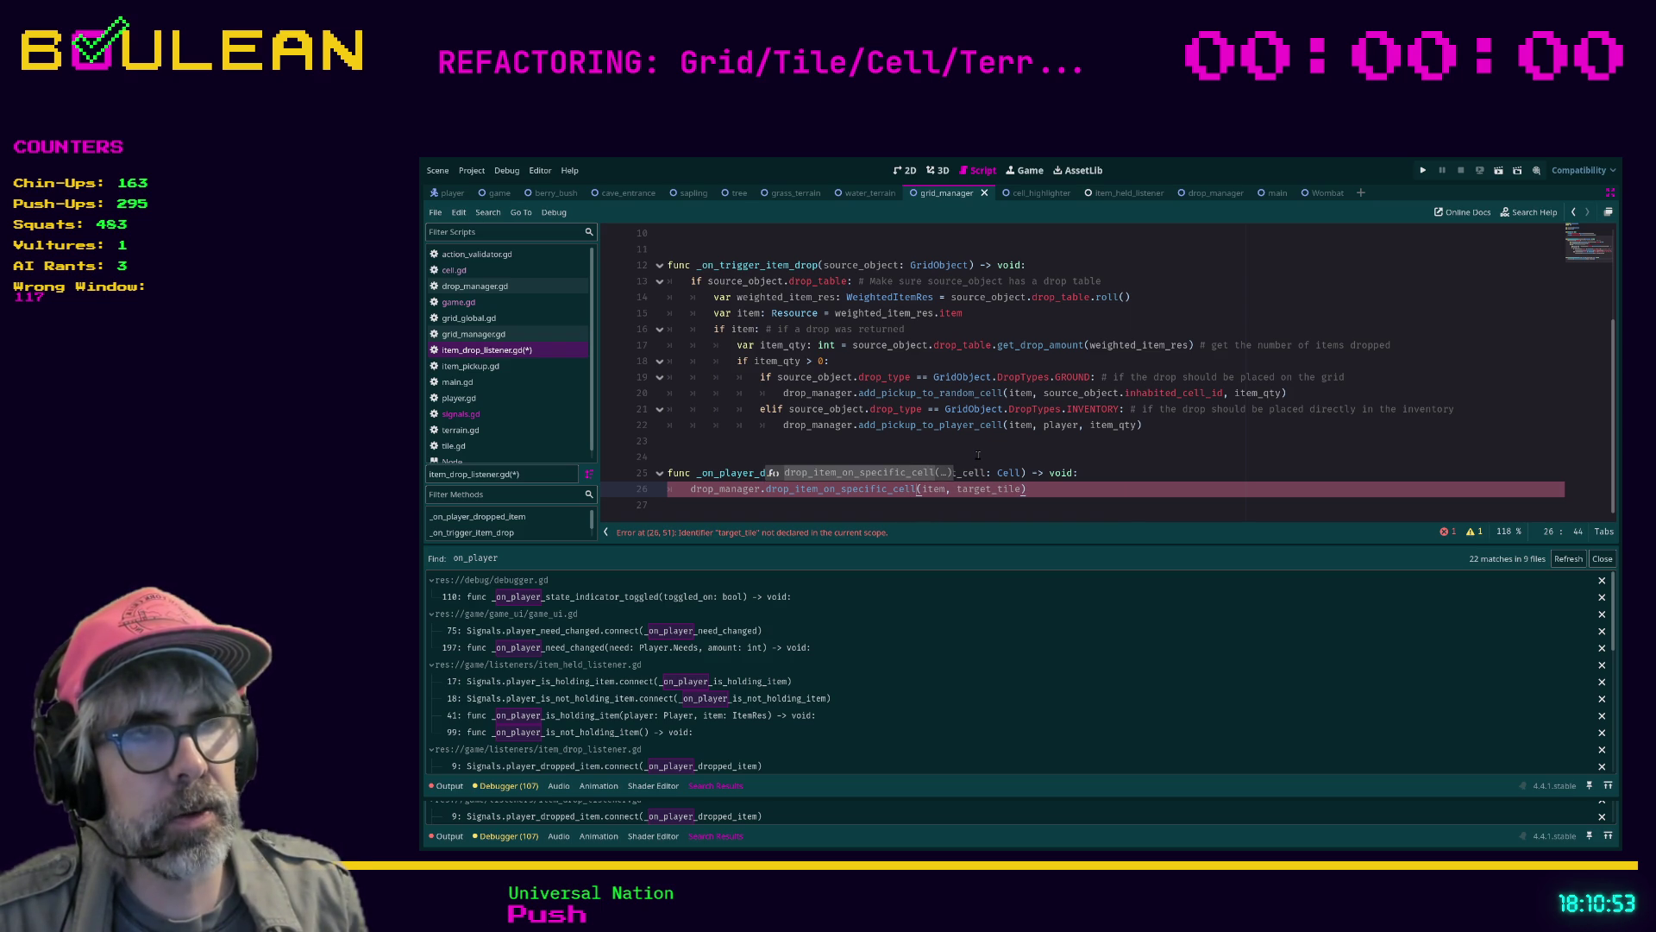
key("Right")
key("Right")
key("Right")
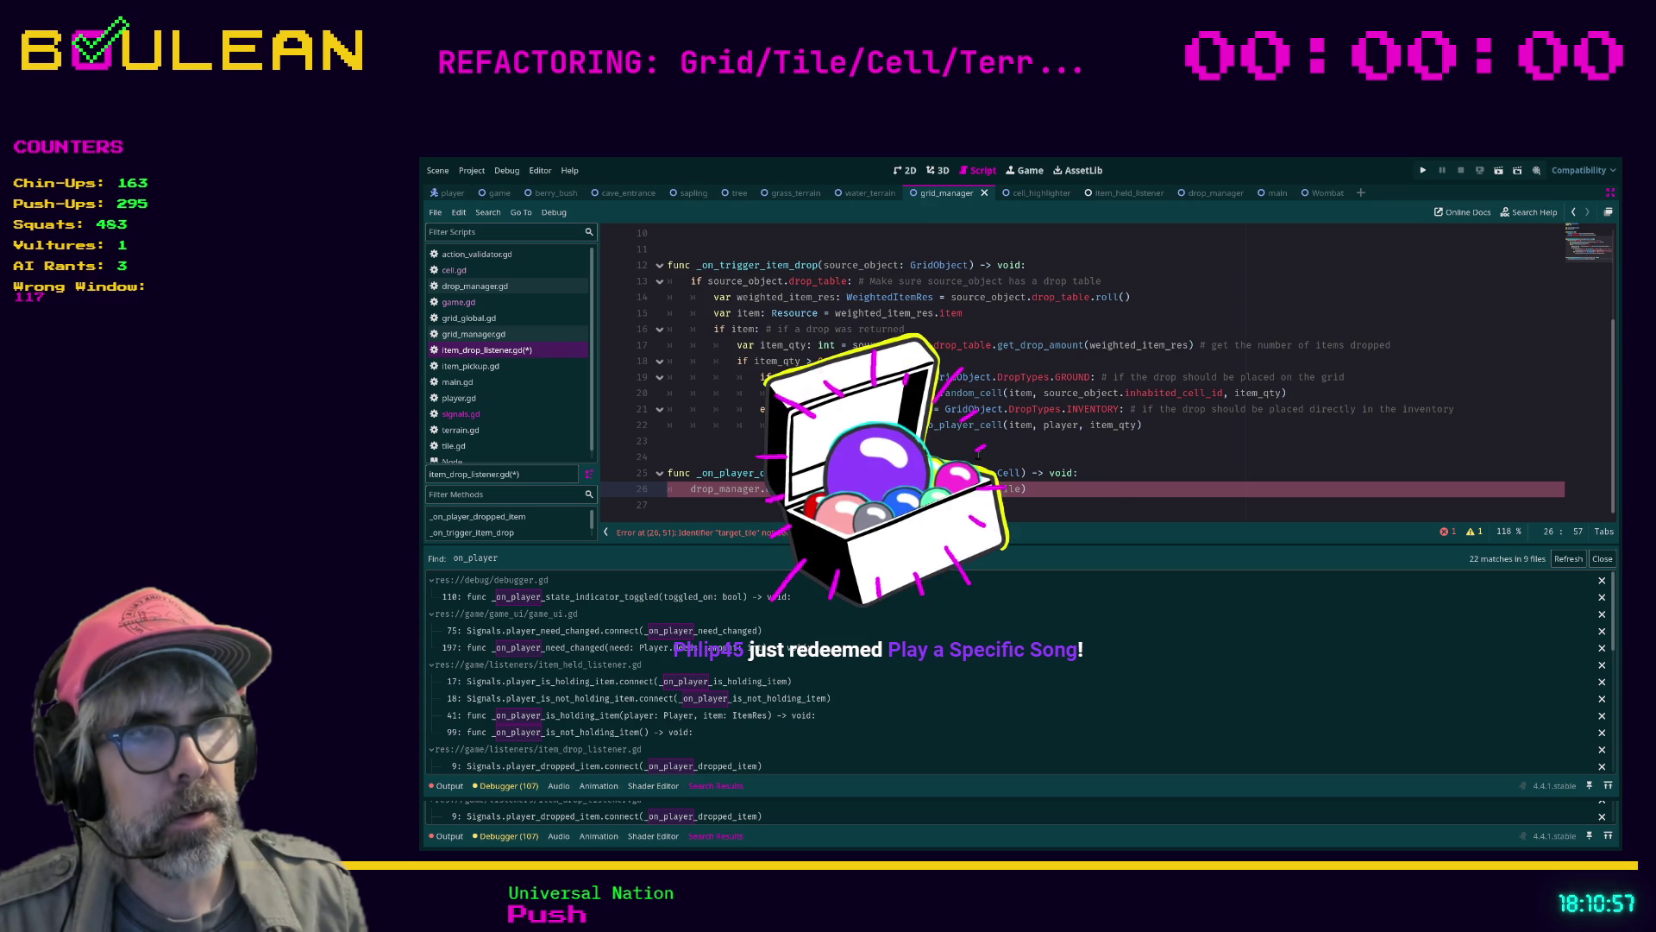
Pass target_cell as the call's argument and save item_drop_listener.gd
left_click(994, 489)
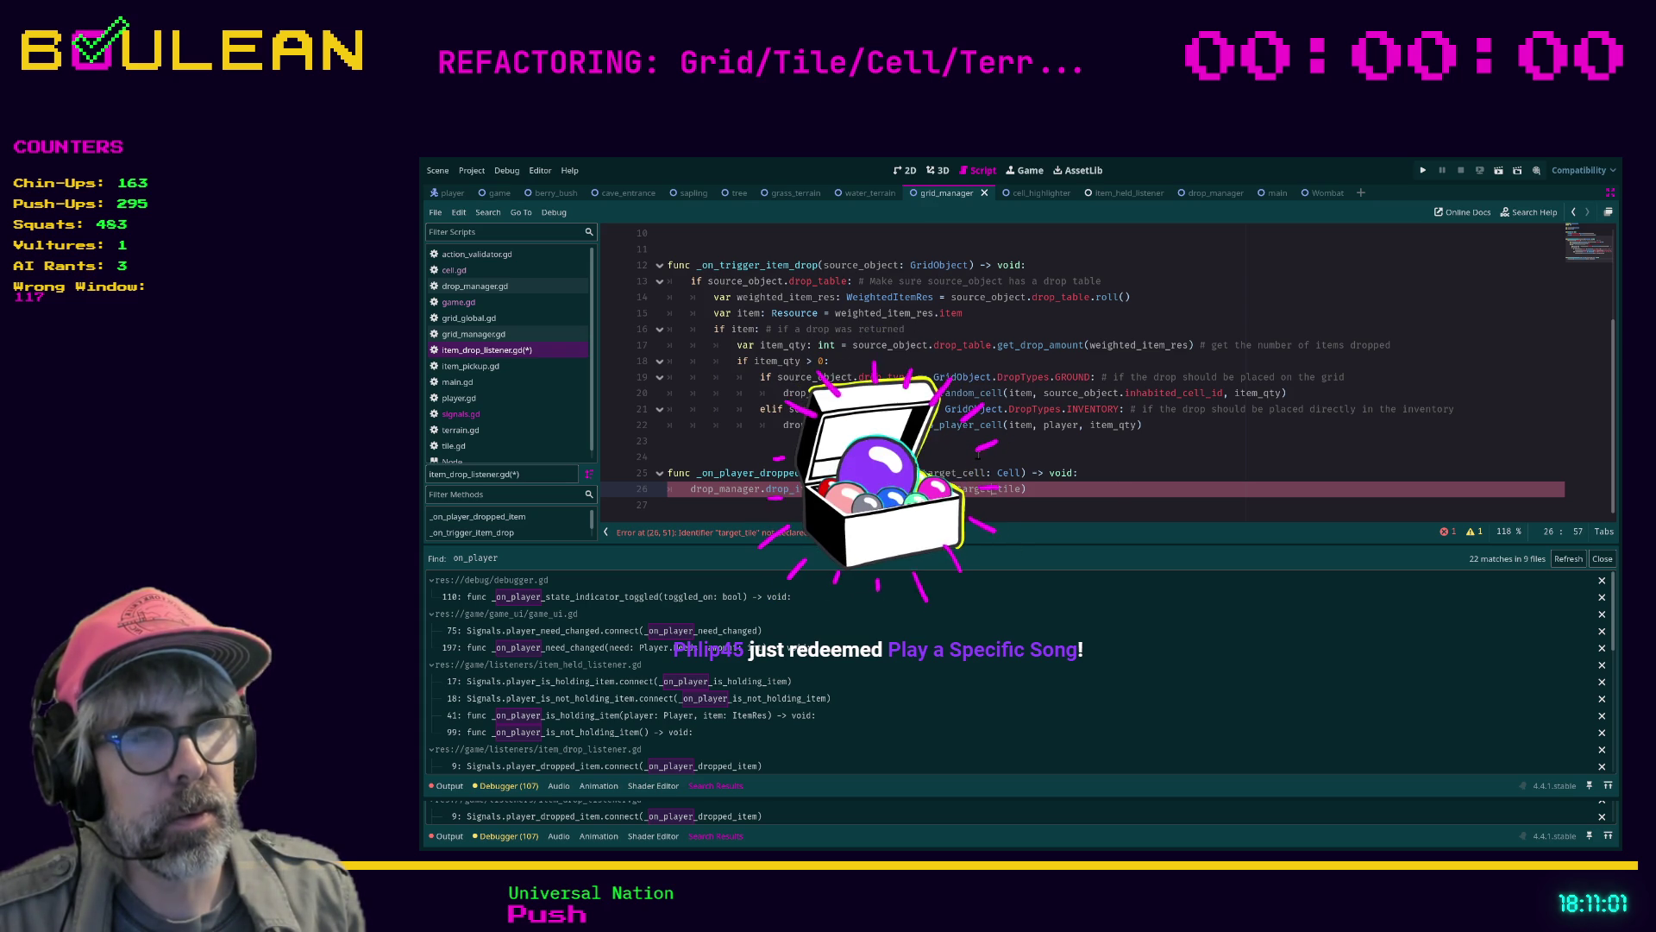
type("v")
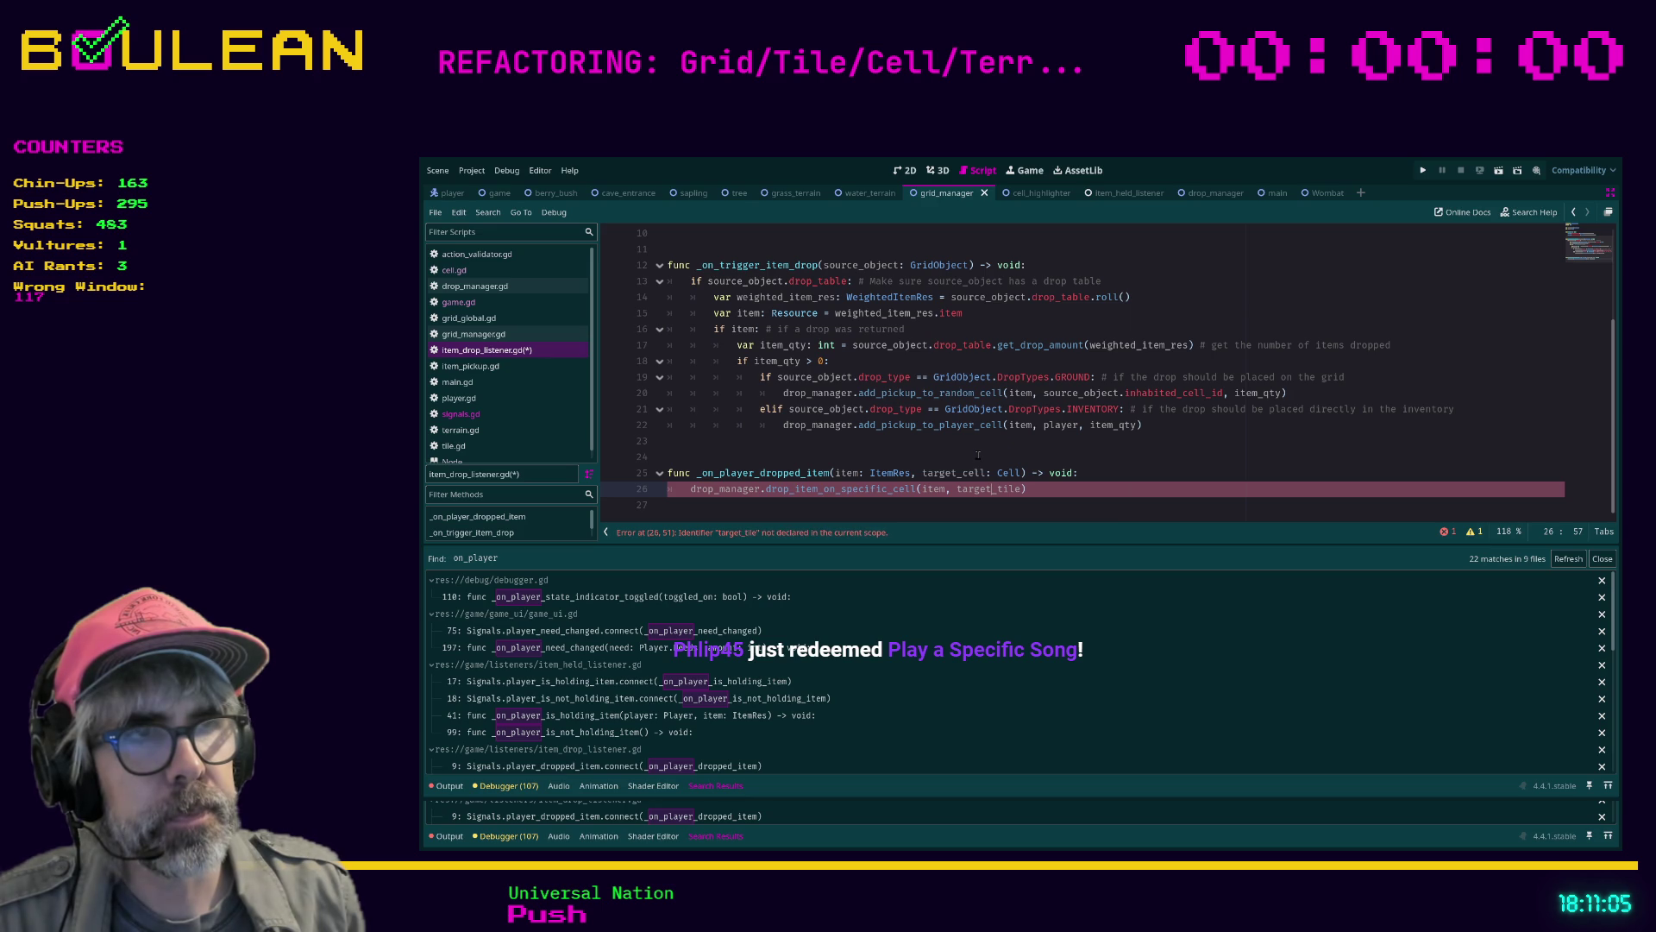
key("Right")
type("cd")
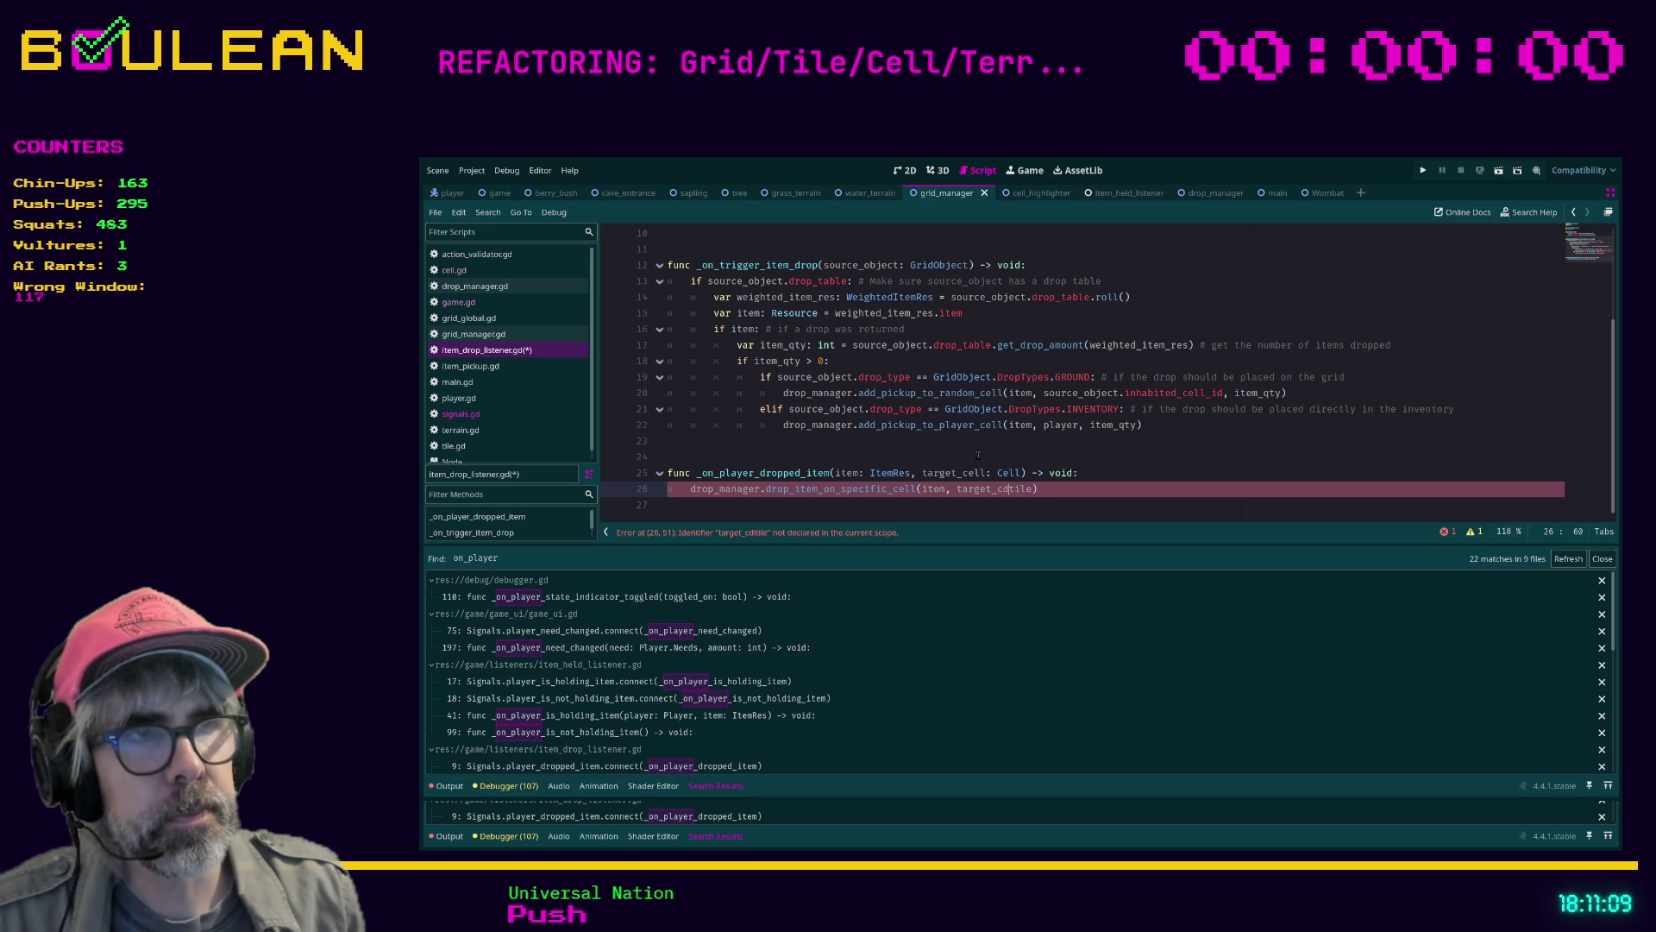
key("BackSpace")
type("ell")
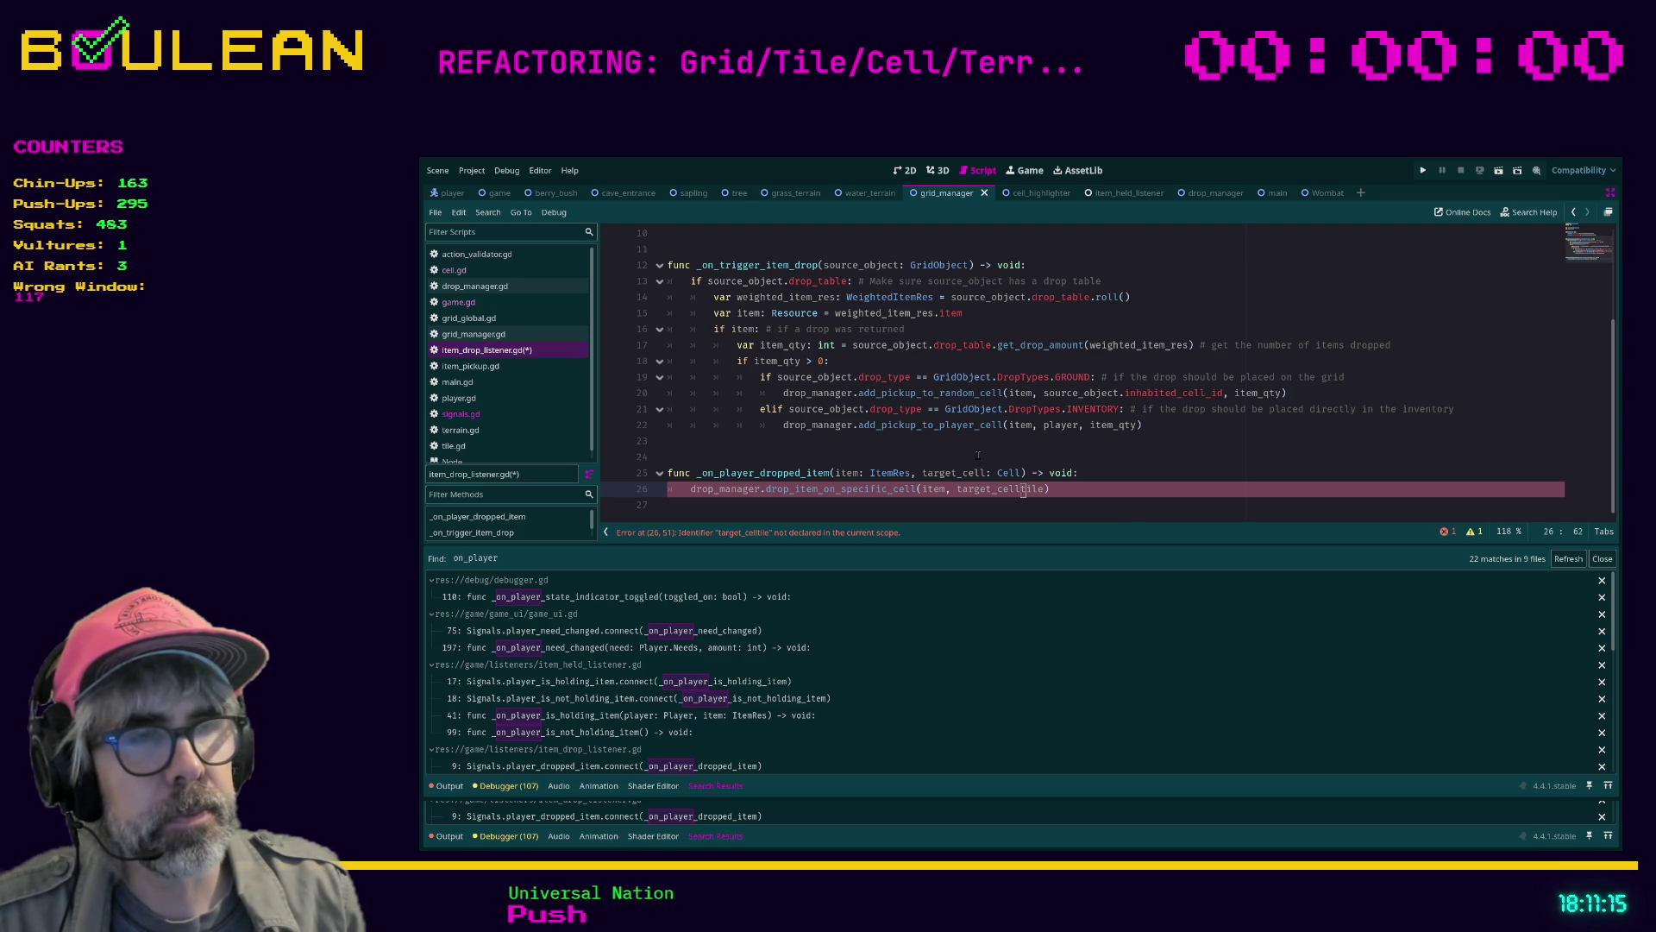
key("Delete")
key("Delete")
key("Delete")
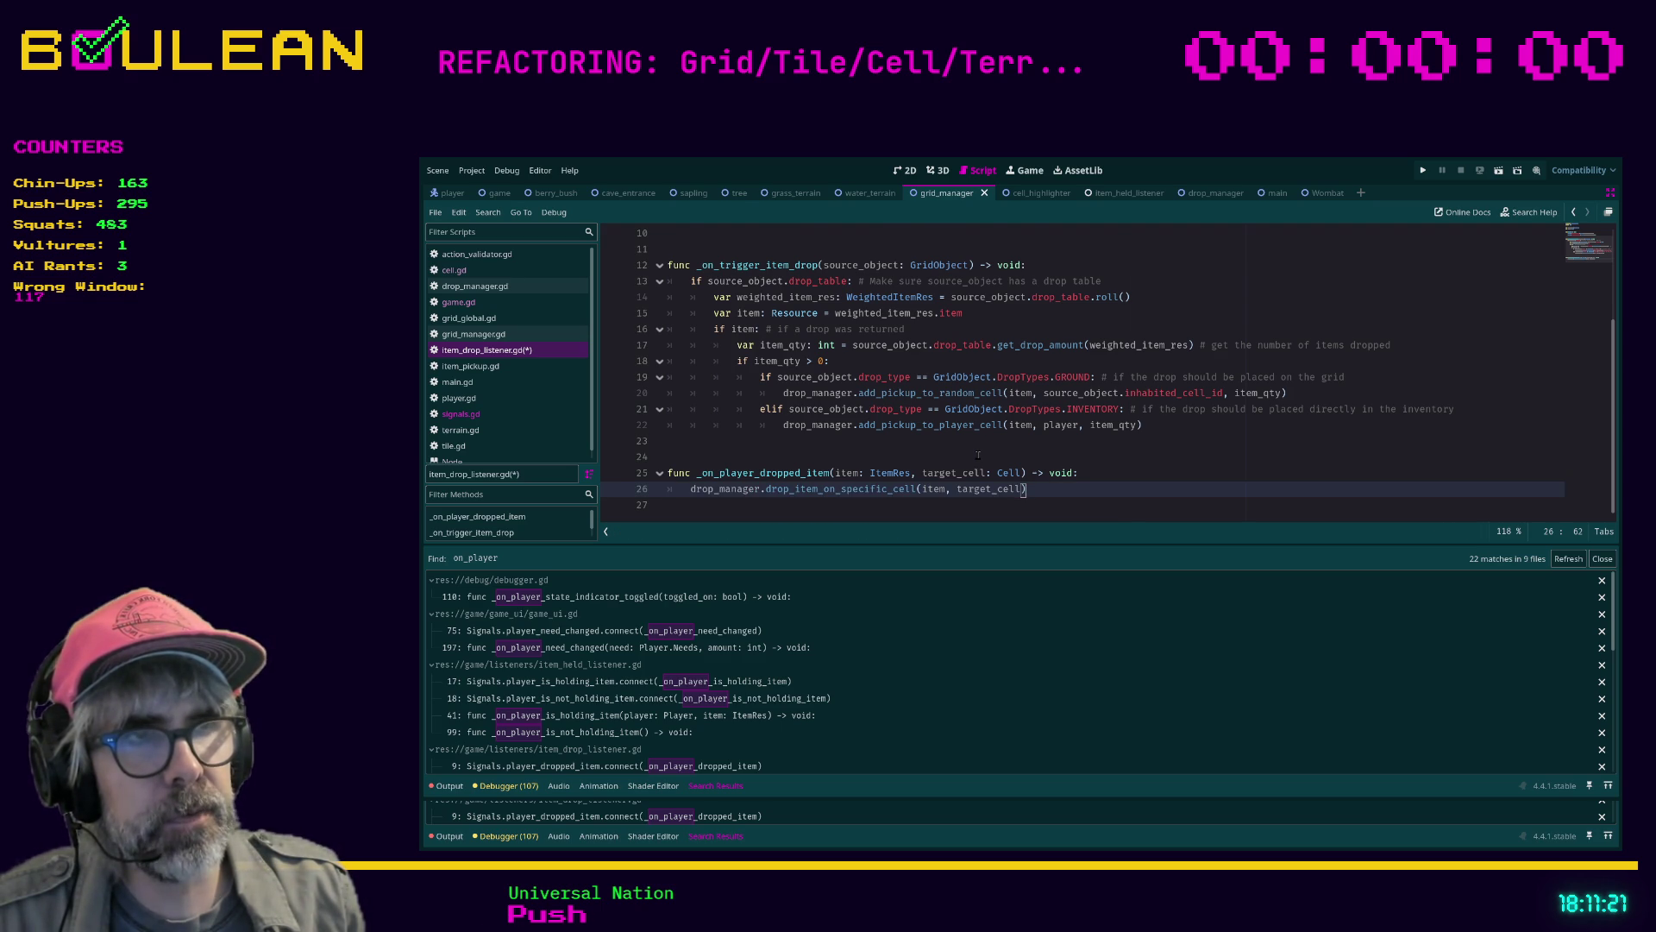
key("ctrl+shift+k")
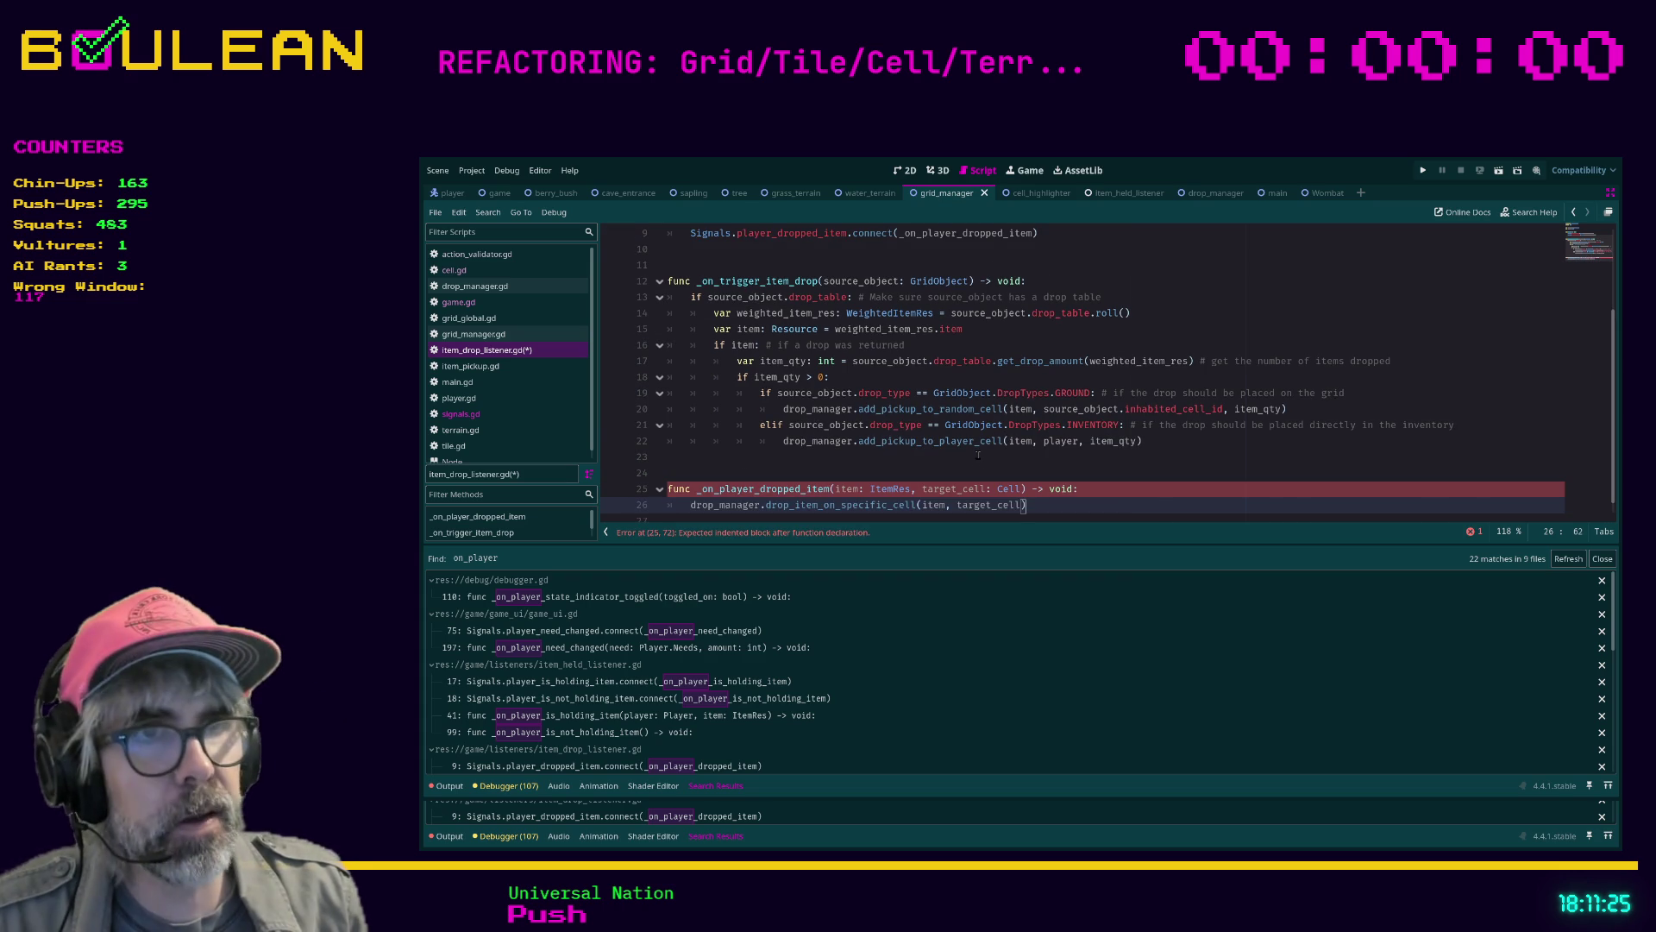
key("ctrl+z")
key("ctrl+s")
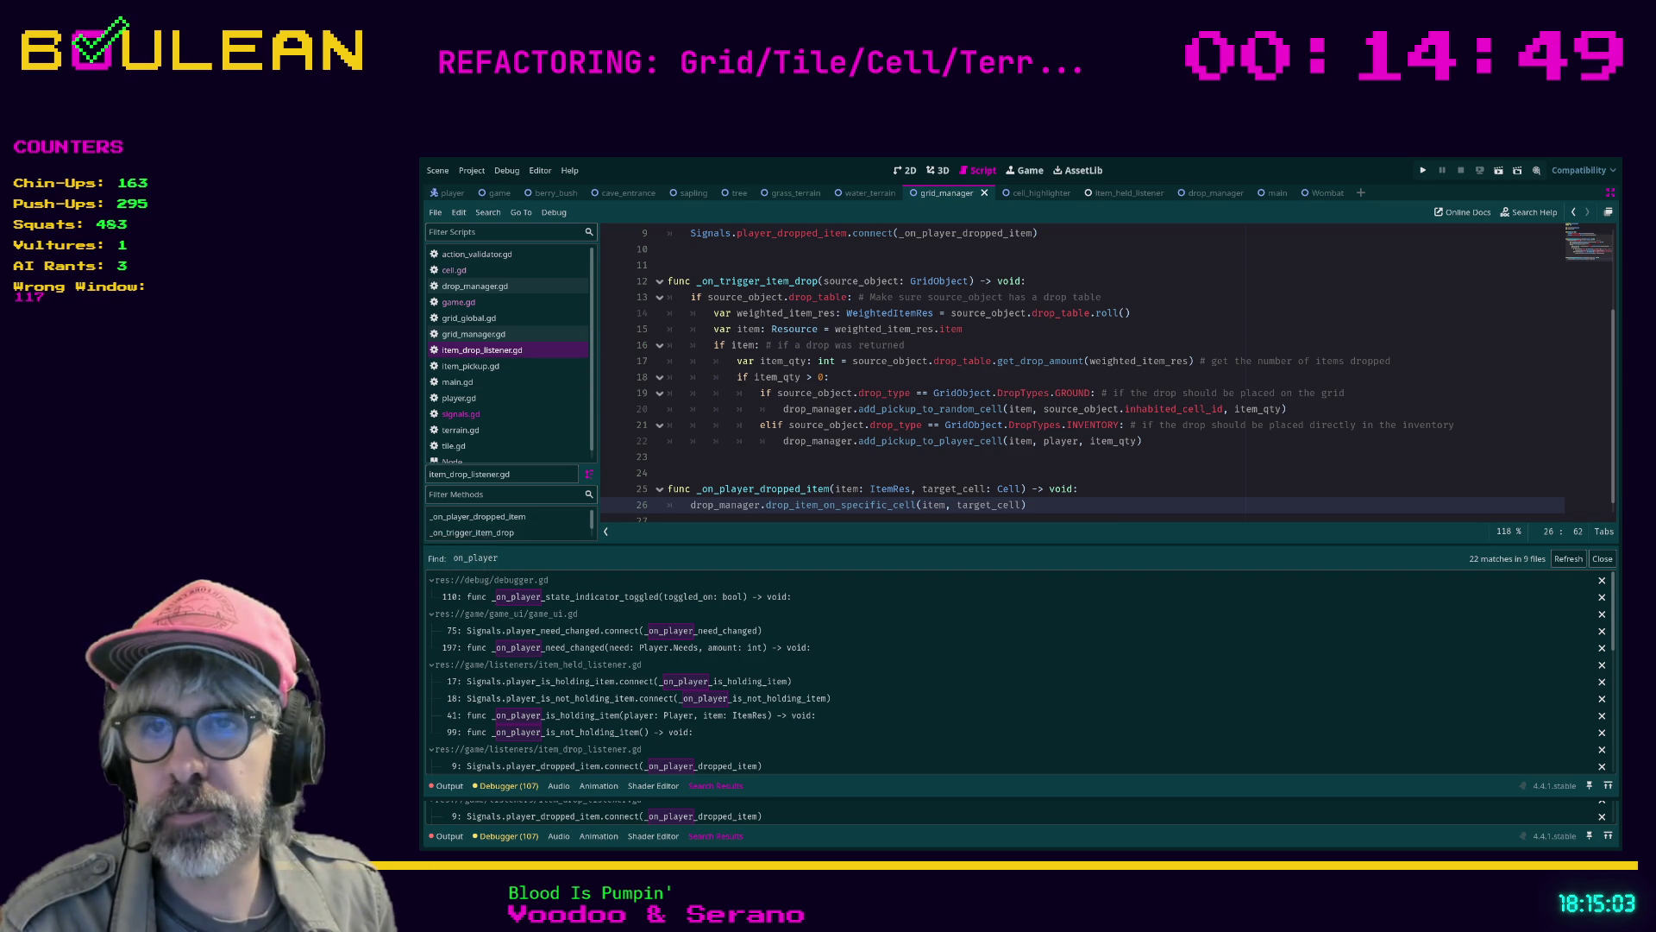
Save item_drop_listener.gd and search it for 'tile' to confirm no references remain
key("Up")
key("Up")
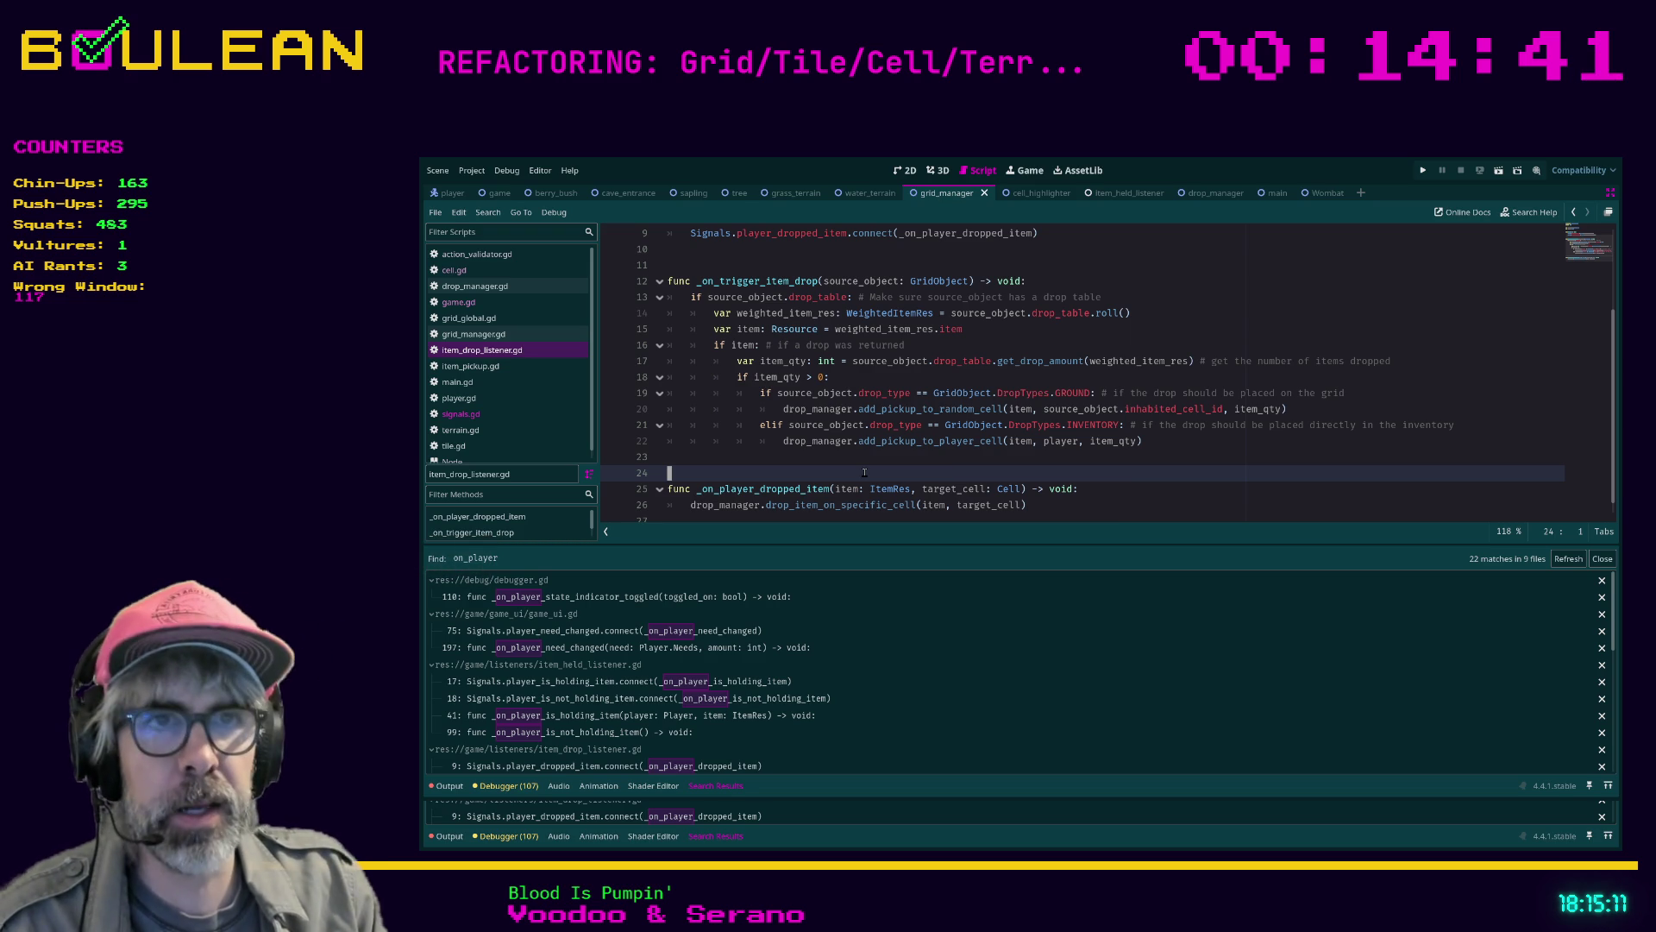
key("ctrl+s")
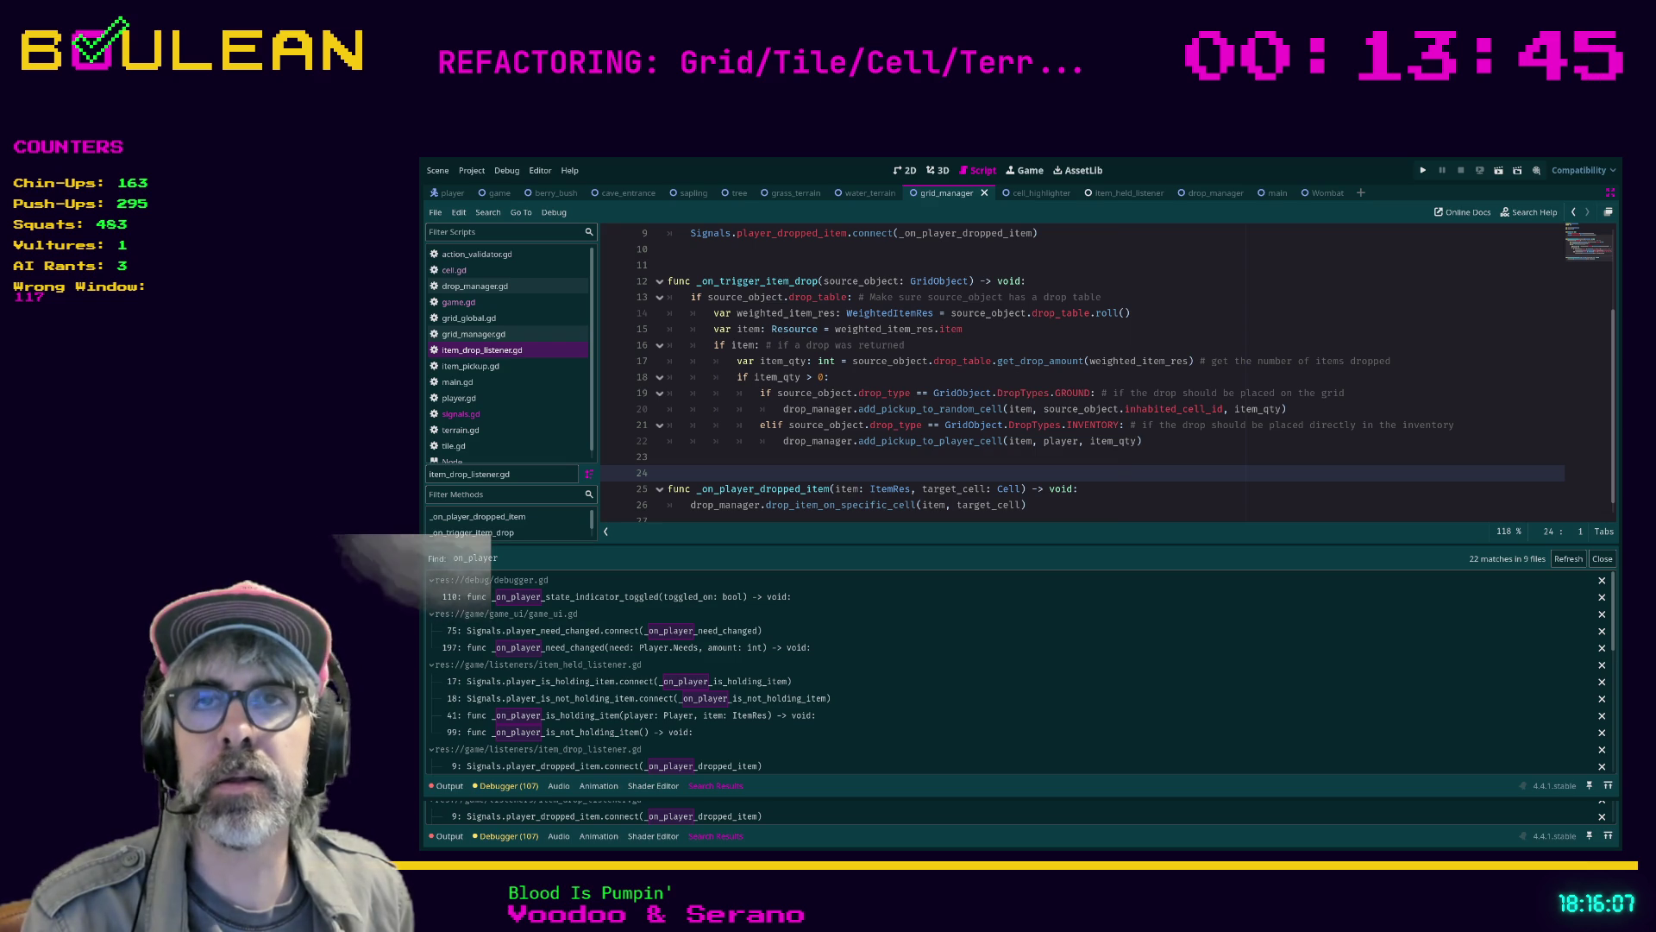
key("ctrl+f")
type("tile")
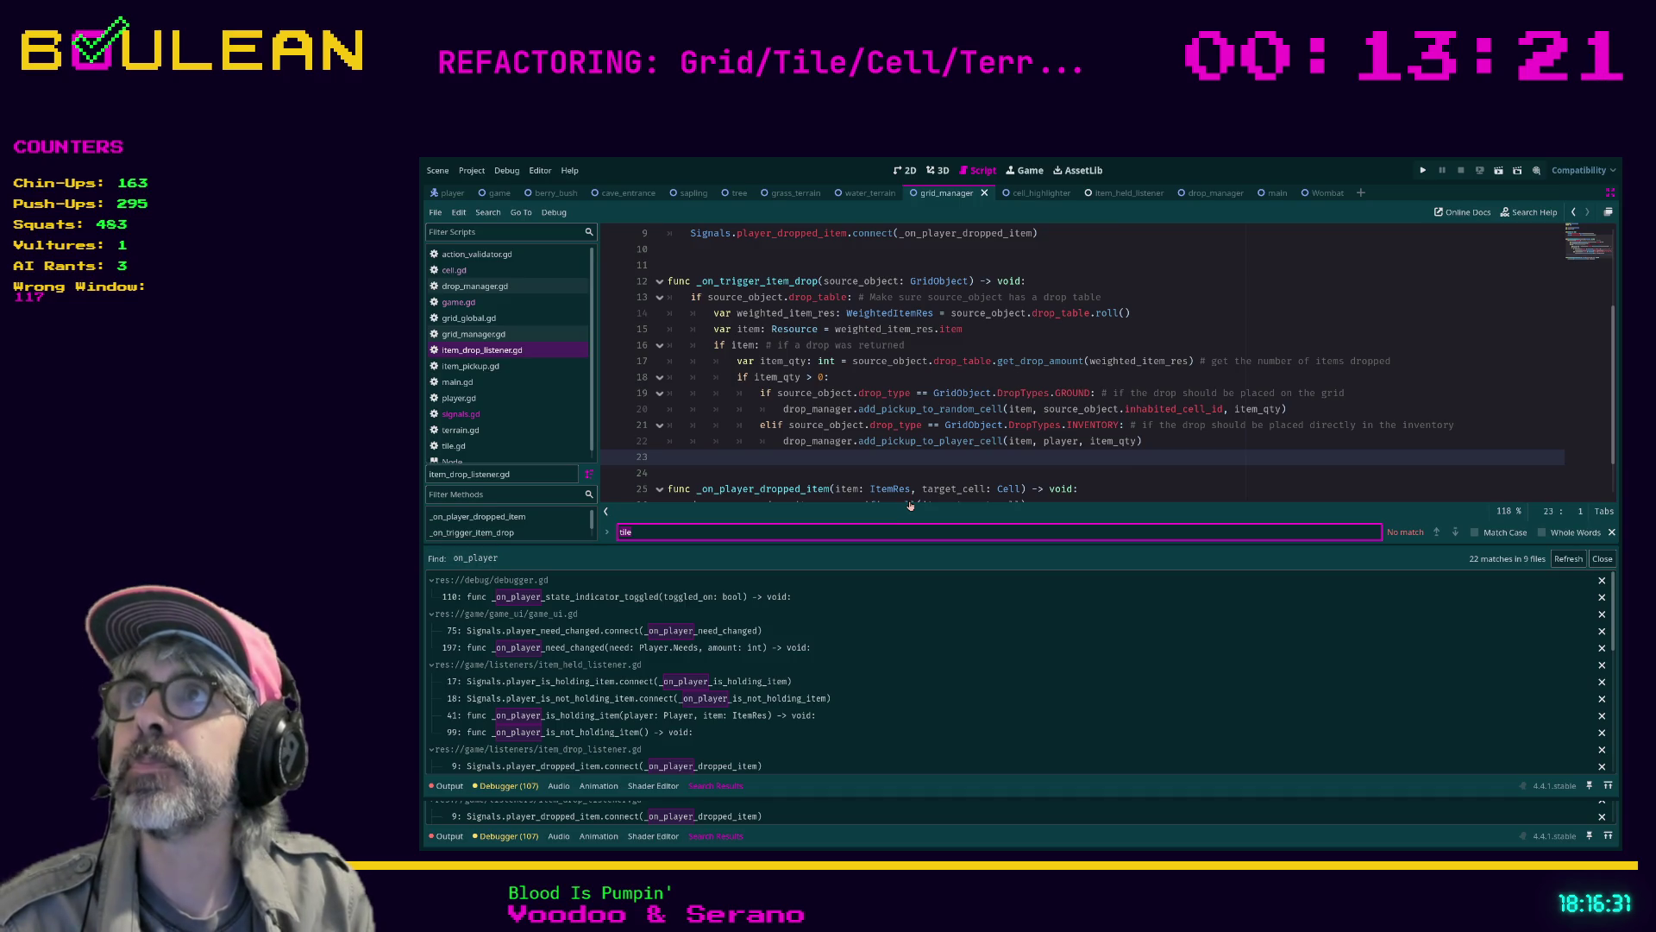
Confirm the drop listener script has no 'tile' references left, then run the game with F5
scroll(910, 506, "down", 1)
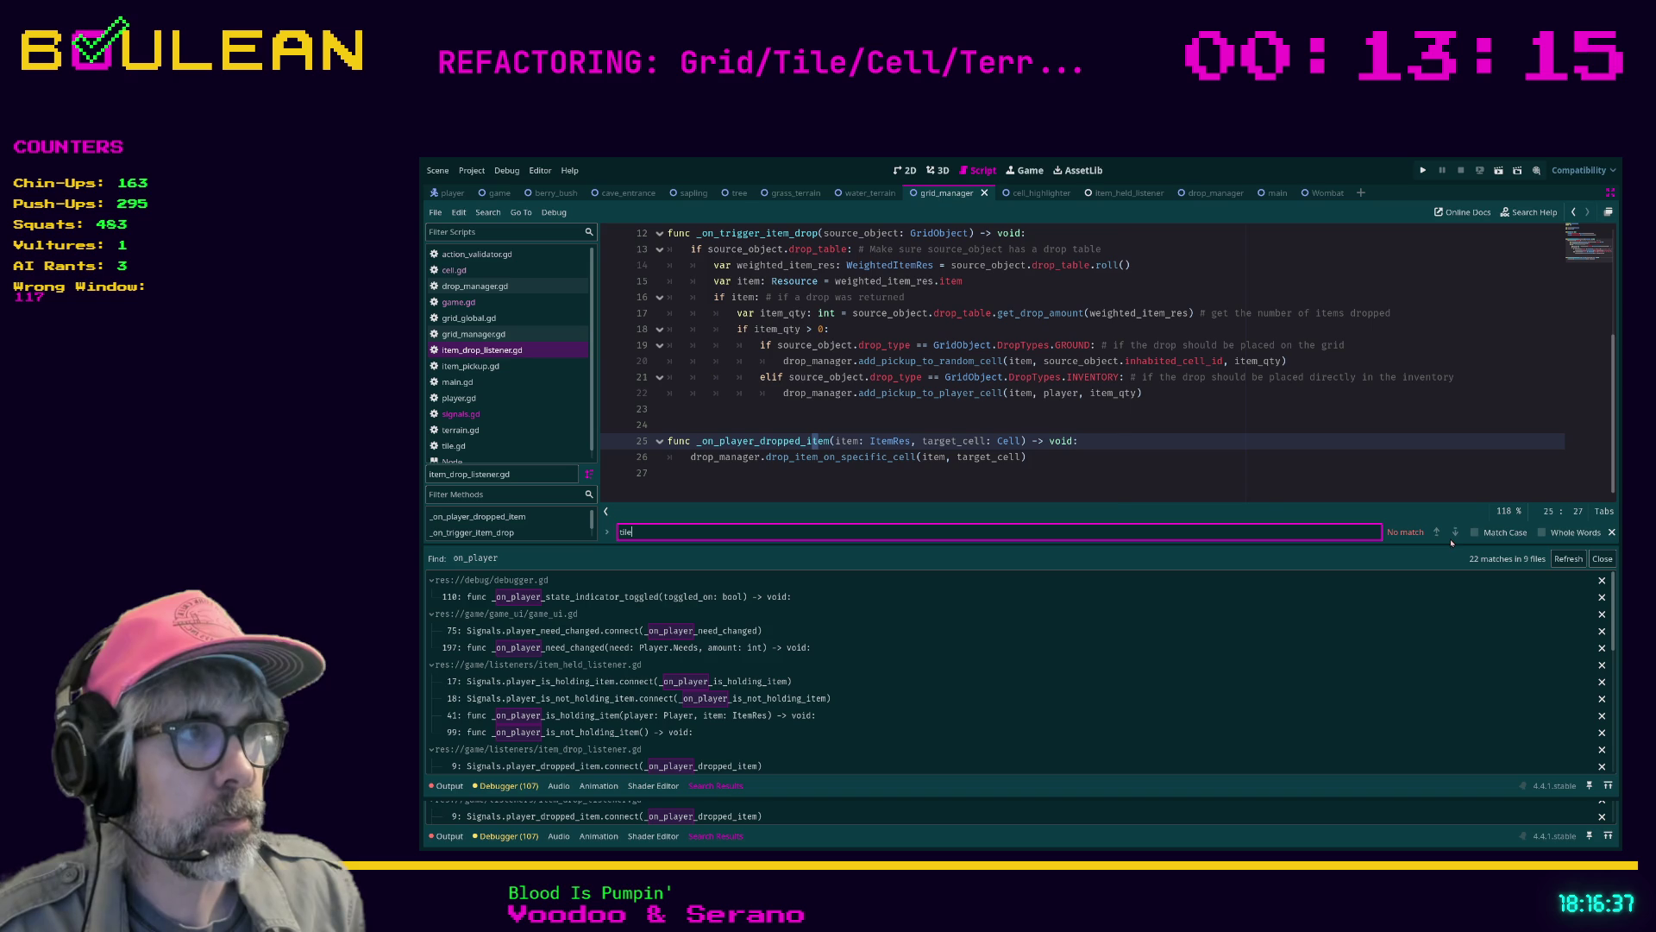
left_click(1263, 483)
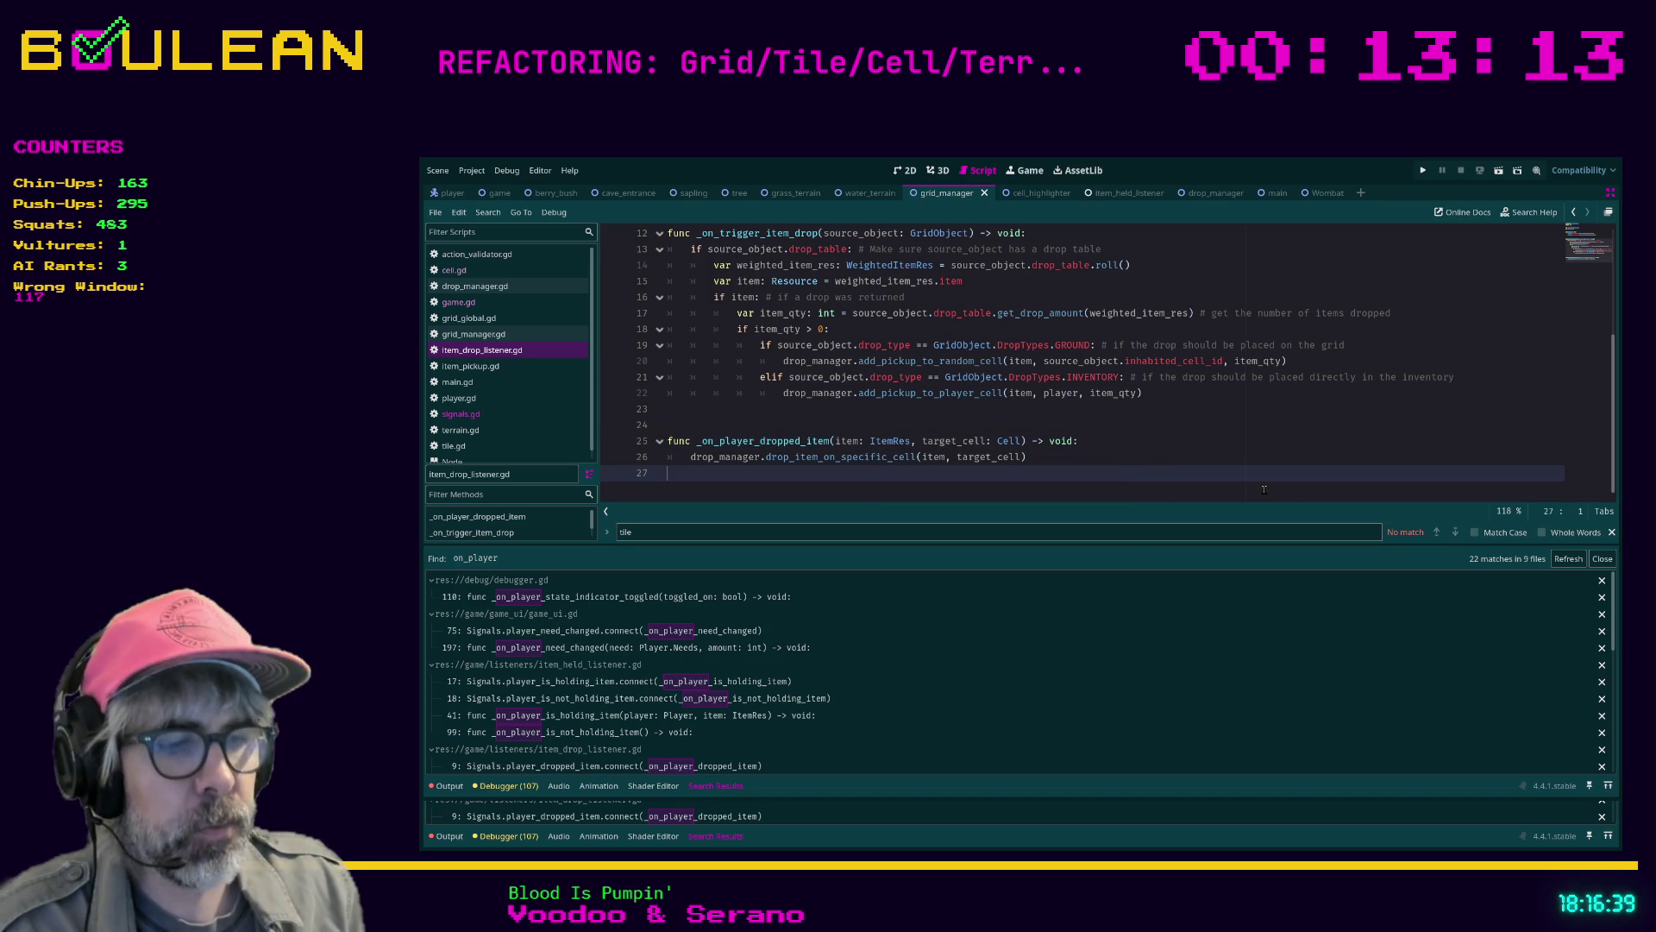
key("F5")
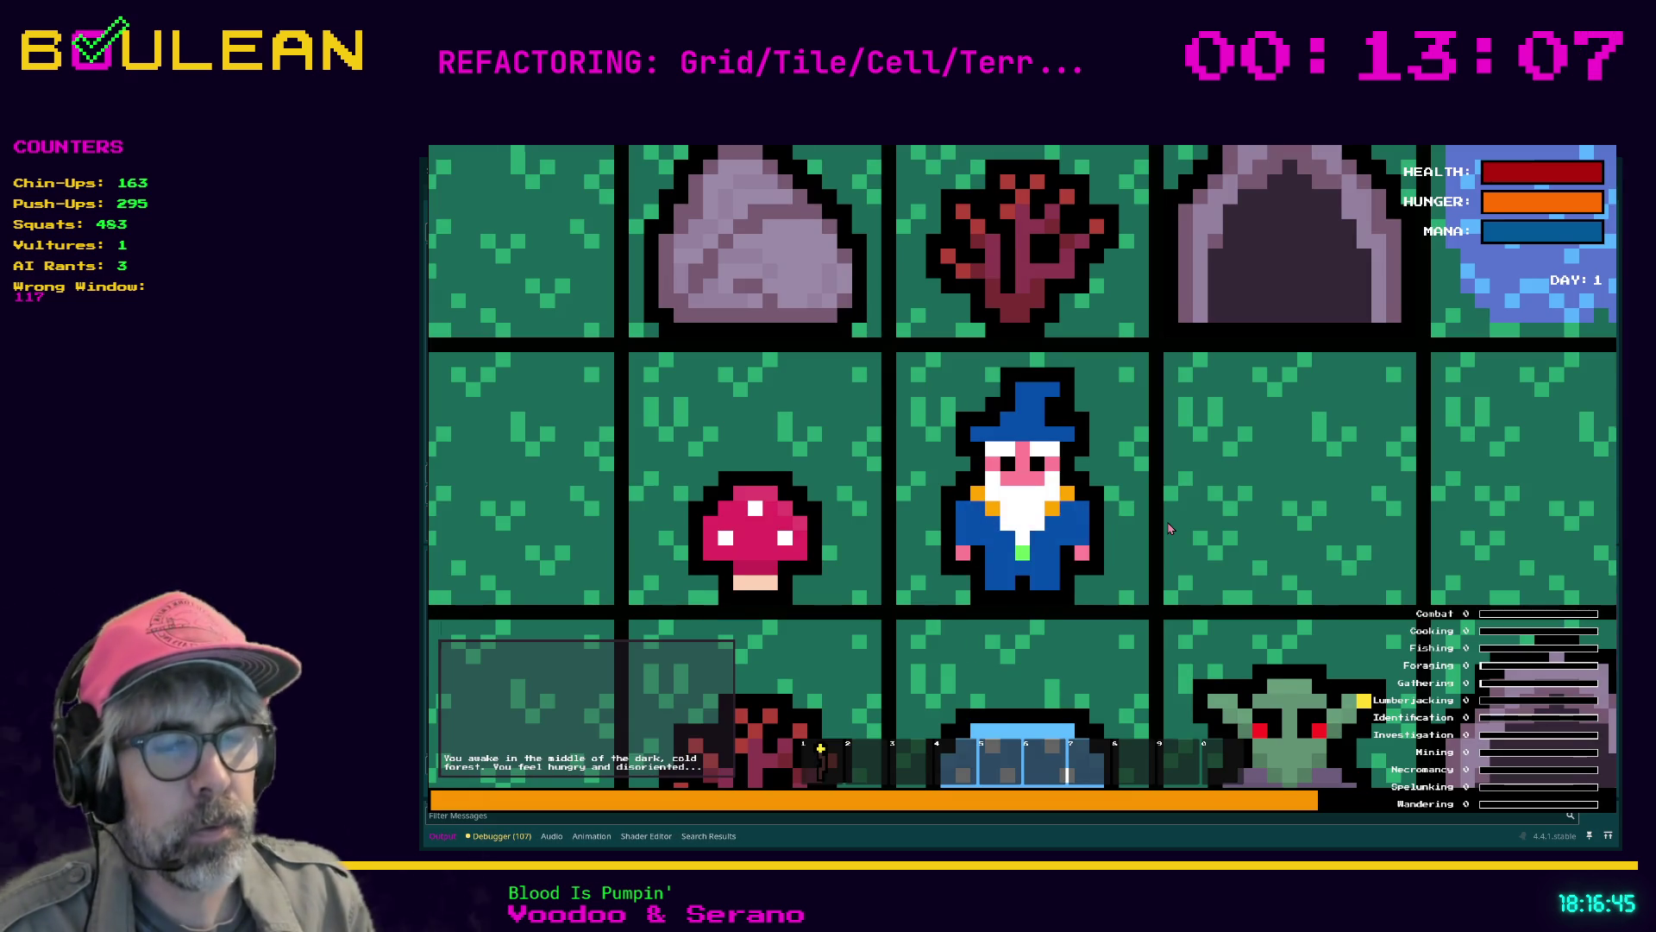
Zoom out the game view, pick up the red mushroom, and walk the wizard one cell west
scroll(1169, 528, "down", 3)
key("Left")
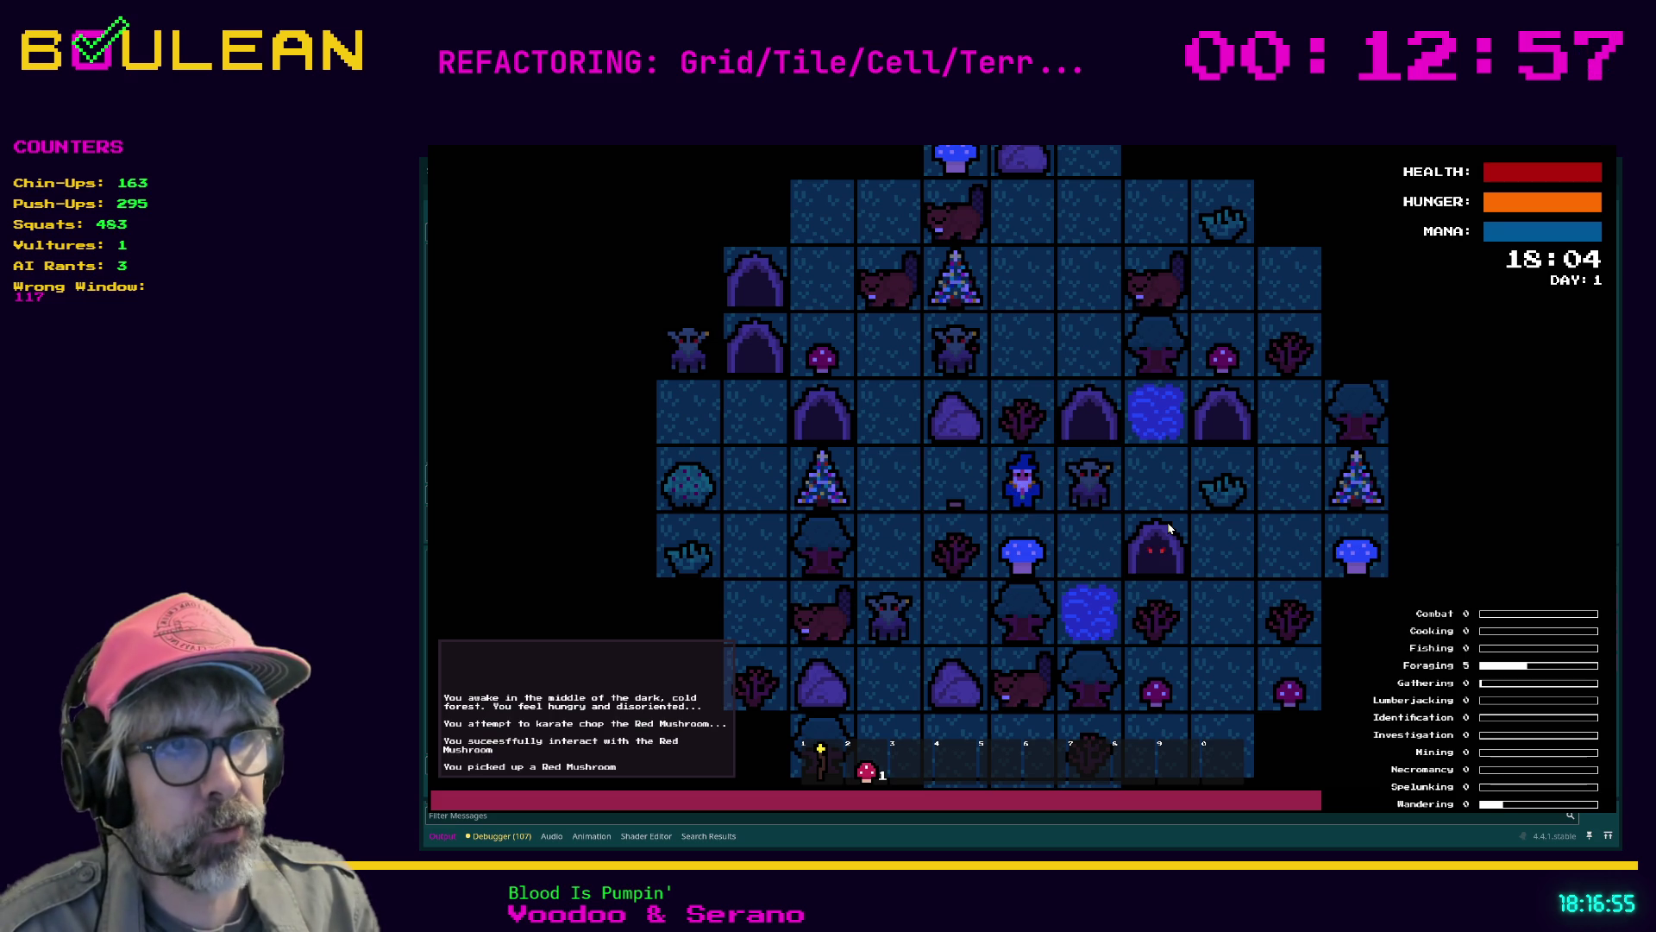
key("Left")
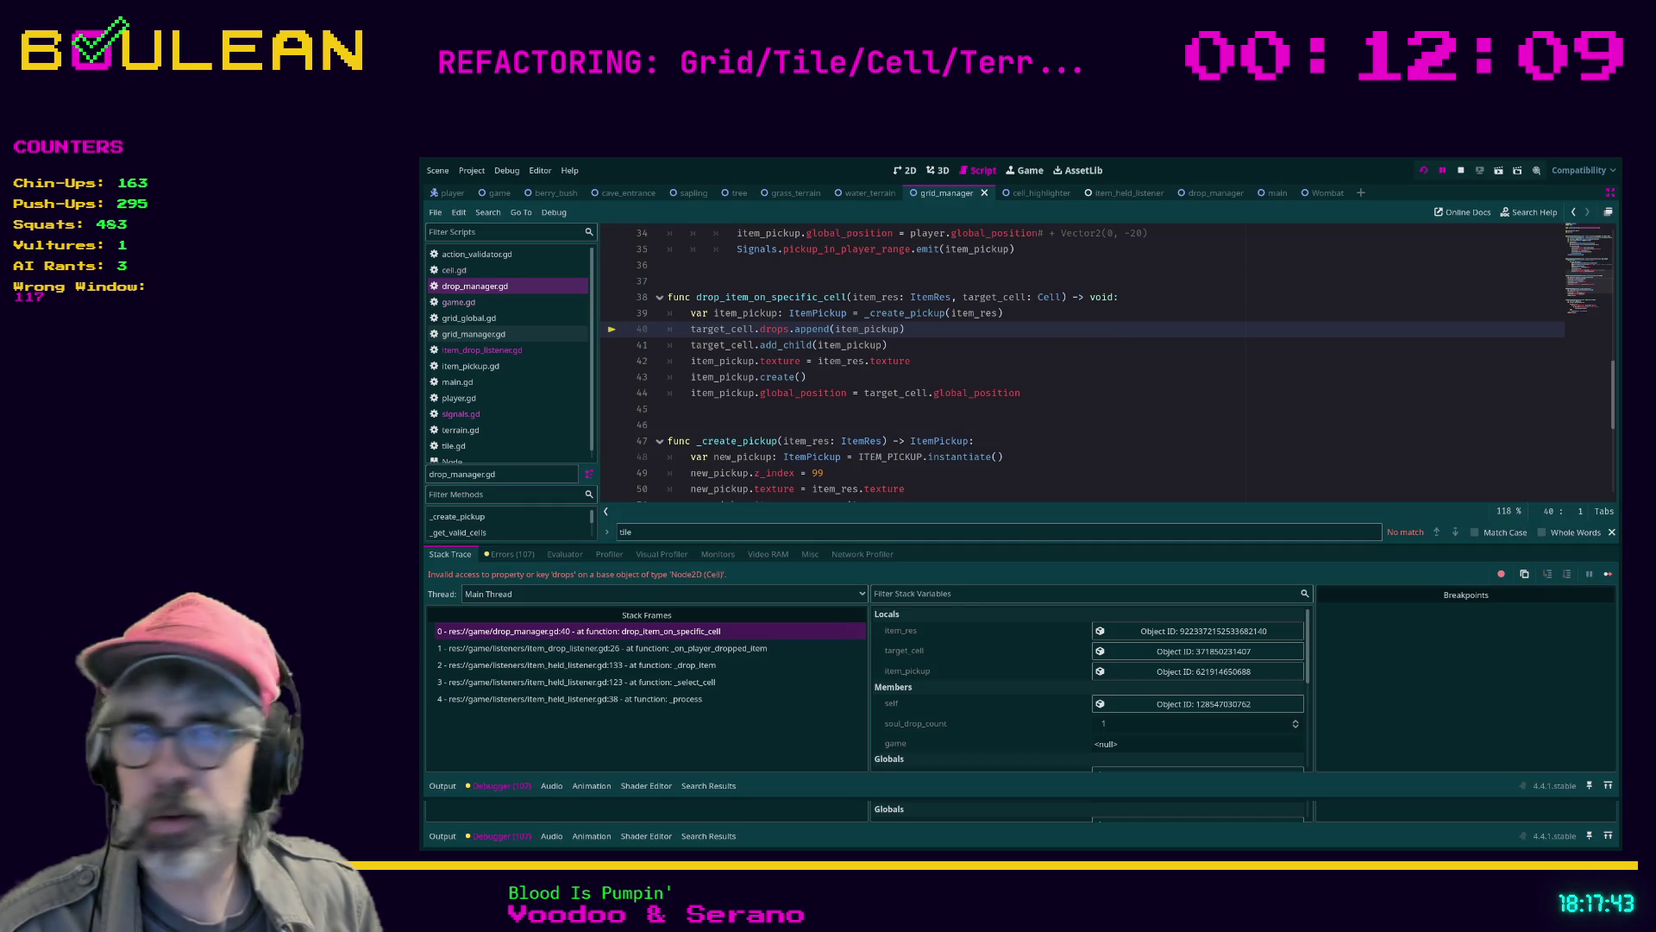
left_click(1018, 456)
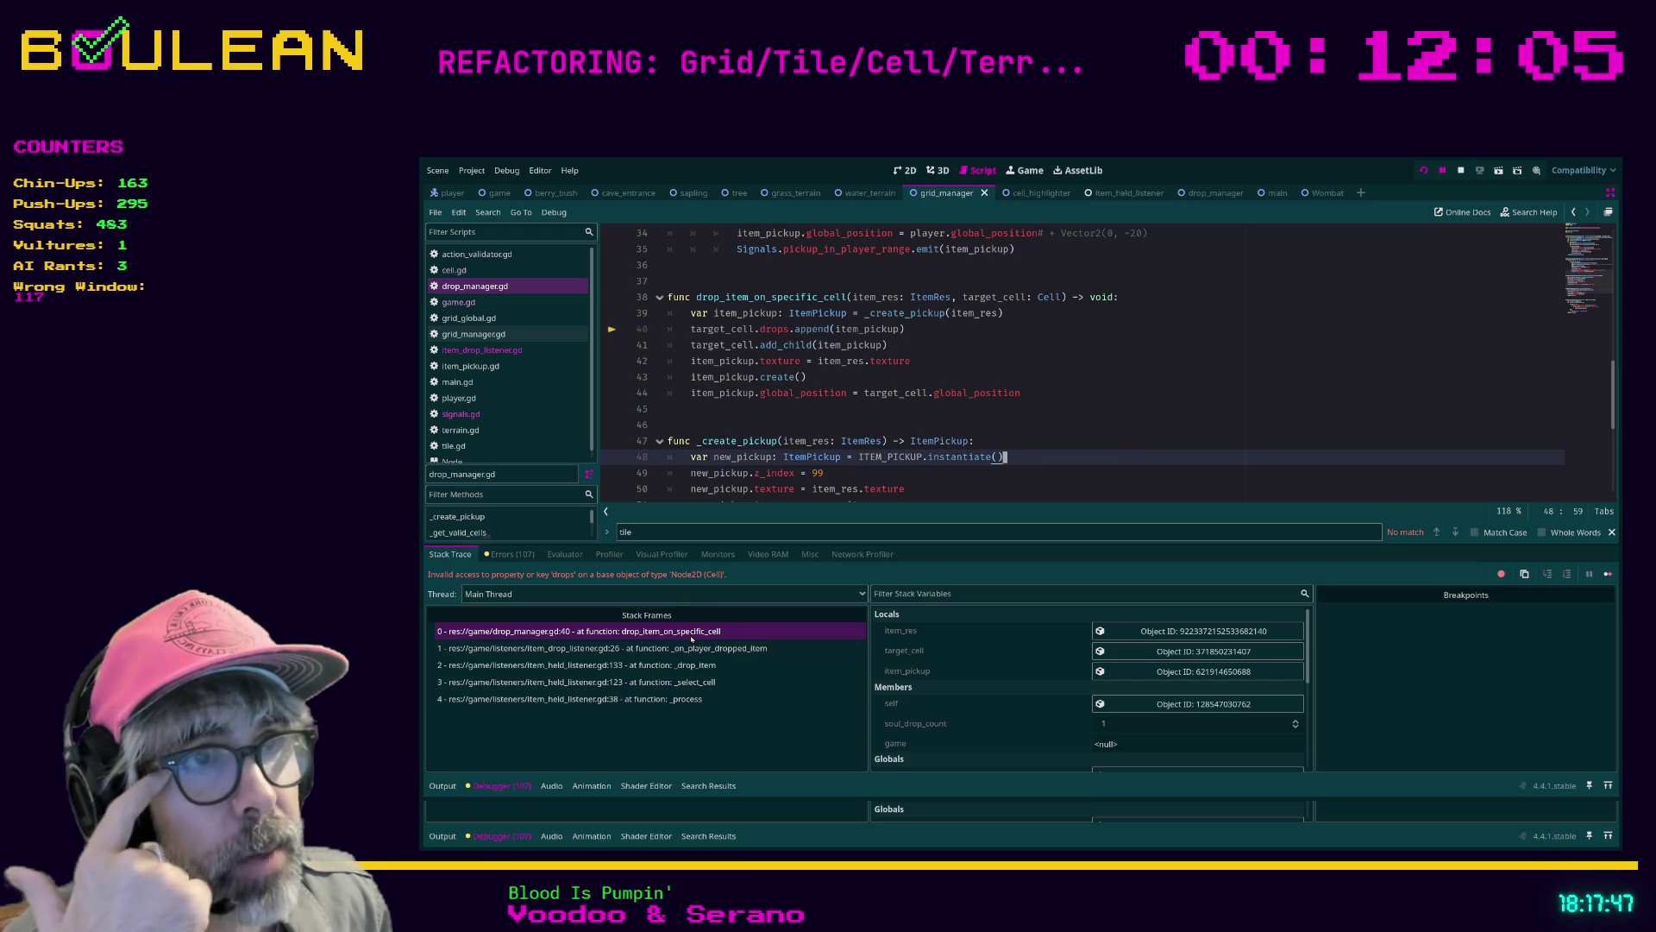
left_click(691, 646)
left_click(690, 639)
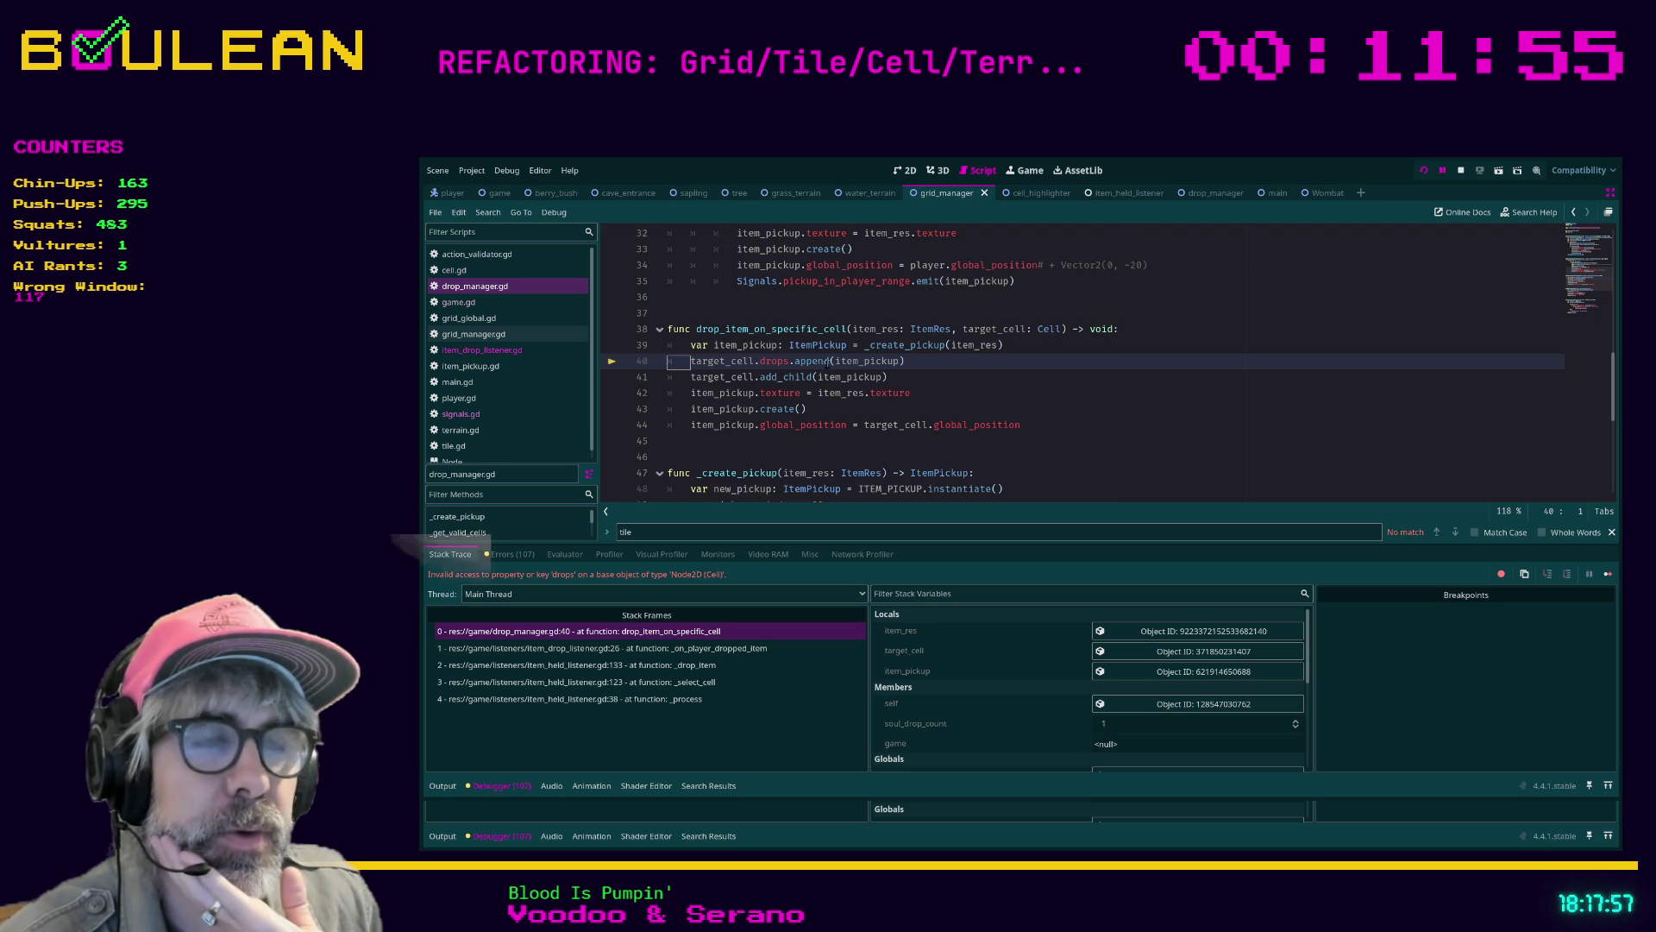
key("End")
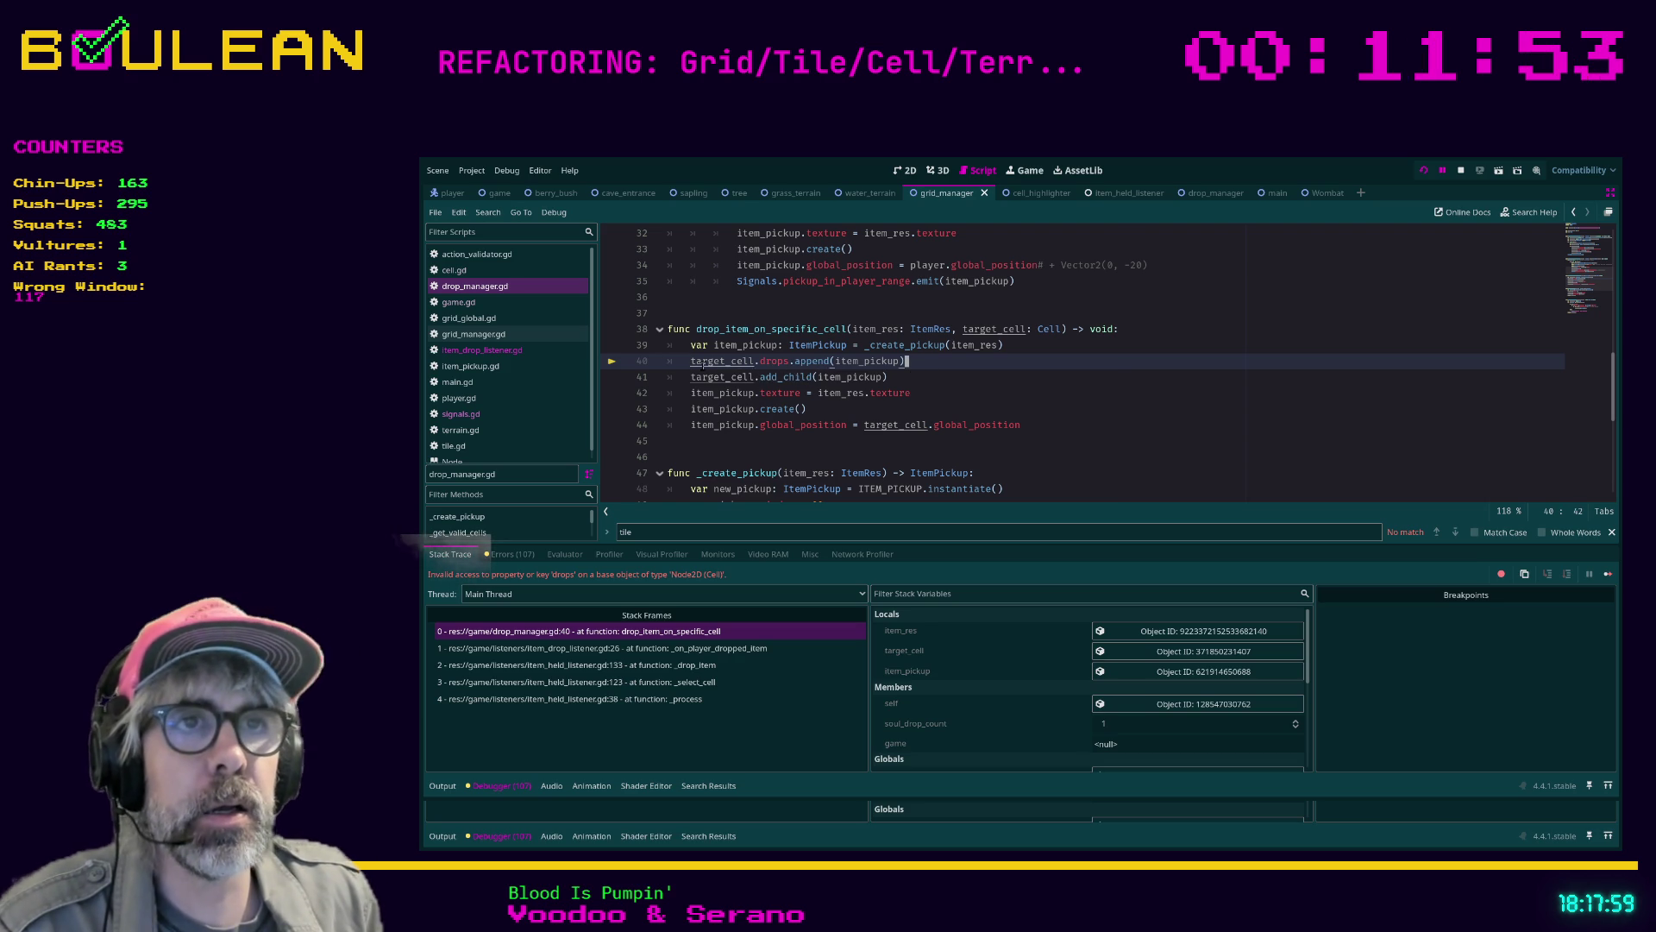
left_click(704, 365, "ctrl")
key("ctrl+f")
type("drops")
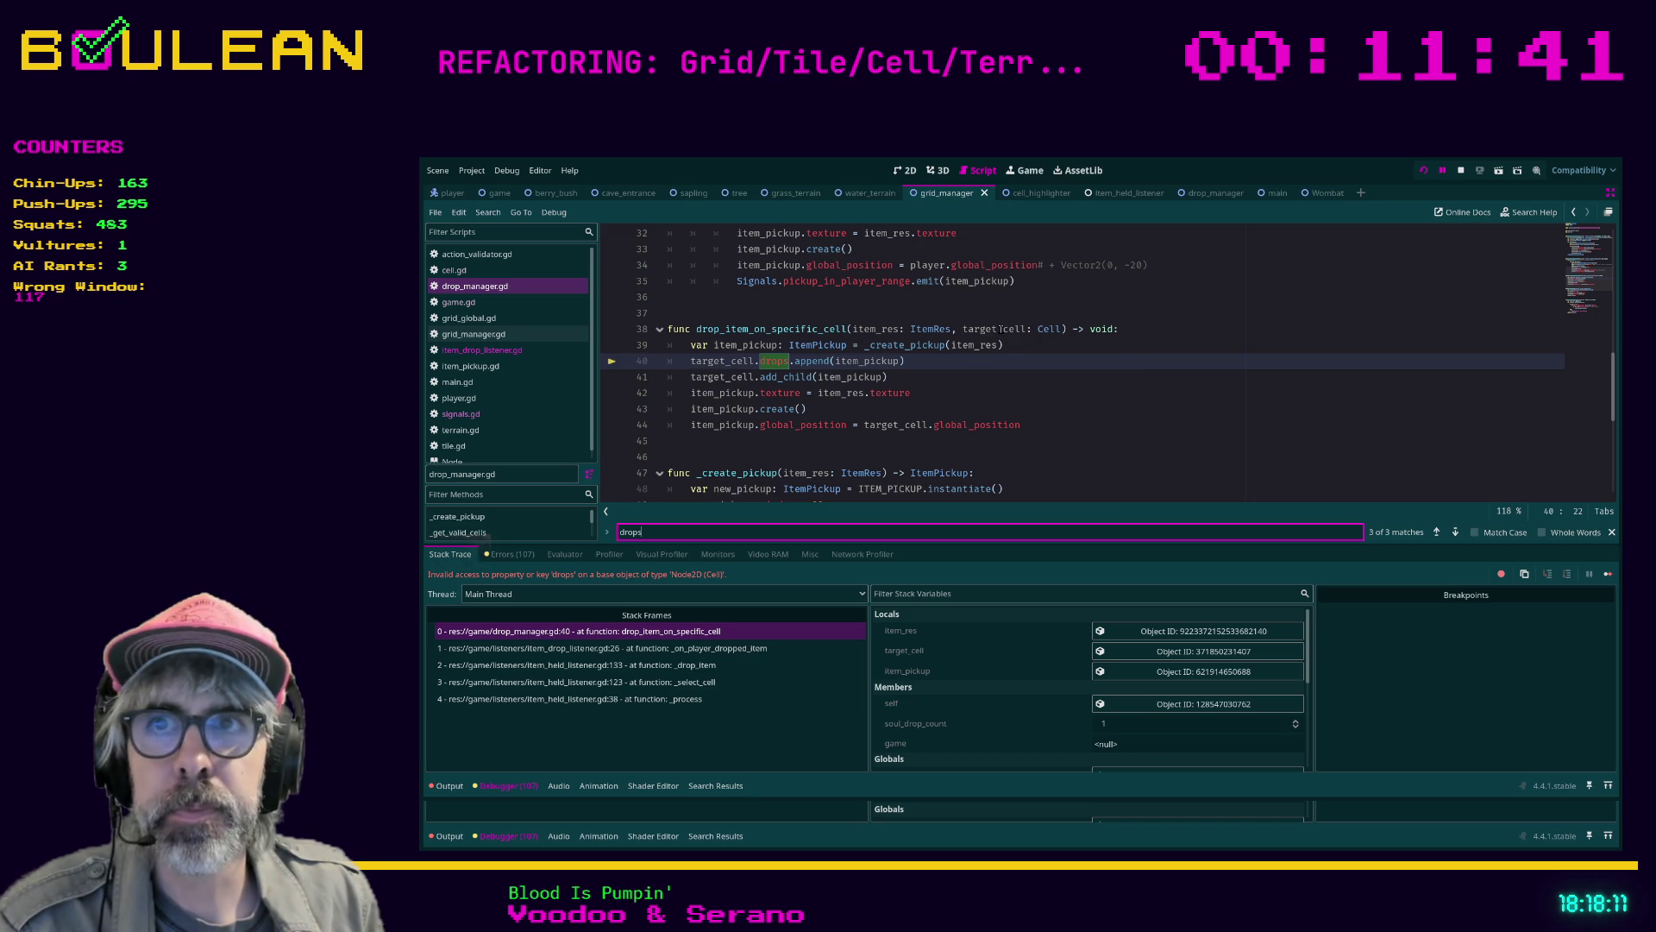
scroll(713, 363, "up", 1)
left_click(712, 363)
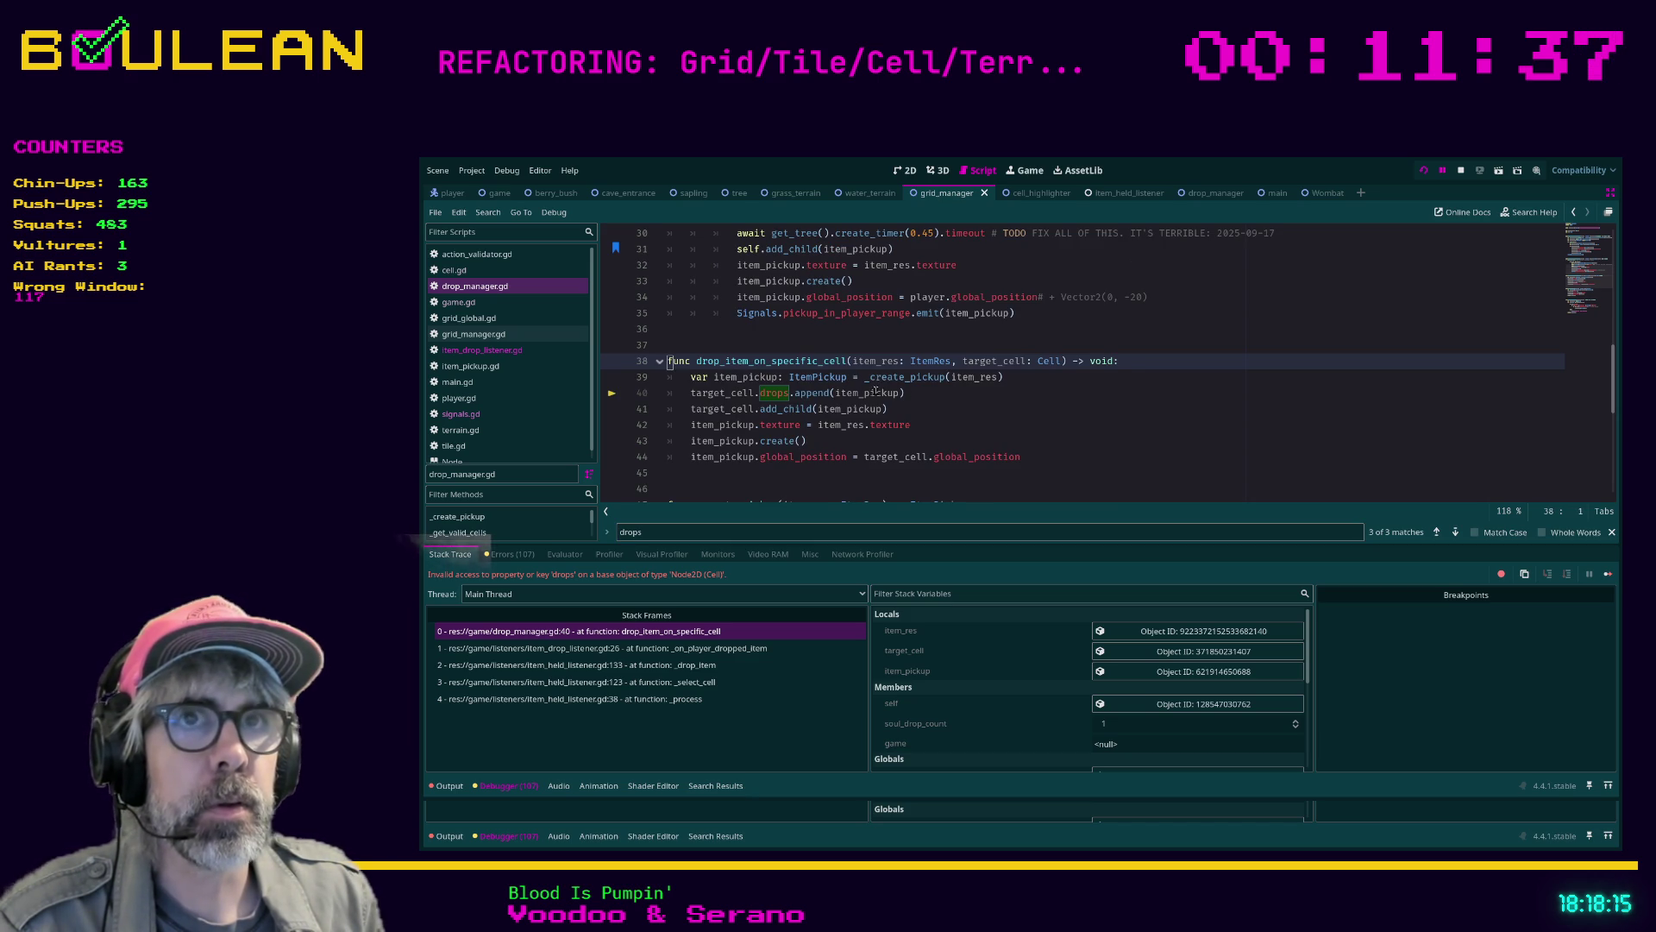
left_click(705, 648)
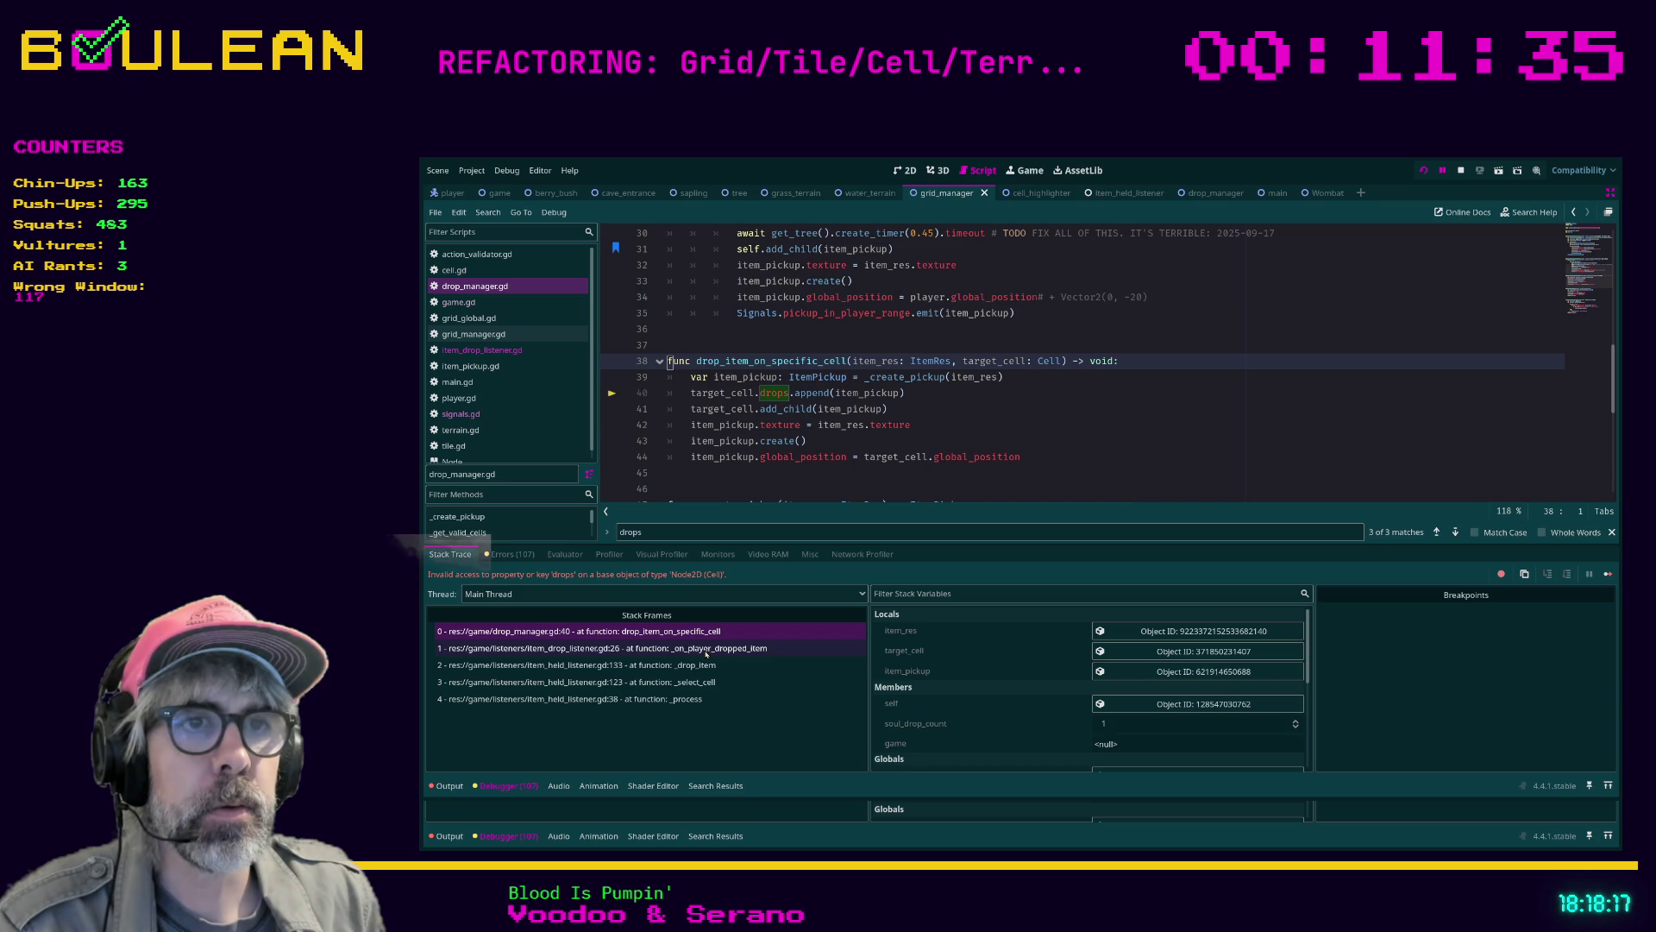
left_click(703, 631)
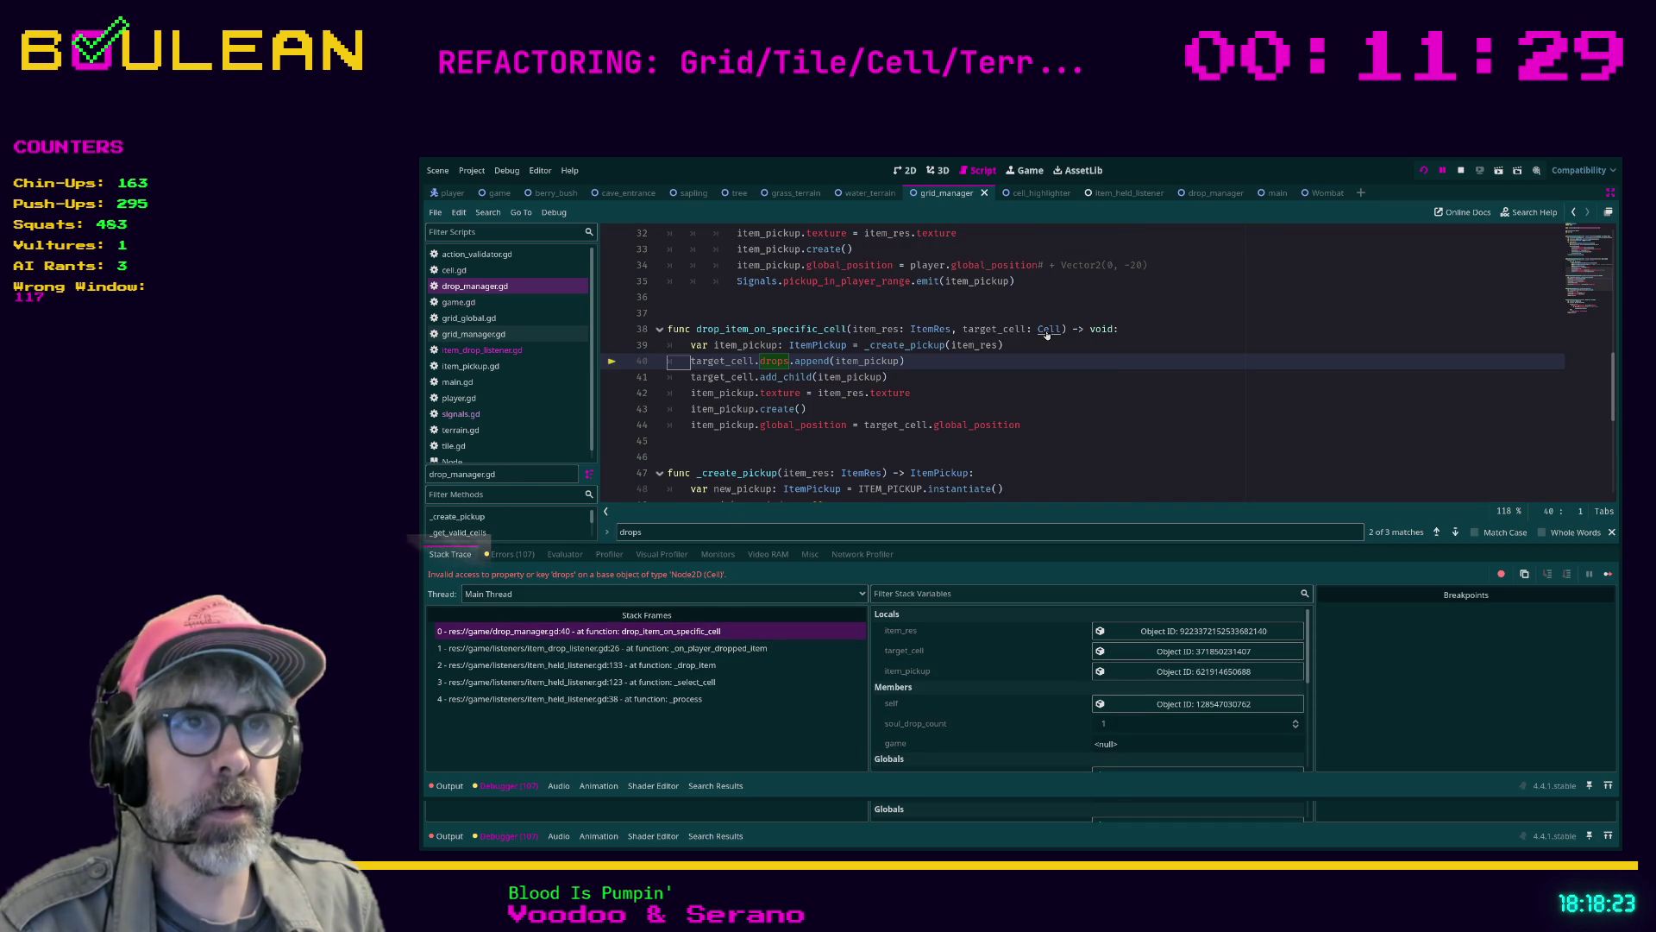
left_click(1047, 333, "ctrl")
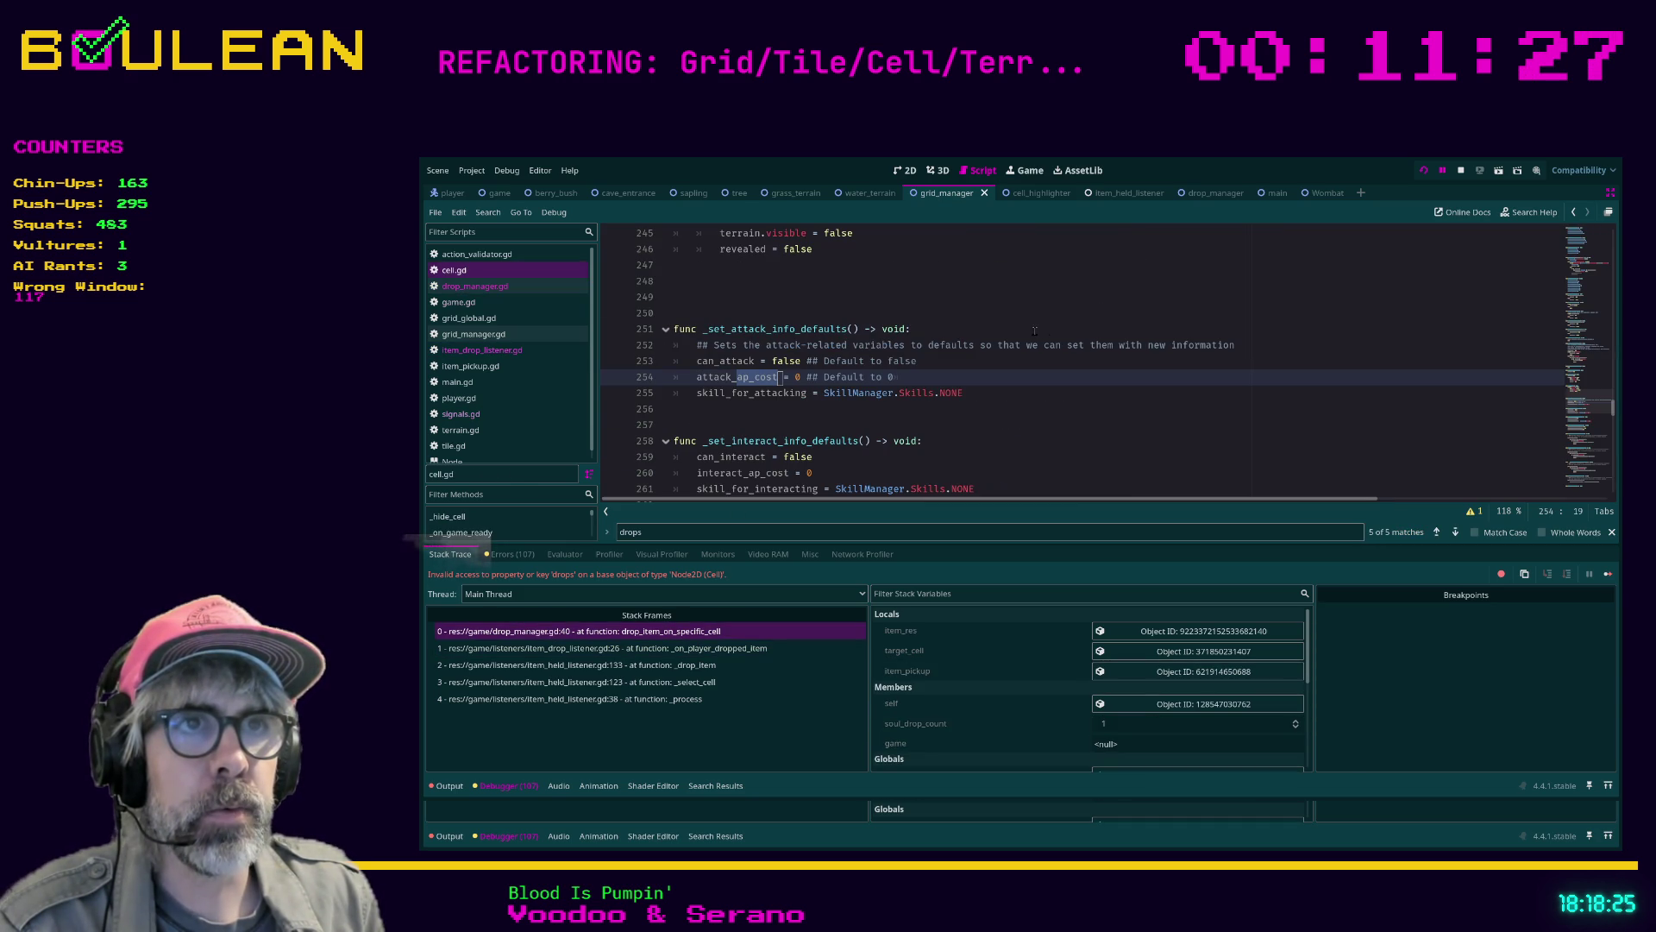
scroll(854, 376, "up", 6)
left_click(949, 377)
key("ctrl+Home")
key("ctrl+f")
key("Return")
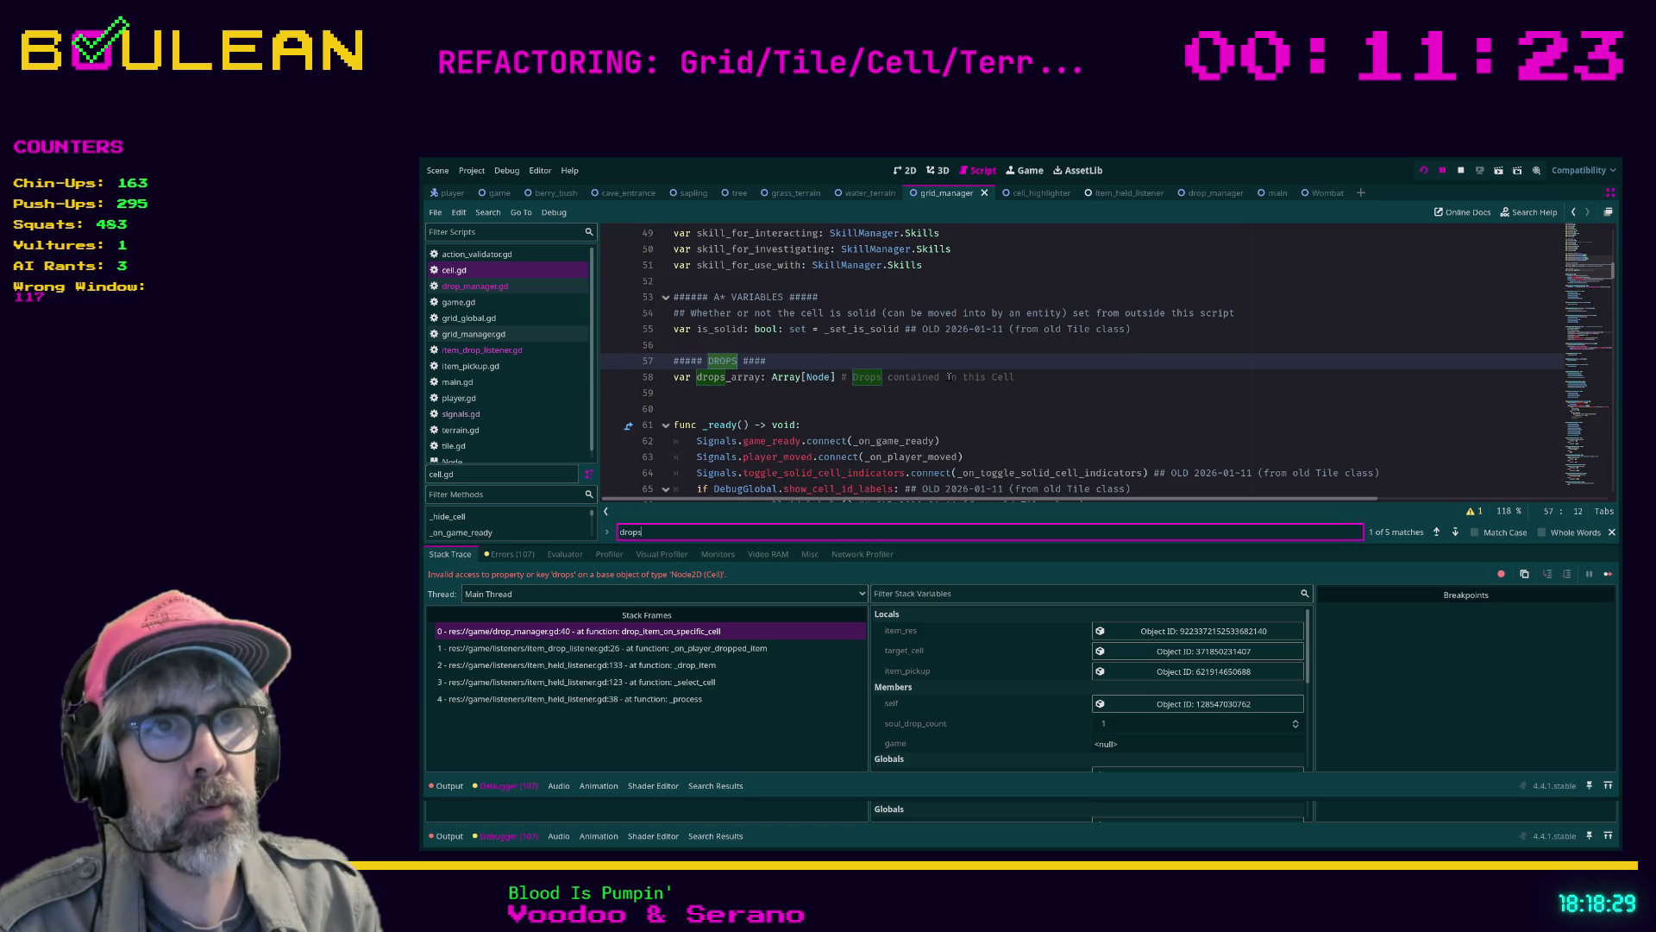
left_click(604, 630)
left_click(790, 361)
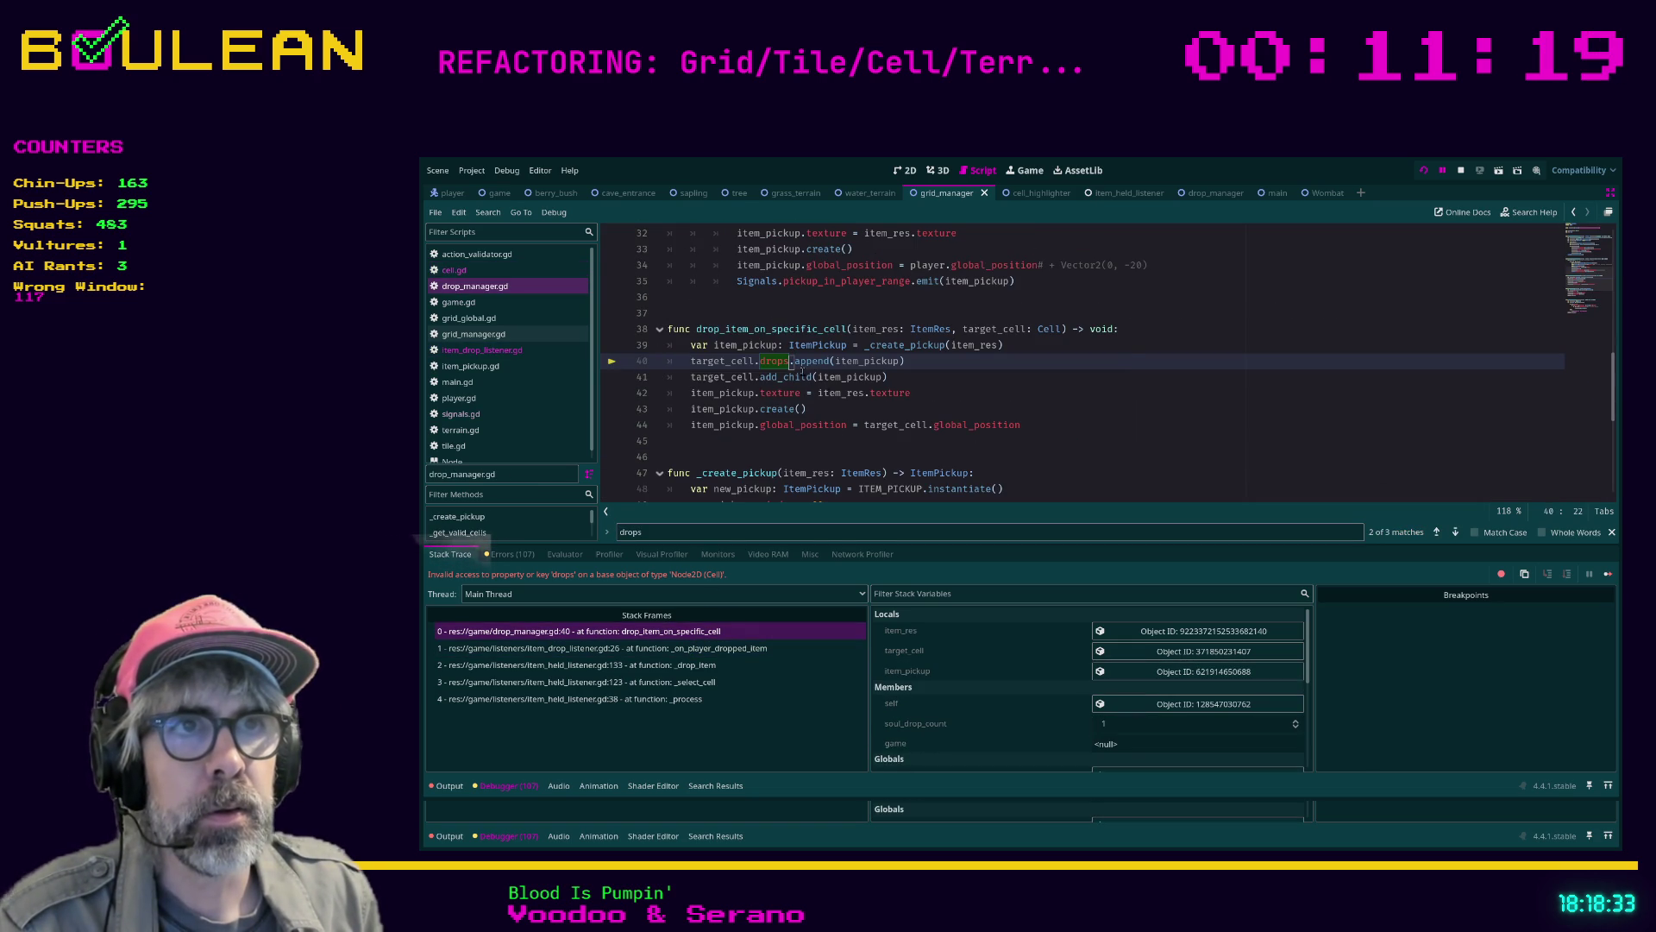
Change line 40 to append to the cell's drops_array and save drop_manager.gd
type("_array")
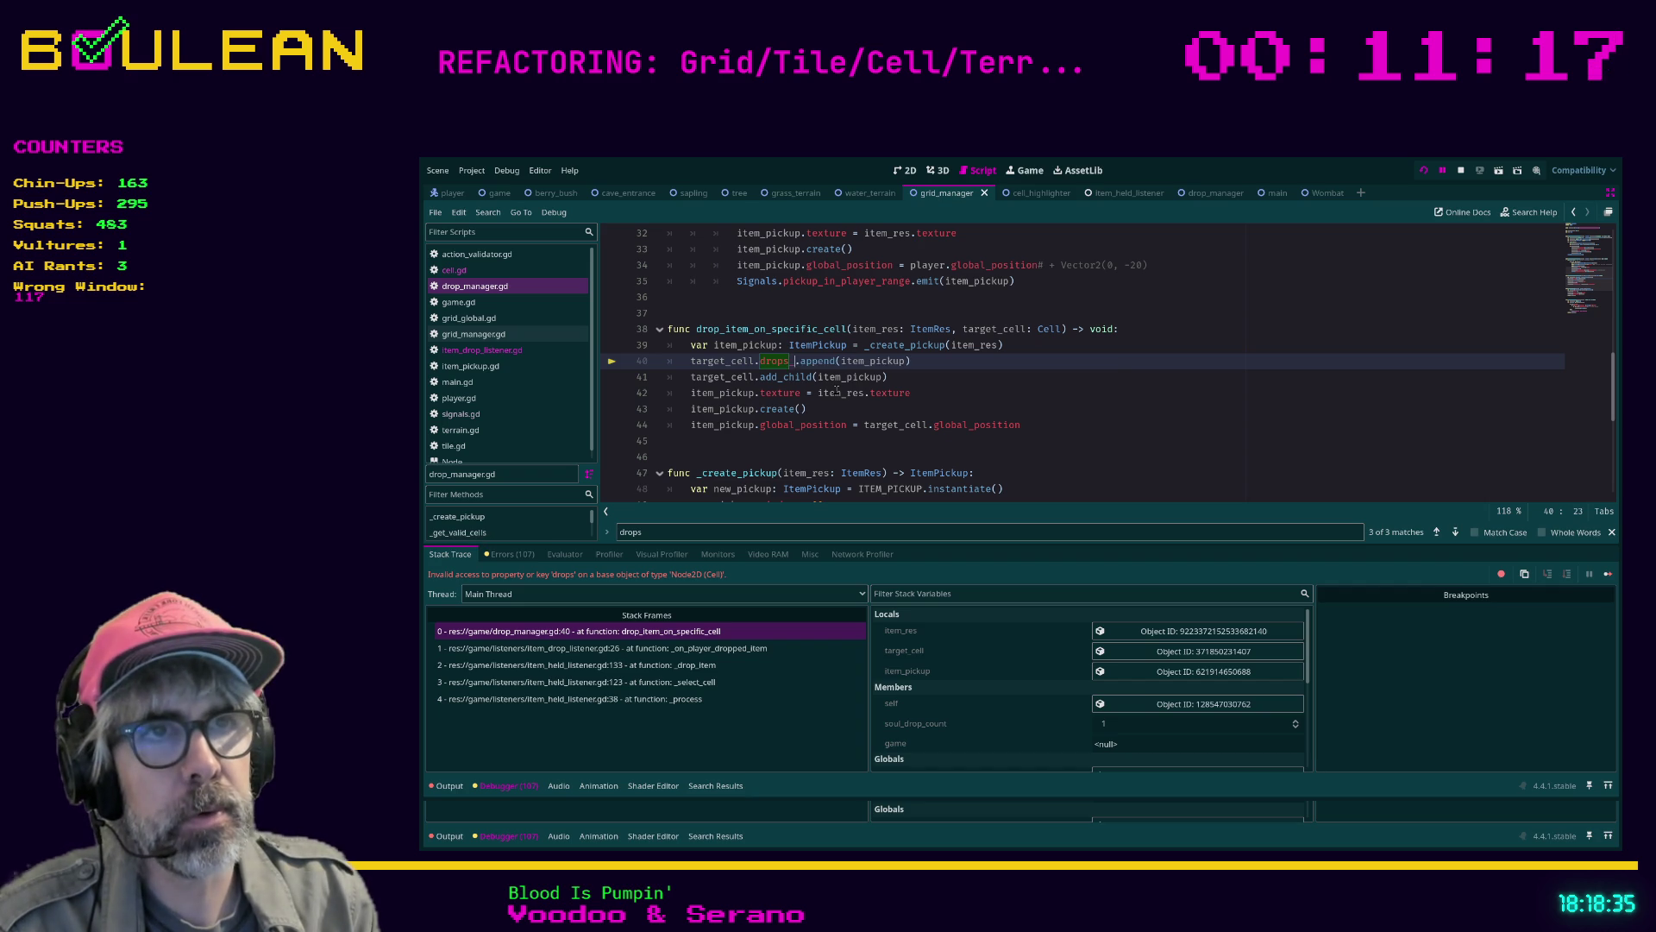
left_click(947, 380)
key("ctrl+s")
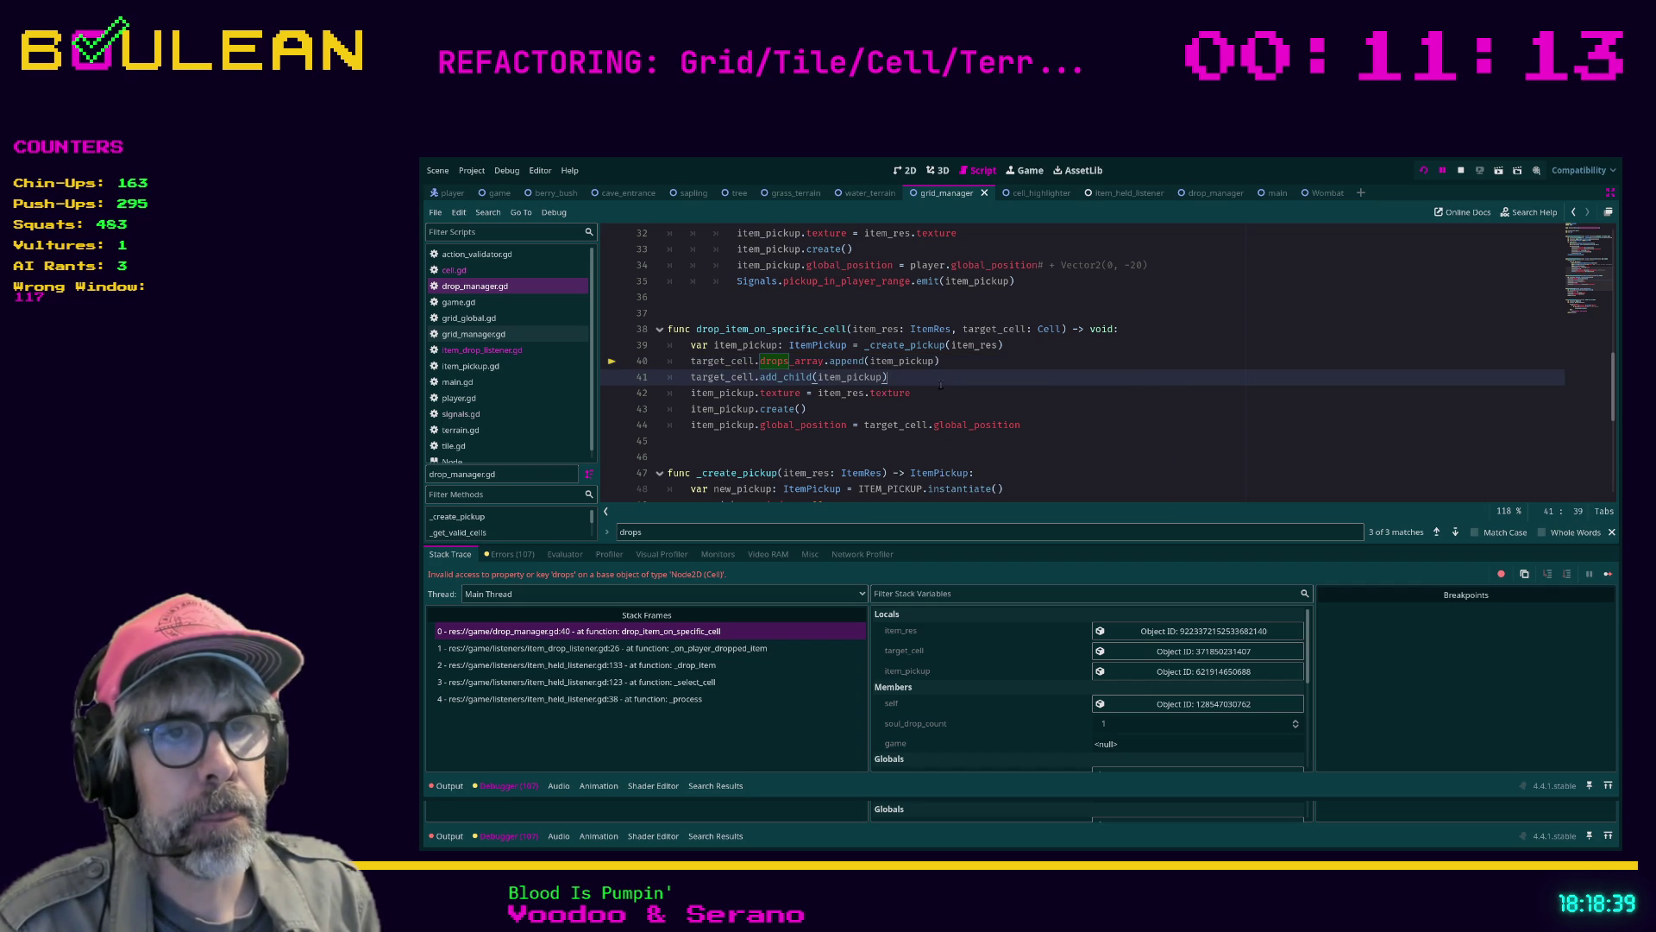
Stop the running game and relaunch it to test the fix
left_click(1003, 403)
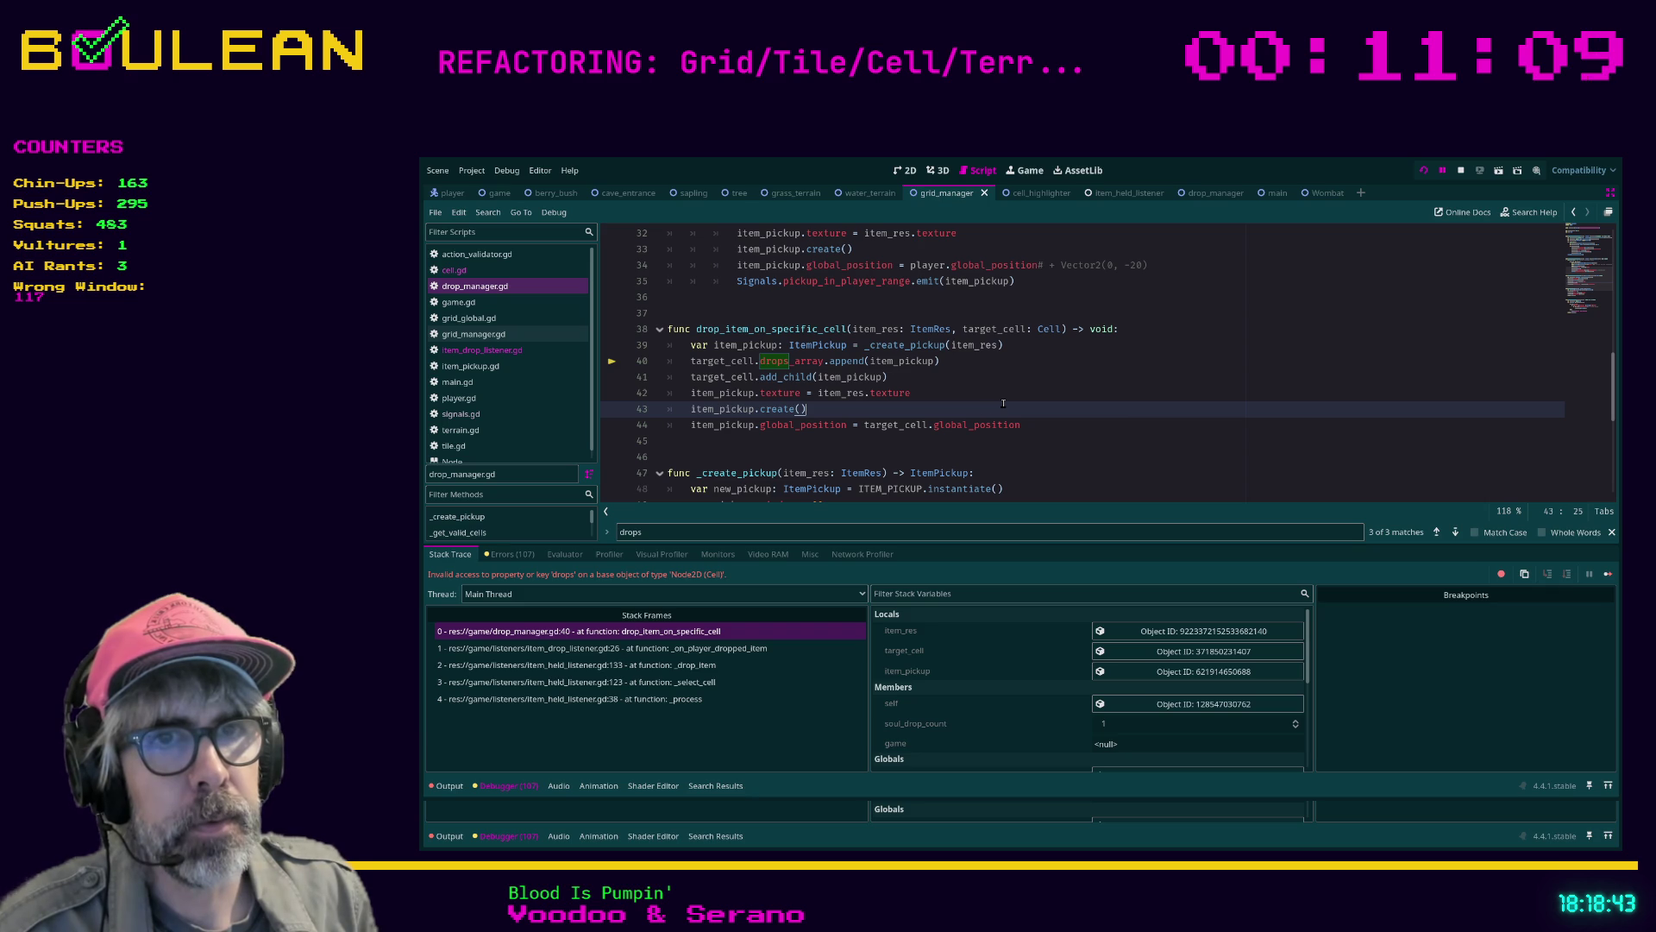
key("Up")
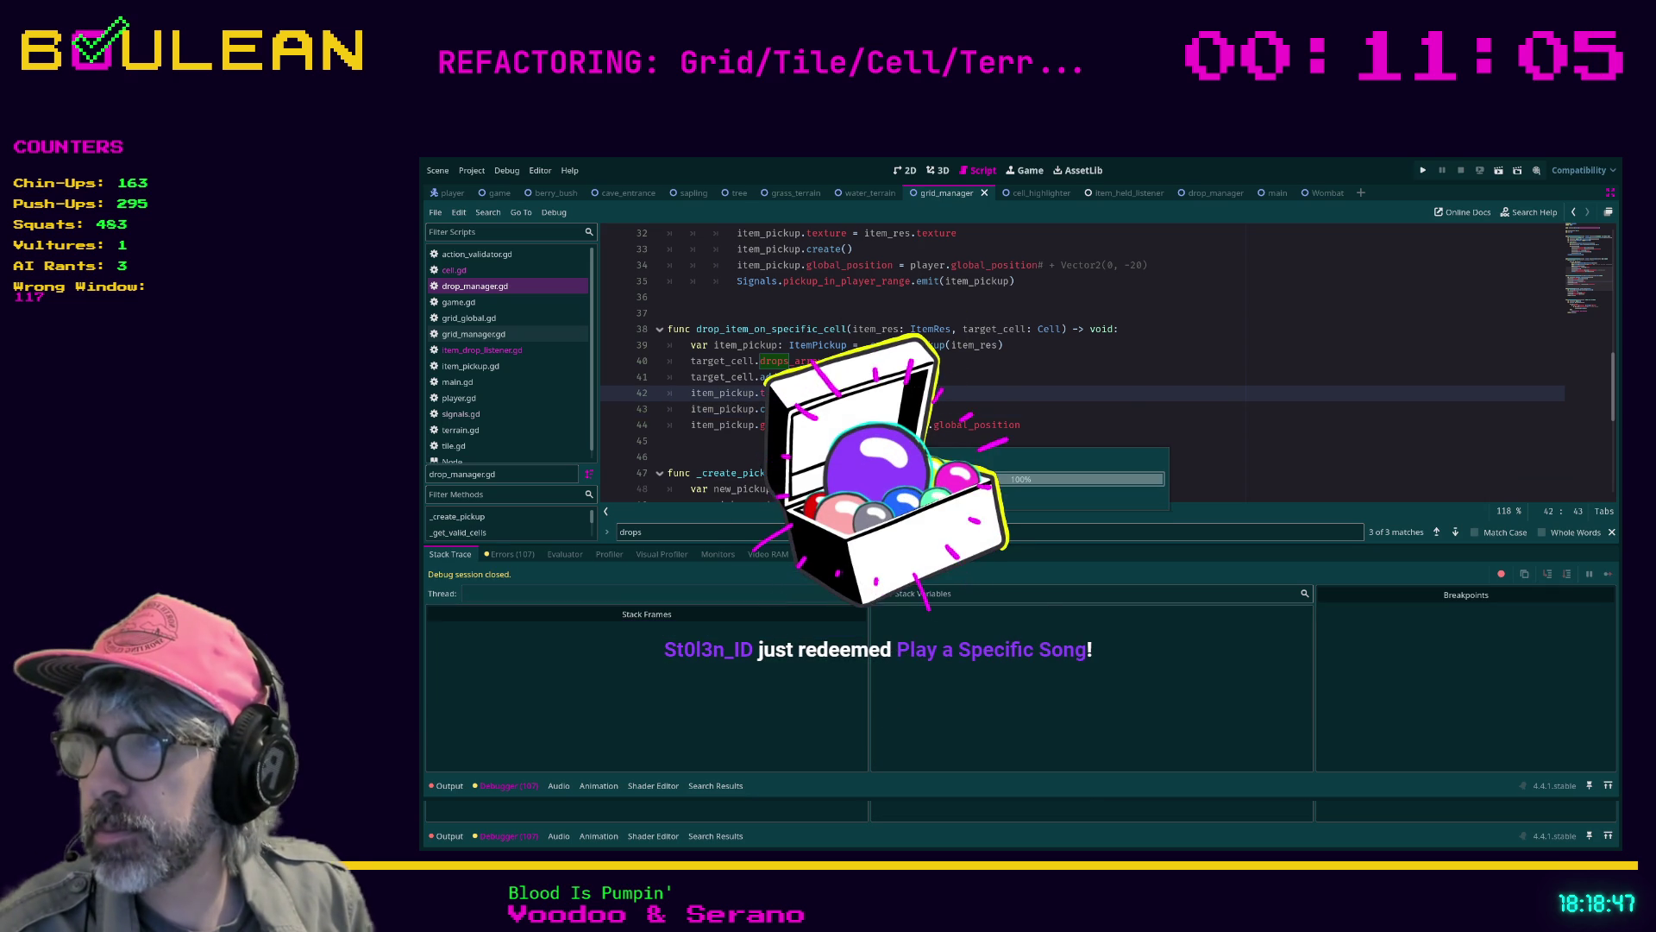
key("F8")
key("F5")
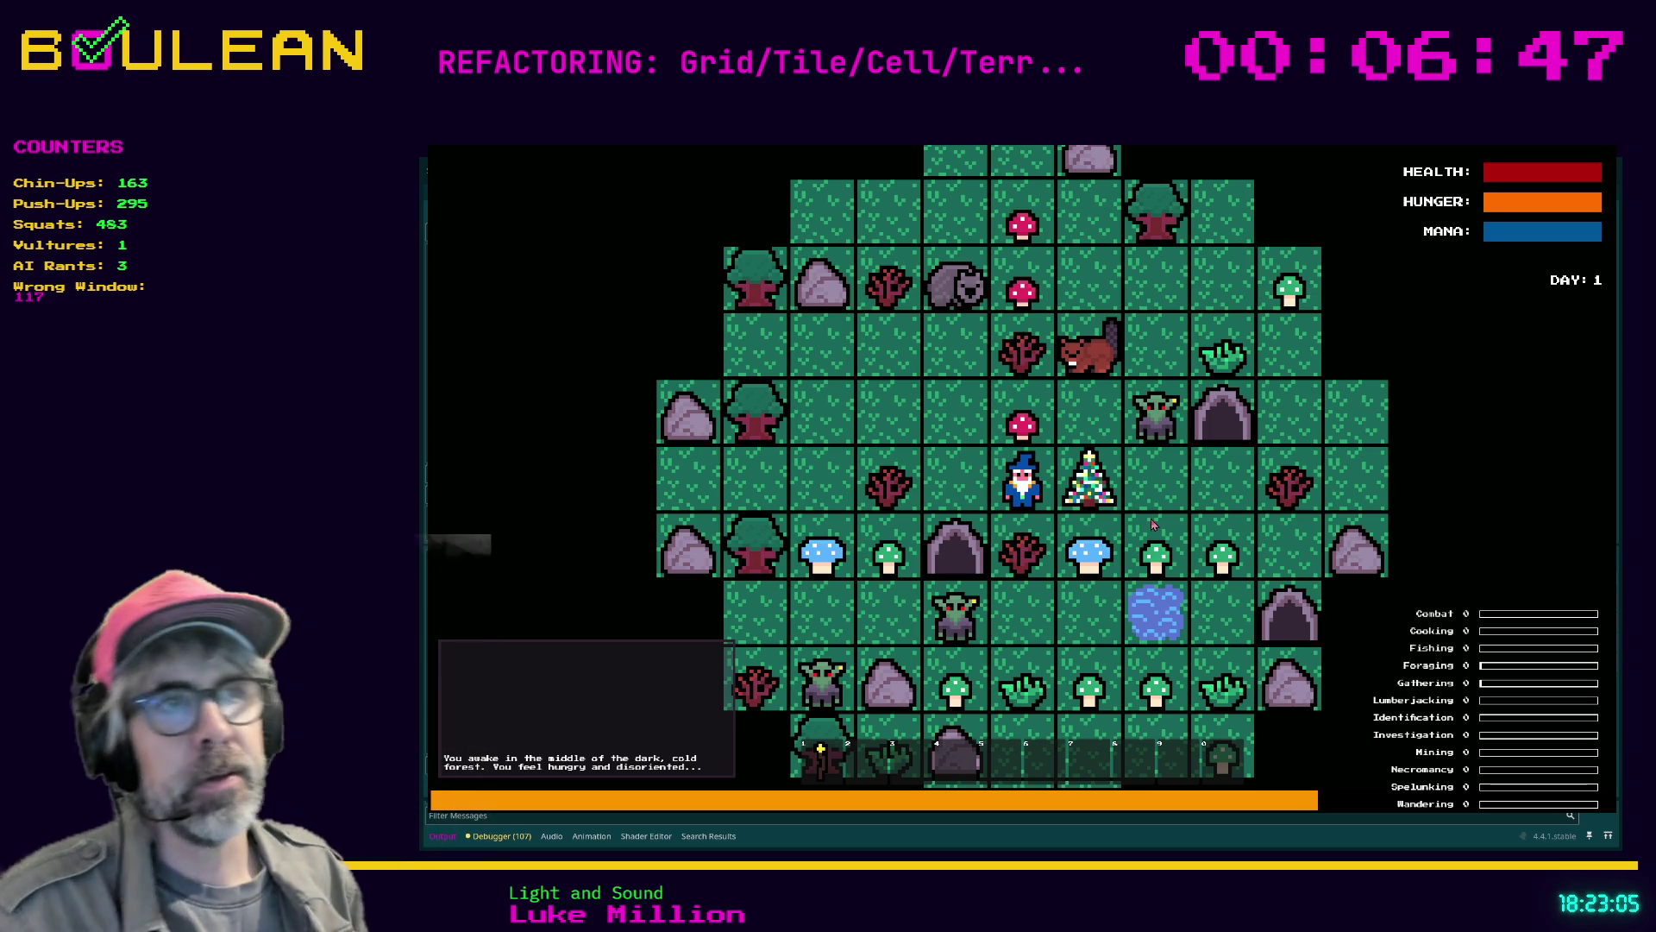
Move the wizard across the map, attack the adjacent Wombat, and step one cell north
key("Up")
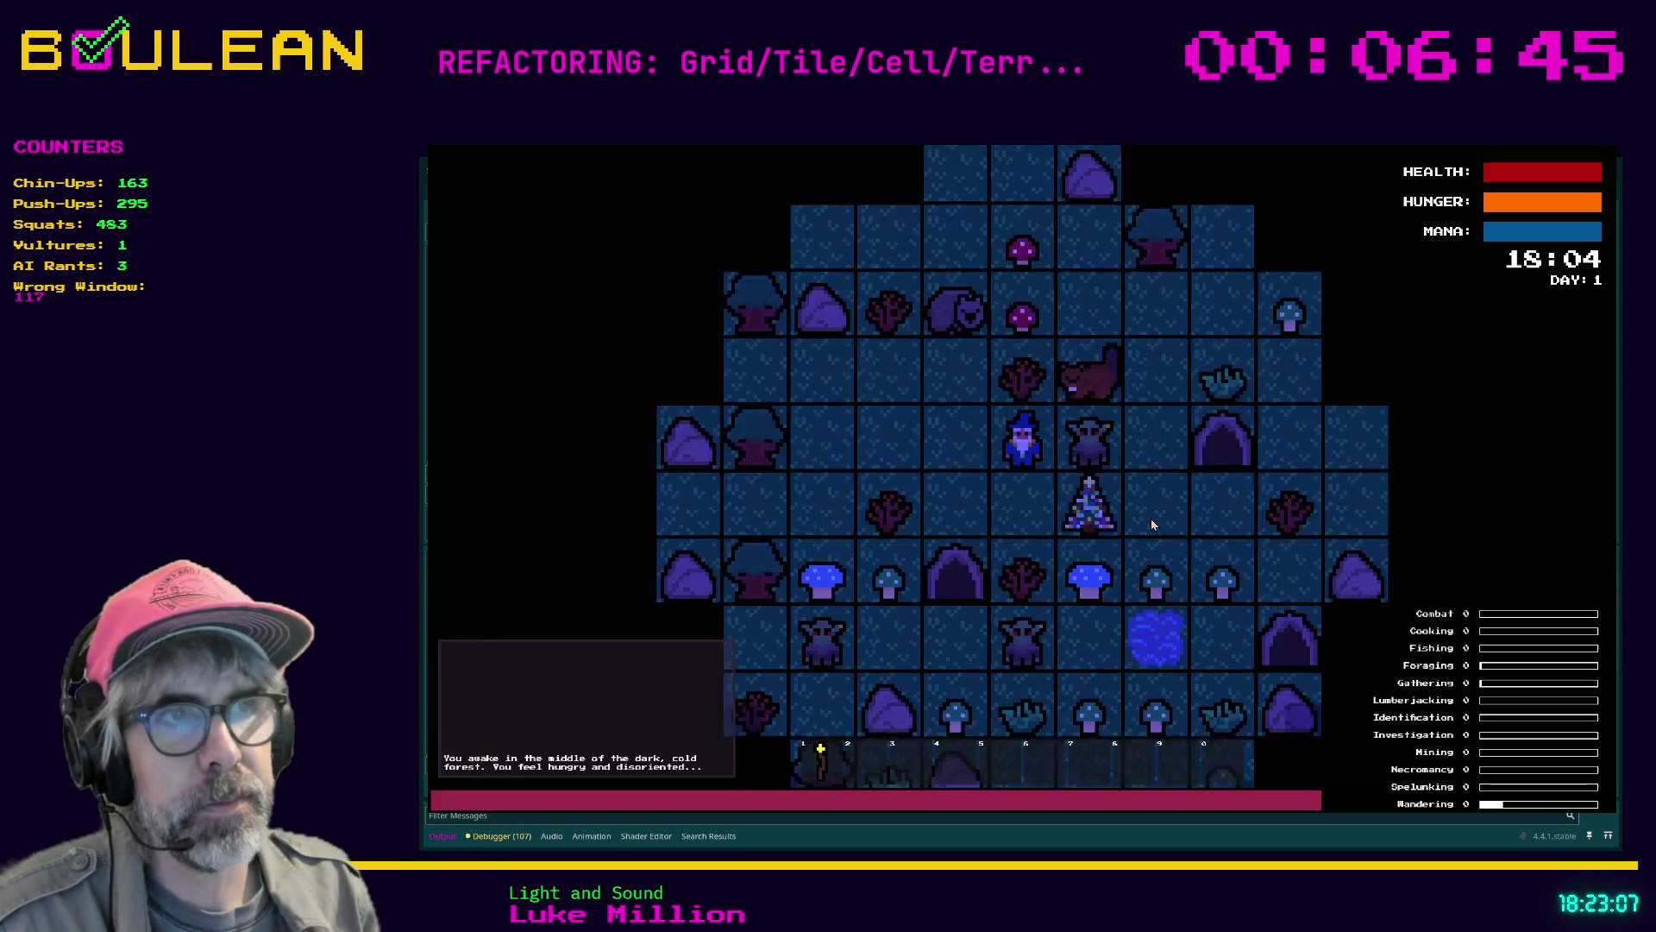
key("Left")
key("Up")
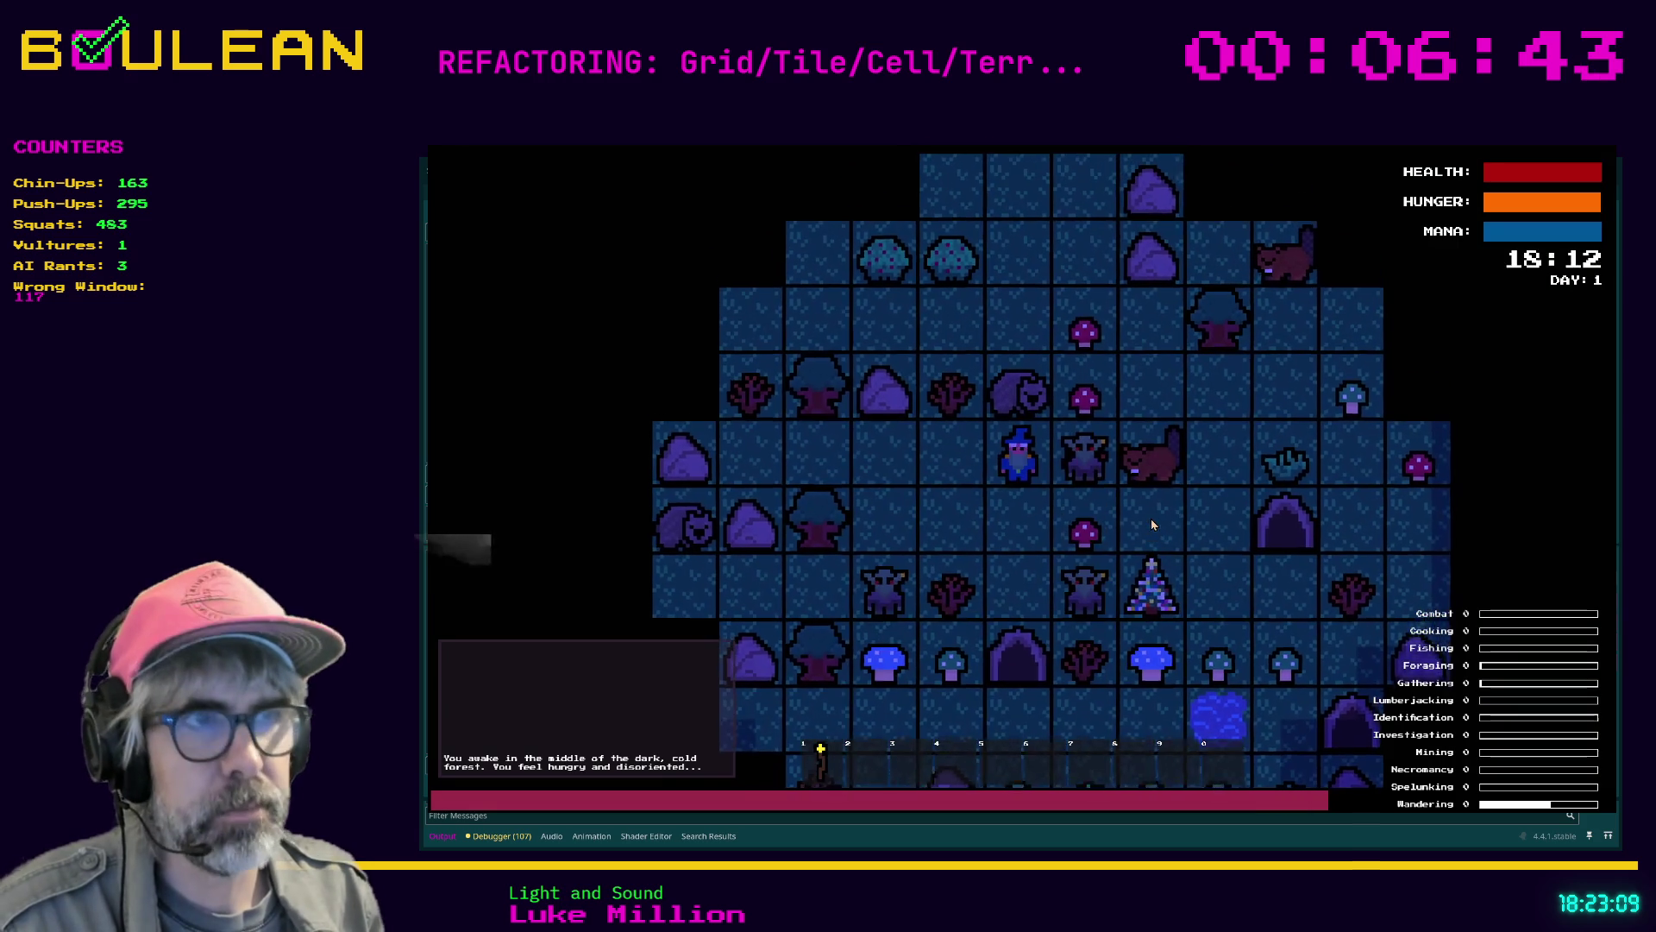
key("Up")
key("Up")
key("Up")
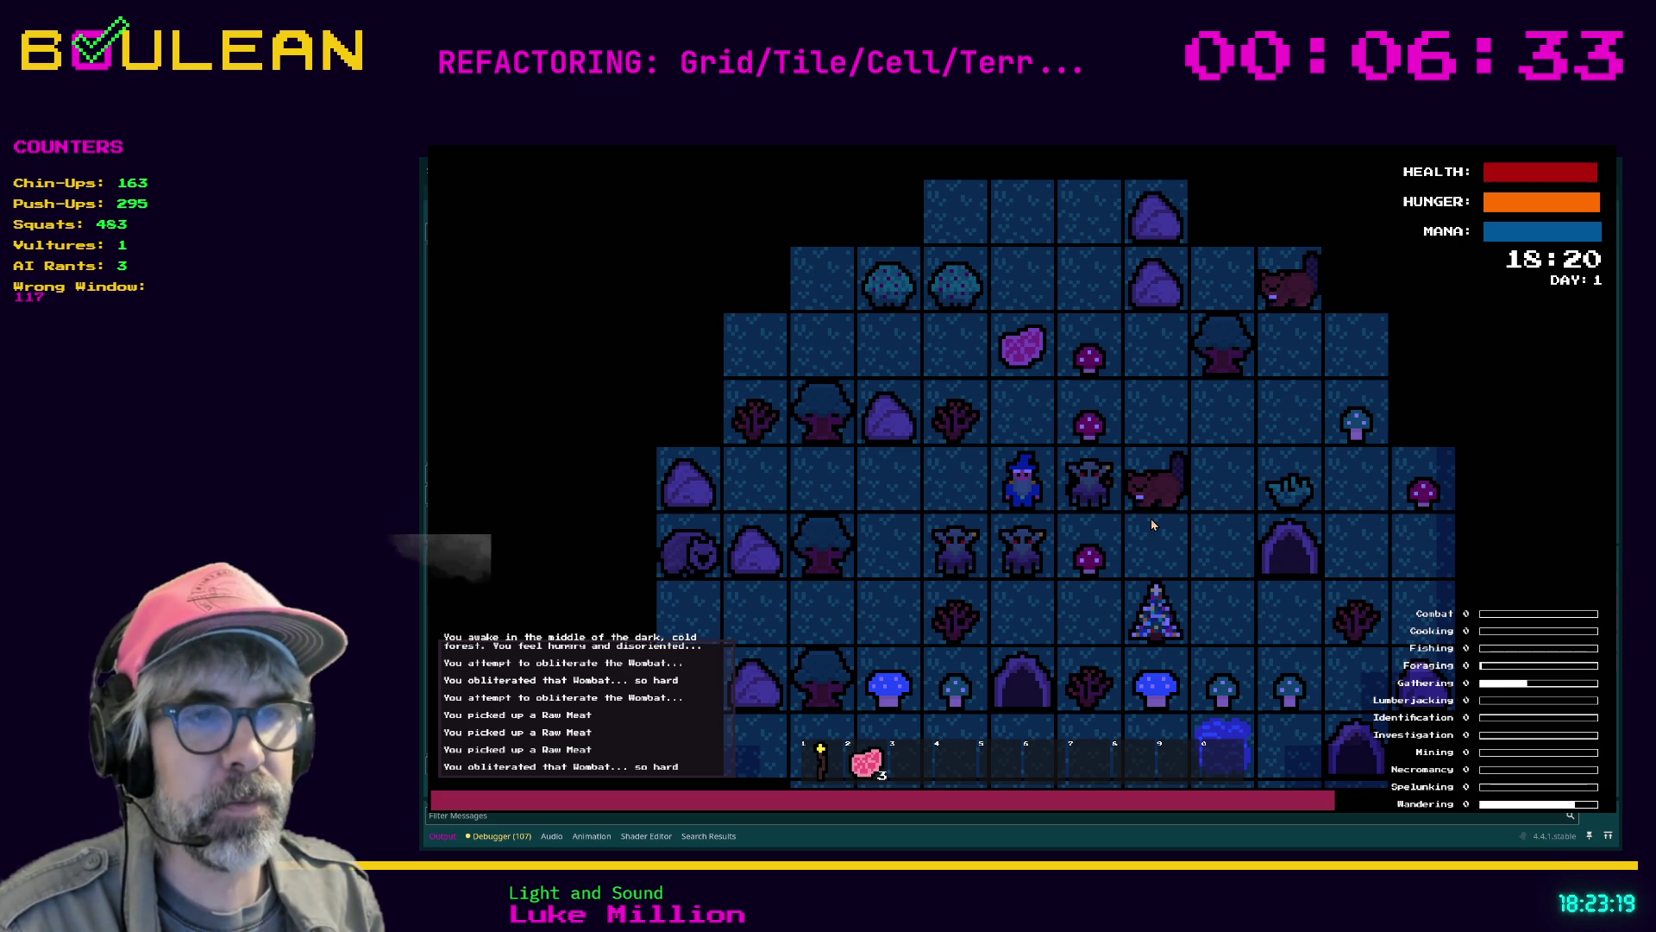
key("Up")
key("Up")
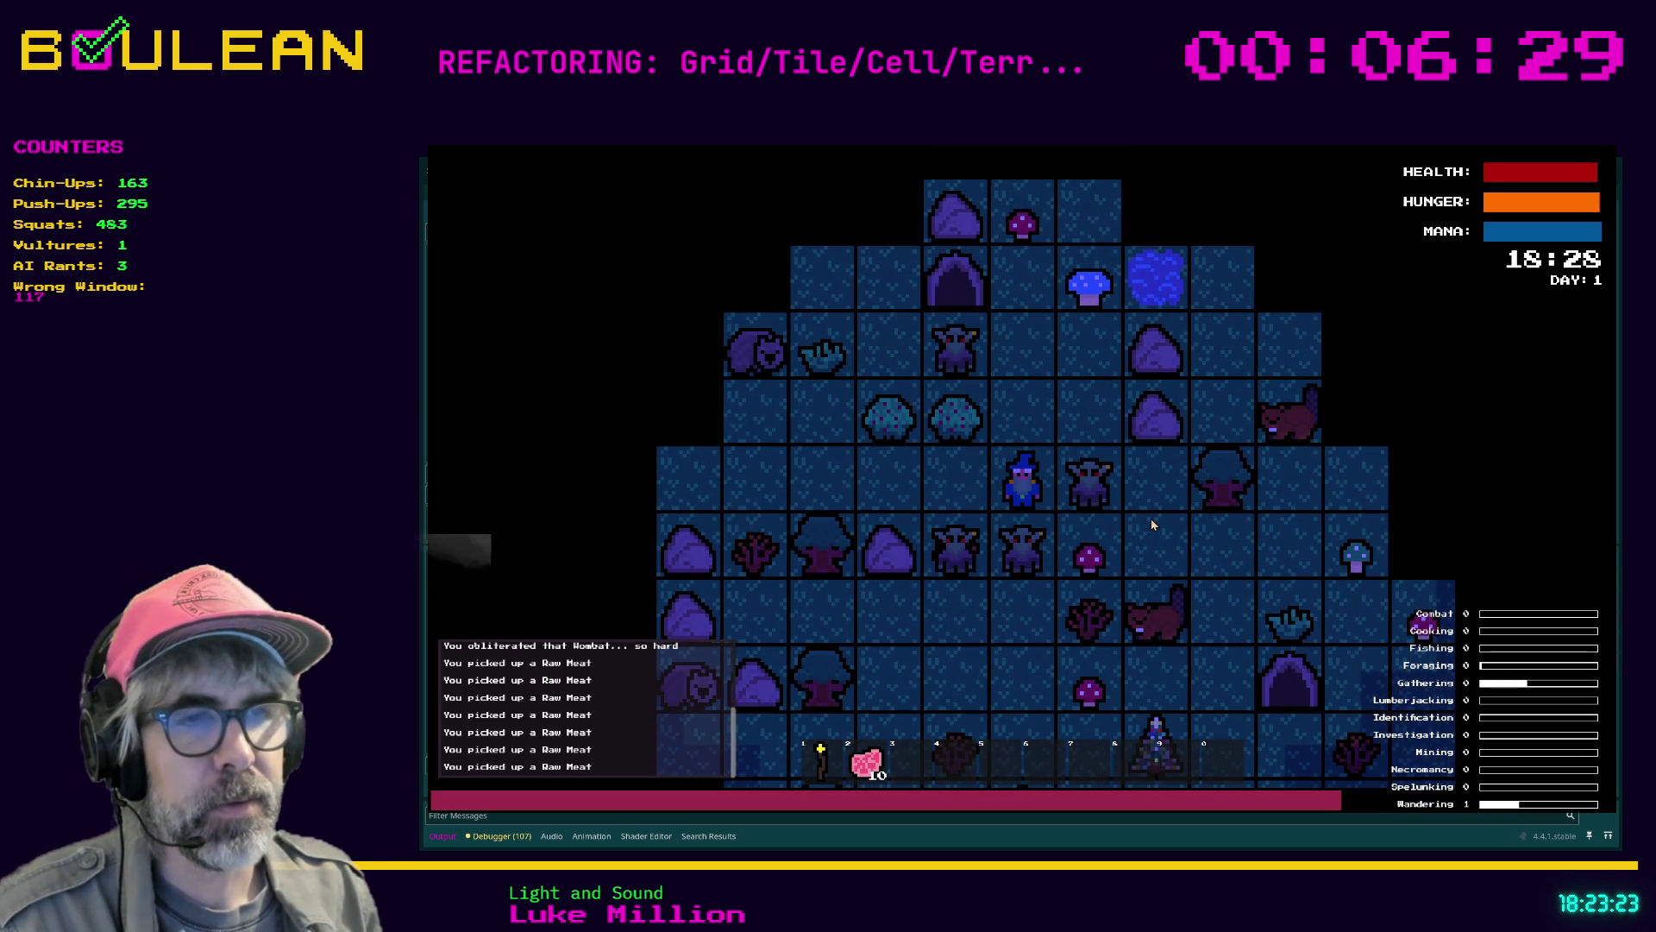
Drop Raw Meat on the cells left of and above the wizard, collect it, and light the torch
key("2")
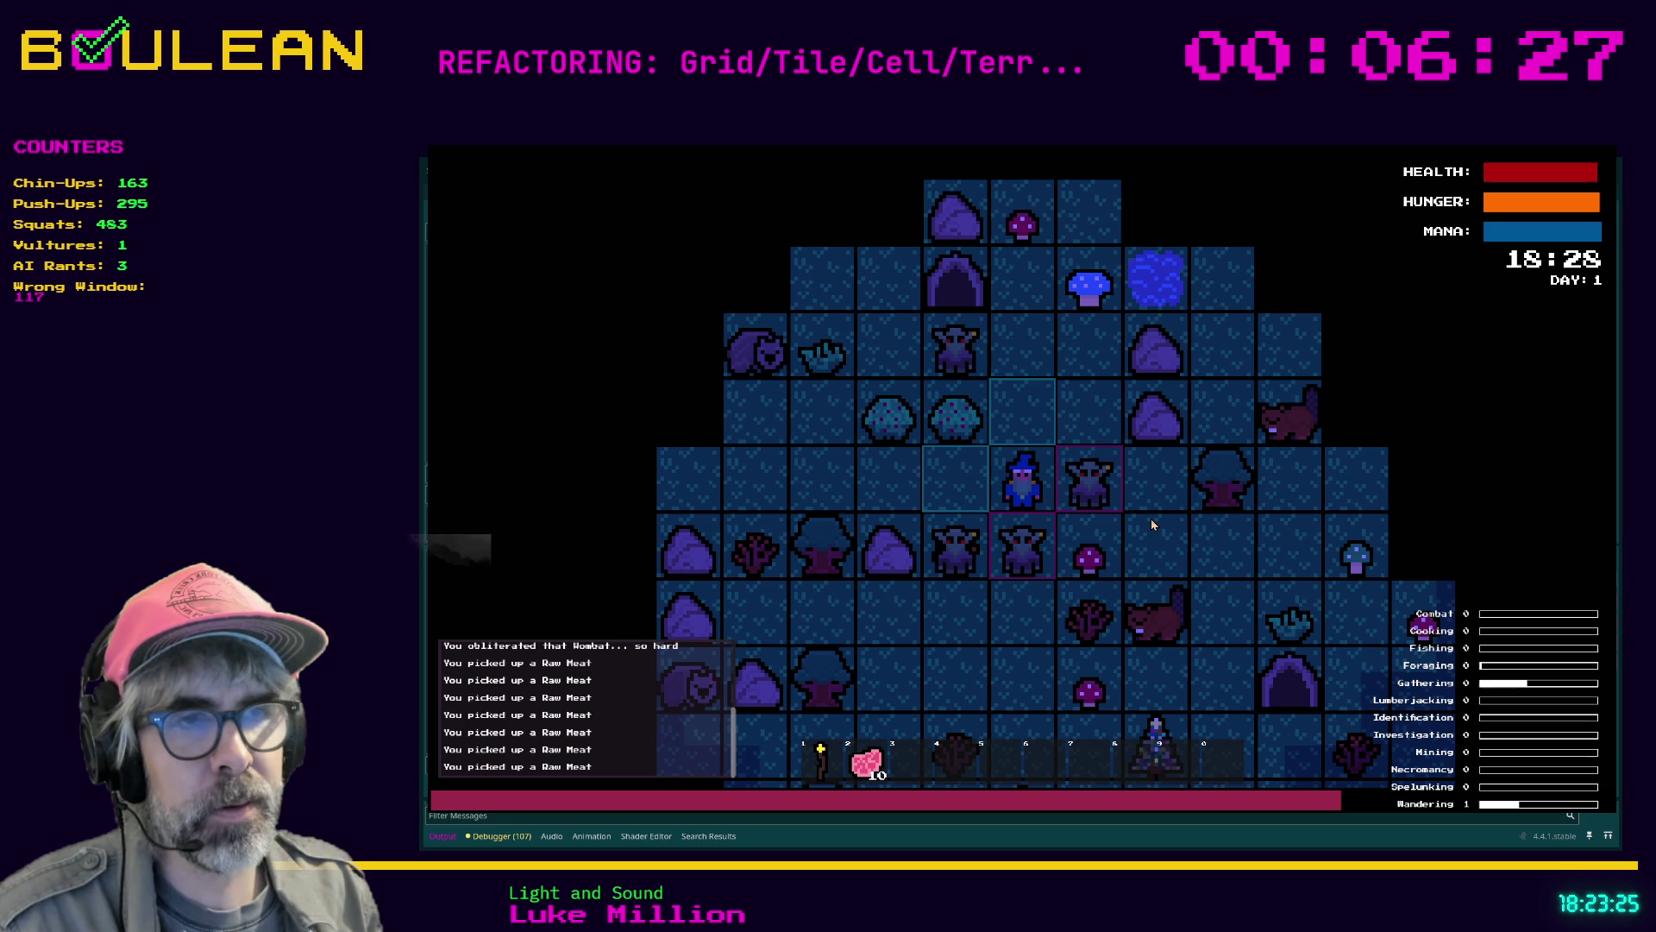
key("Left")
key("2")
key("Up")
key("Right")
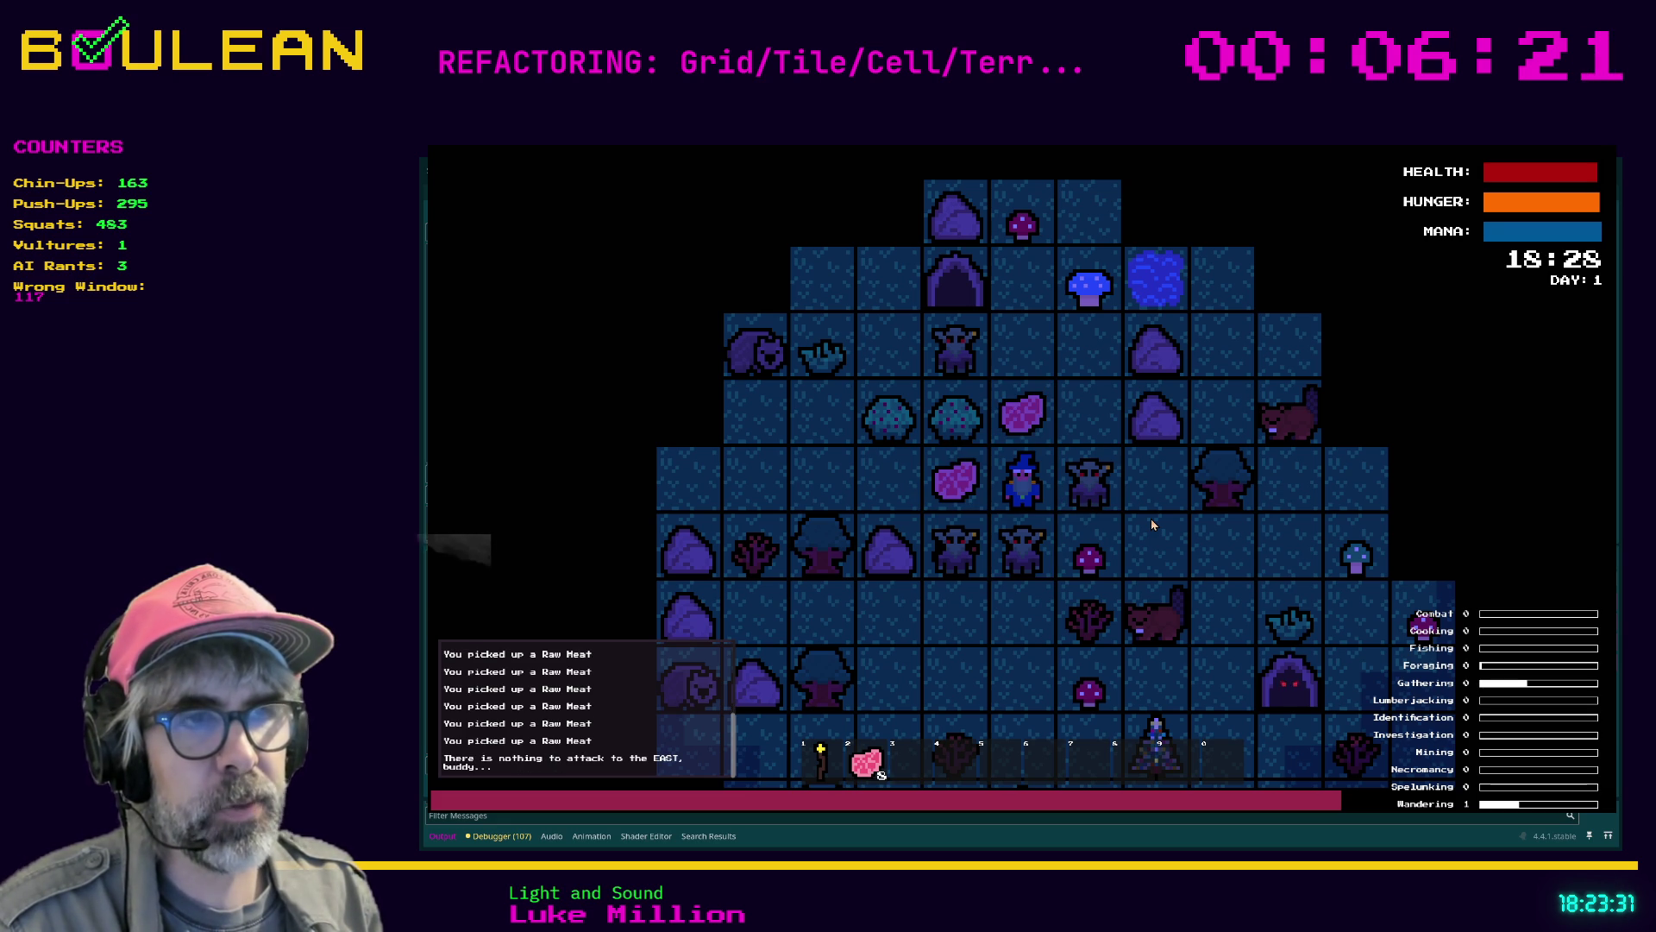
key("Down")
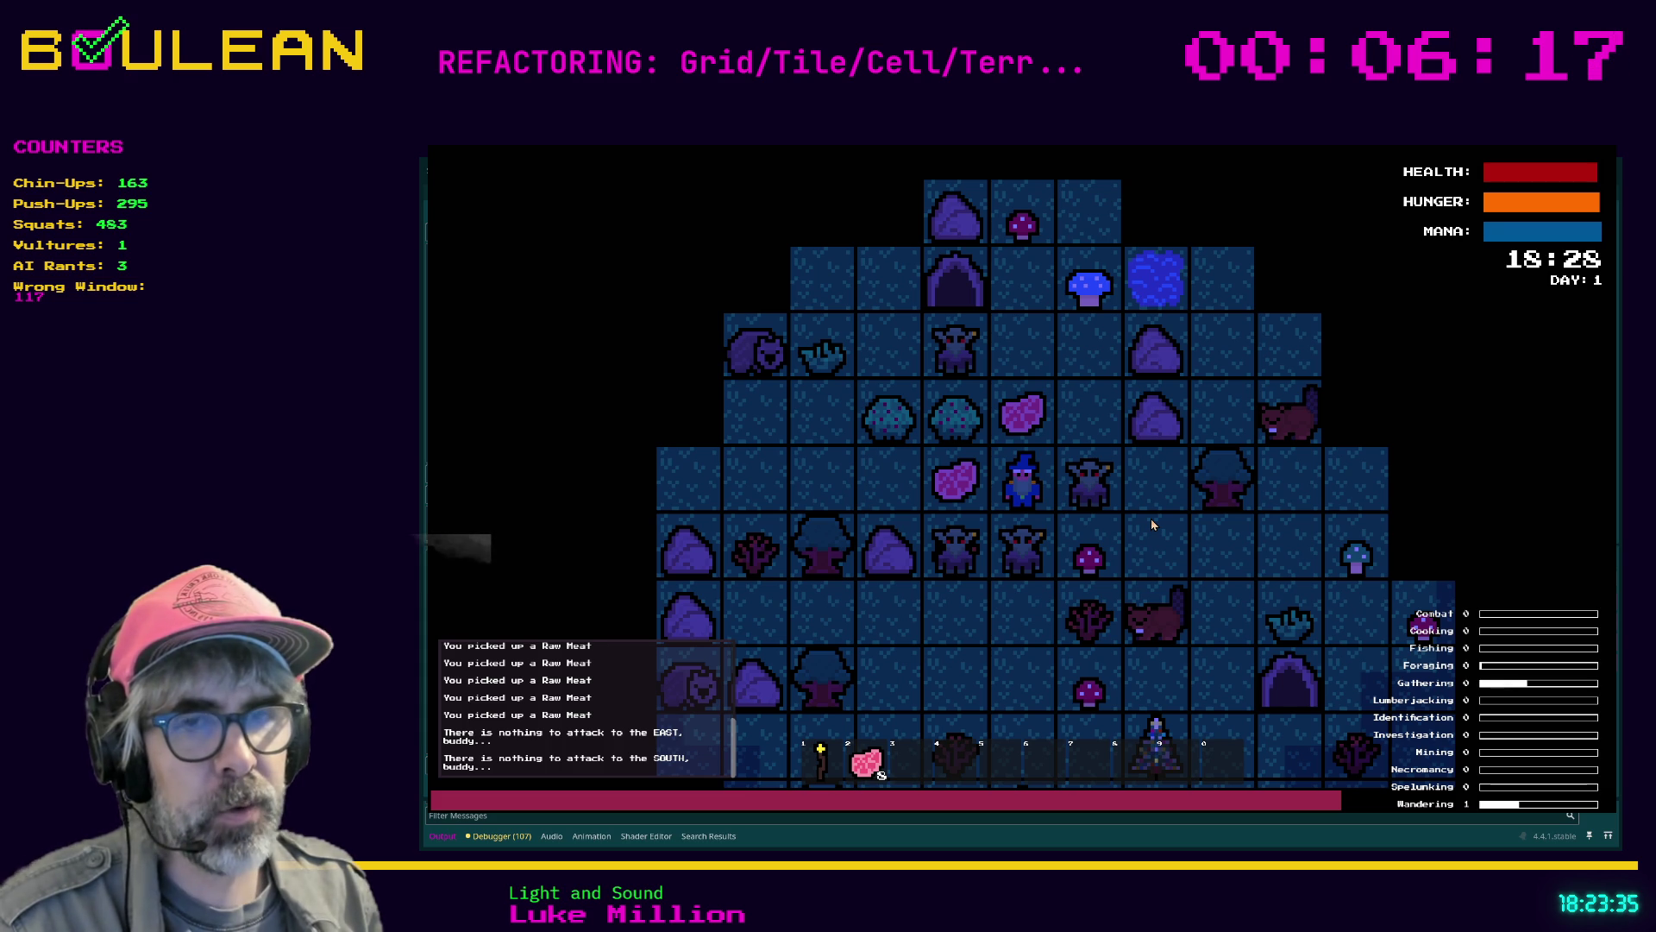
key("Left")
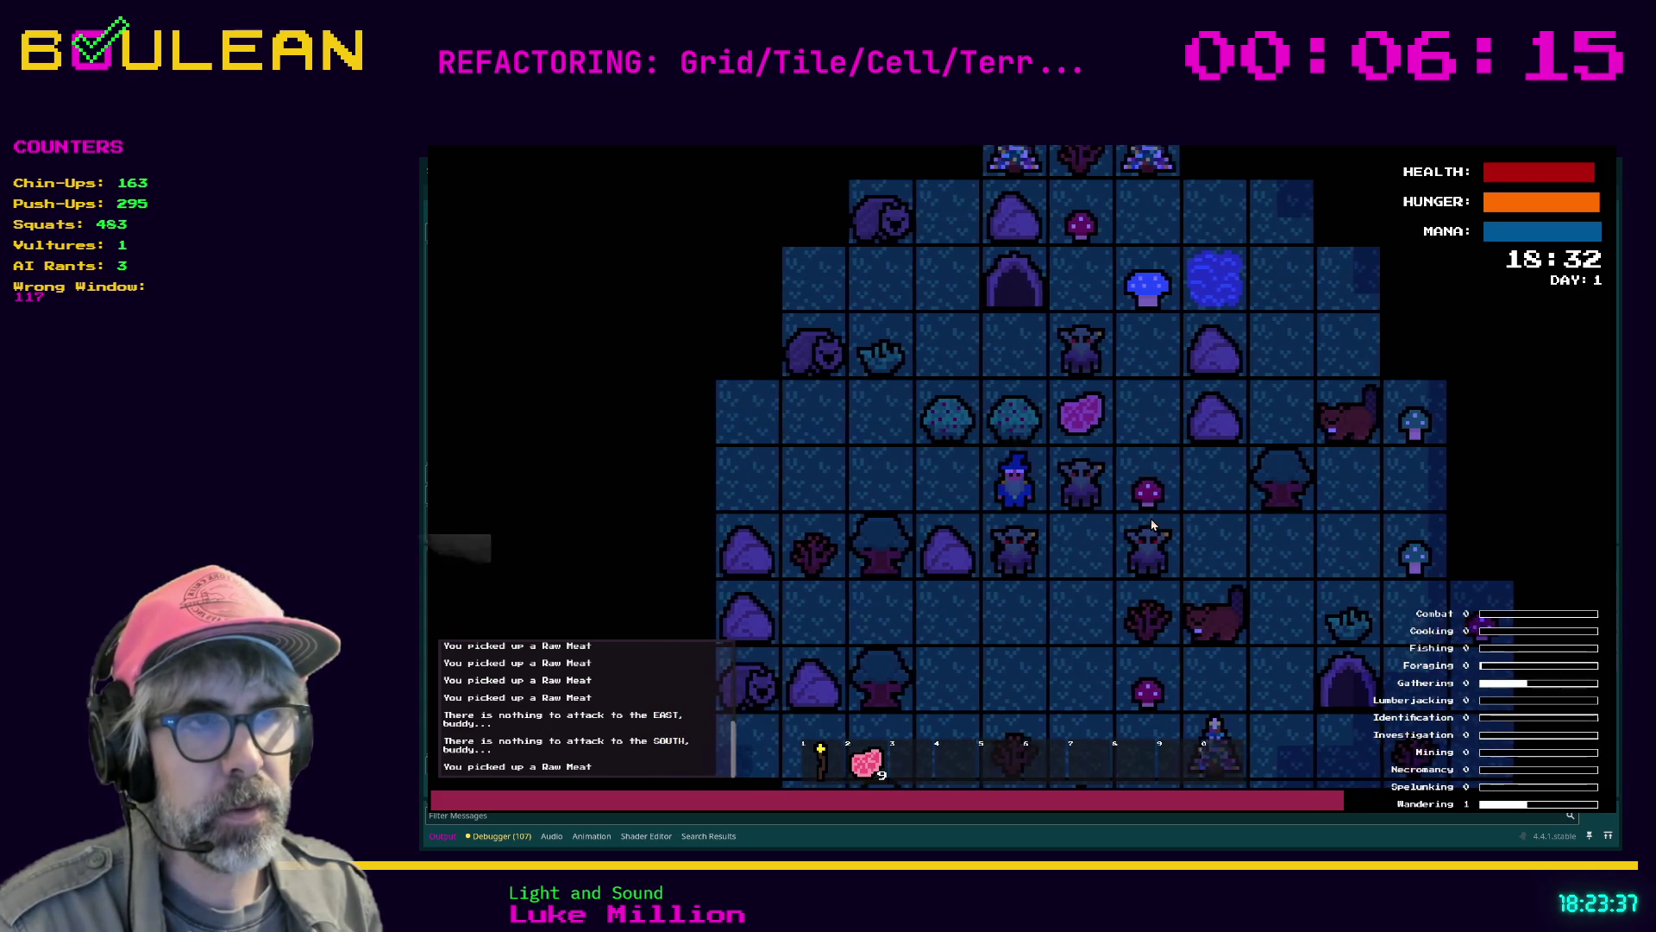
key("Right")
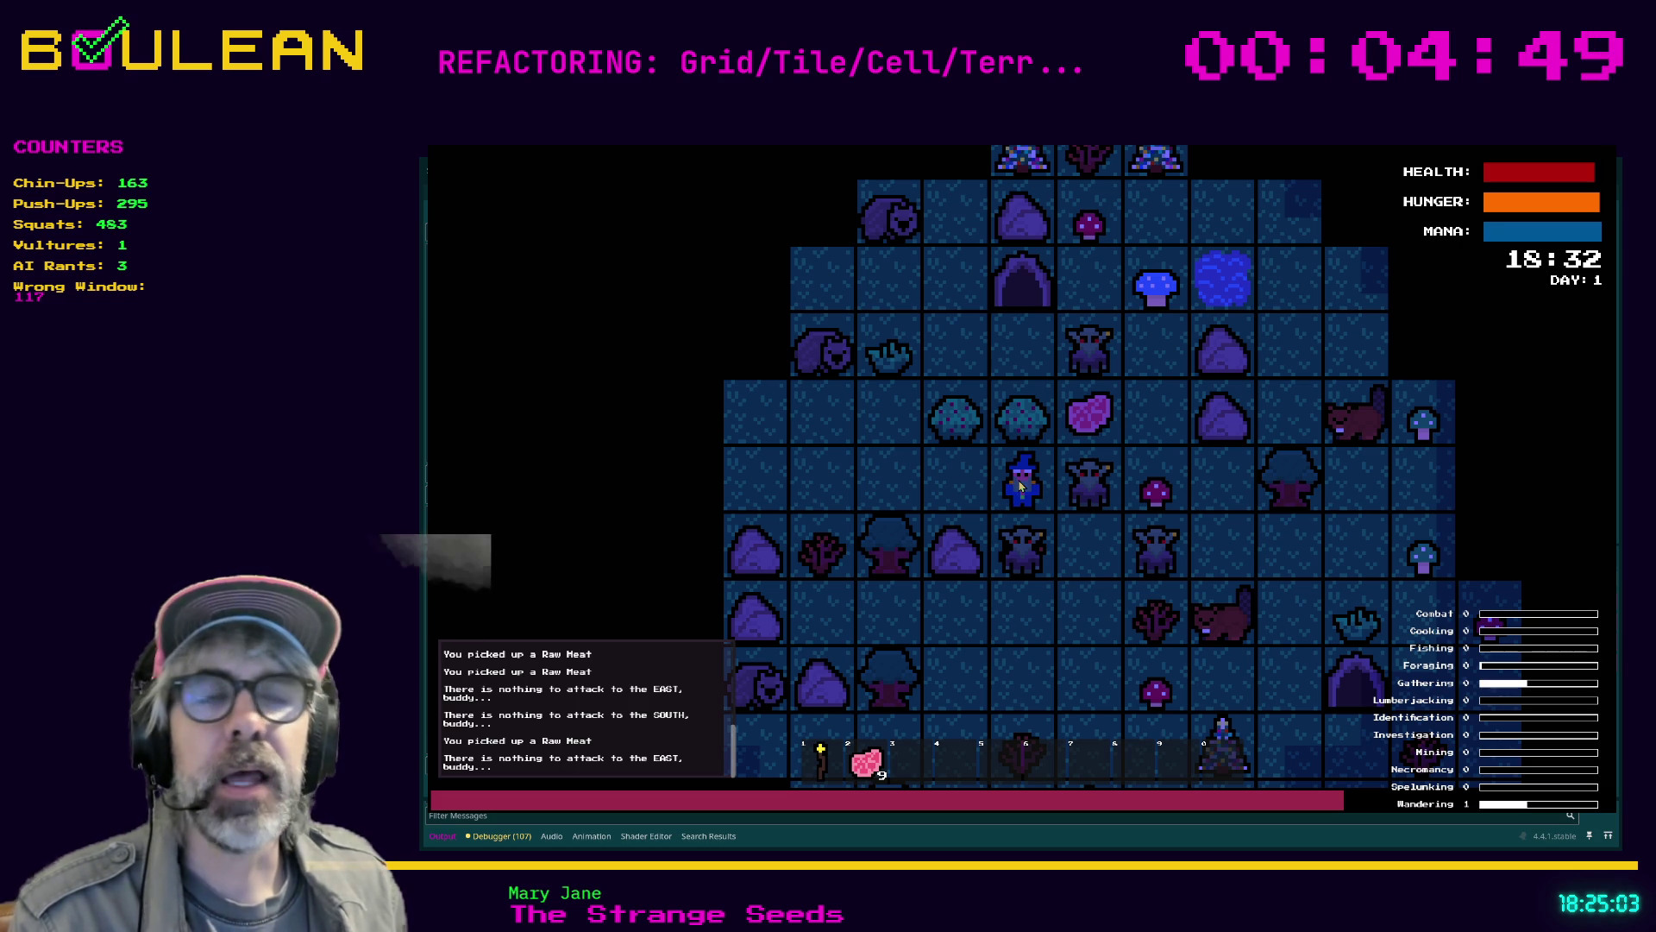
key("1")
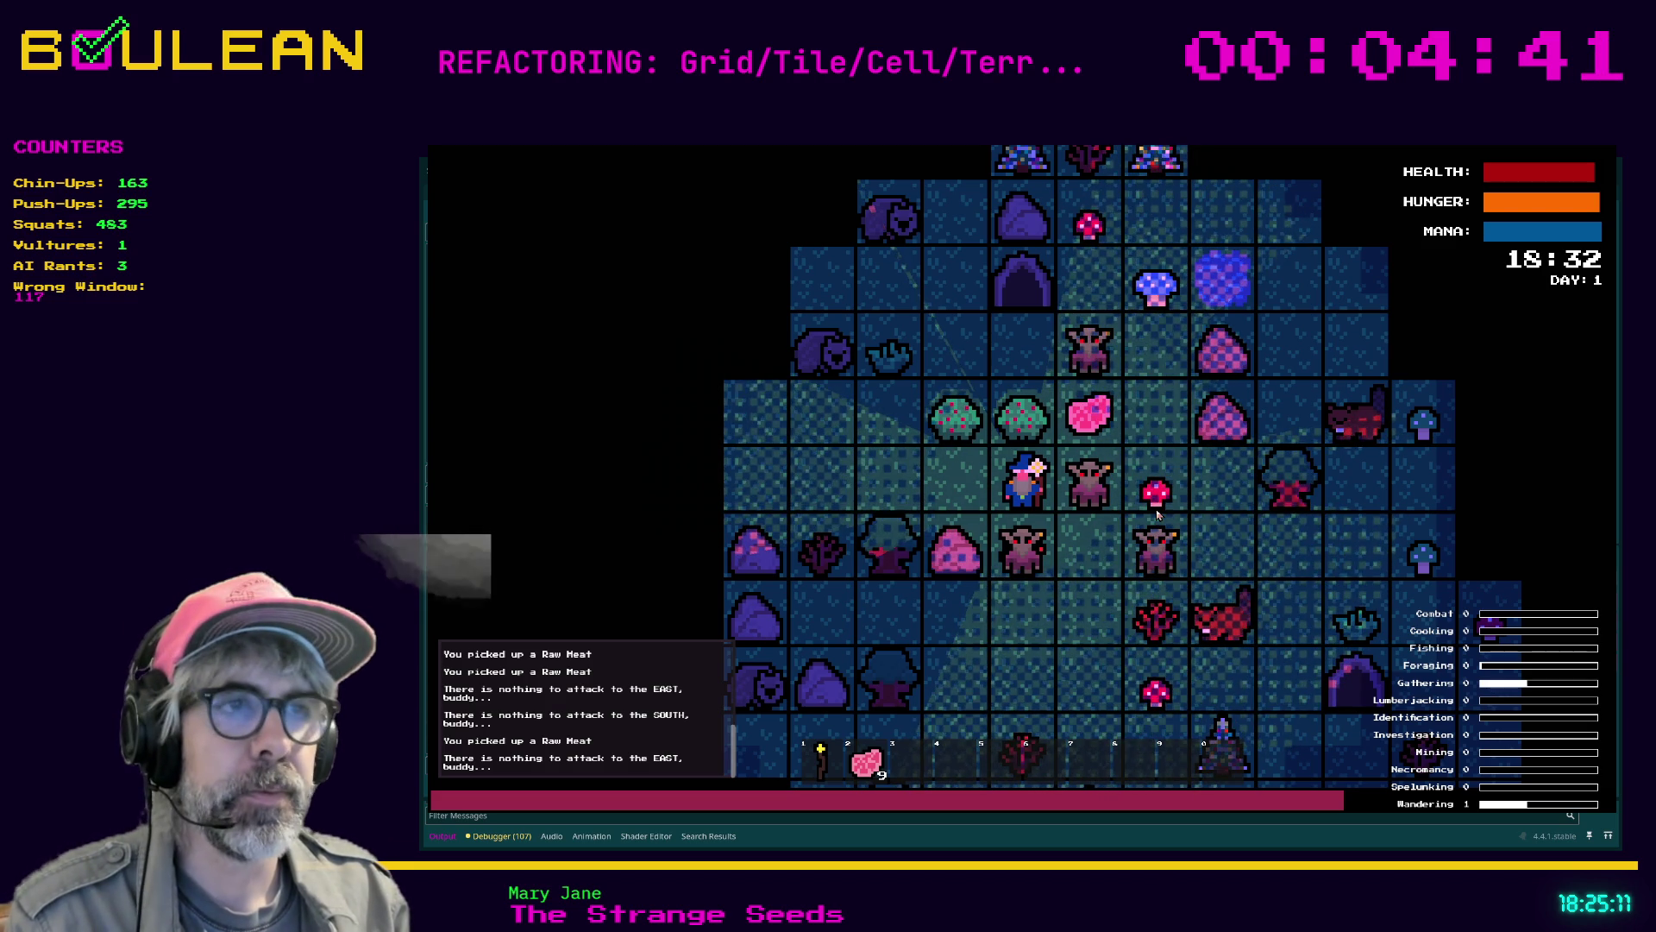
key("Right")
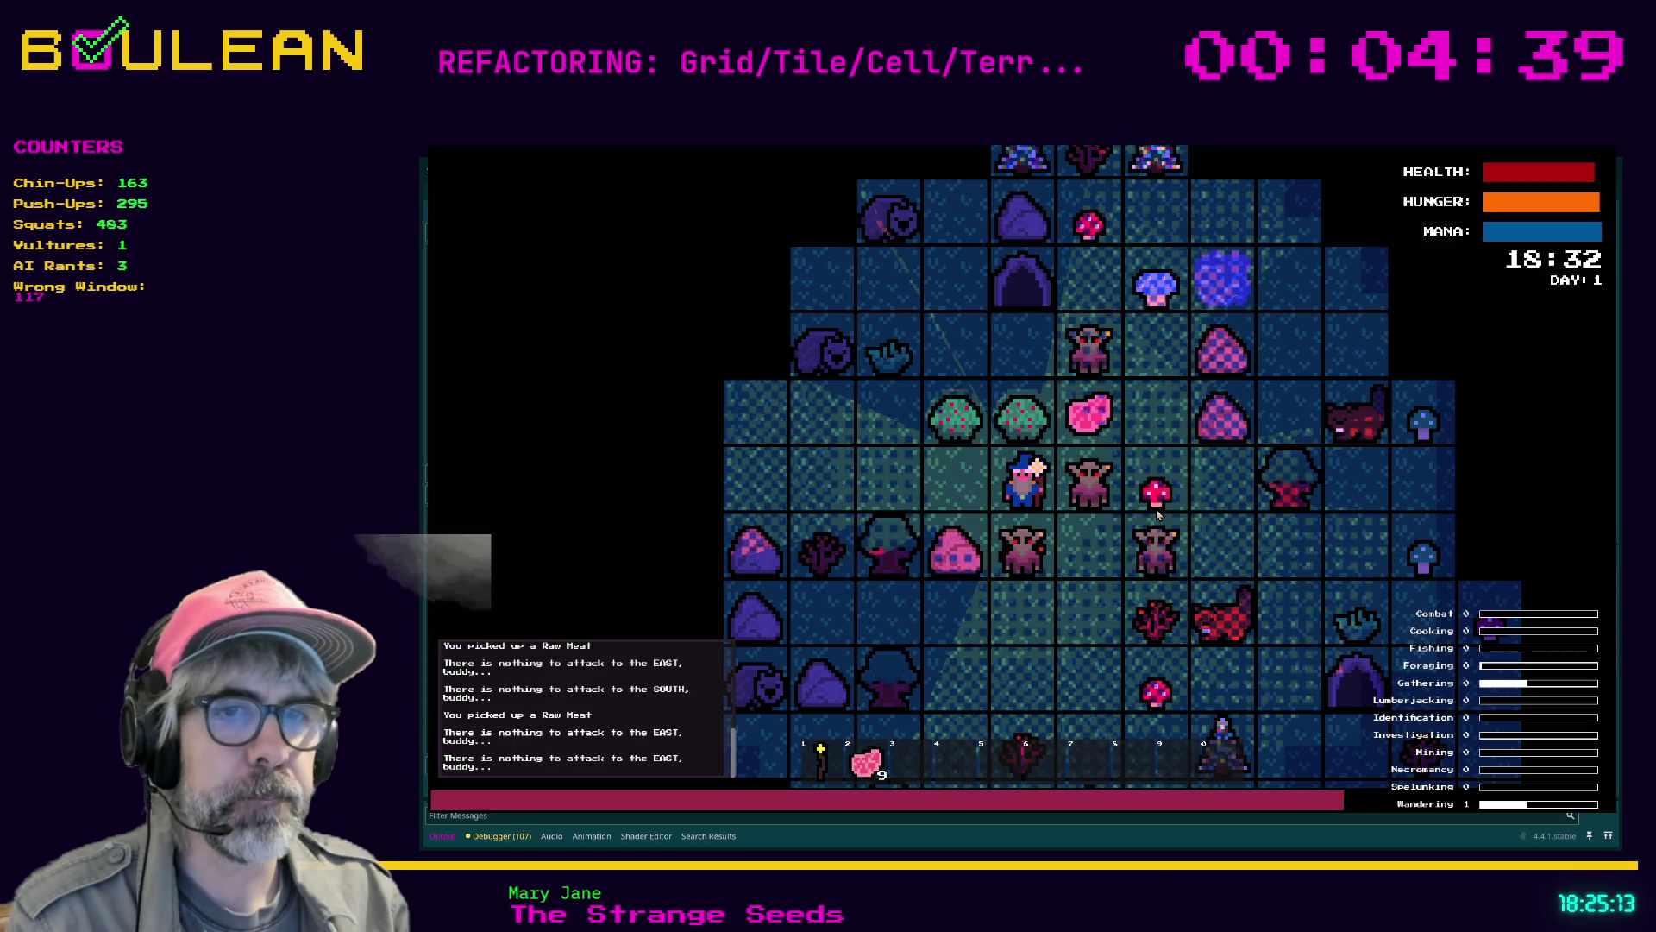
Destroy the Goblins and Gravestones east and south of the wizard, then collect the dropped Soul
key("Right")
key("Right")
key("Right")
key("Right")
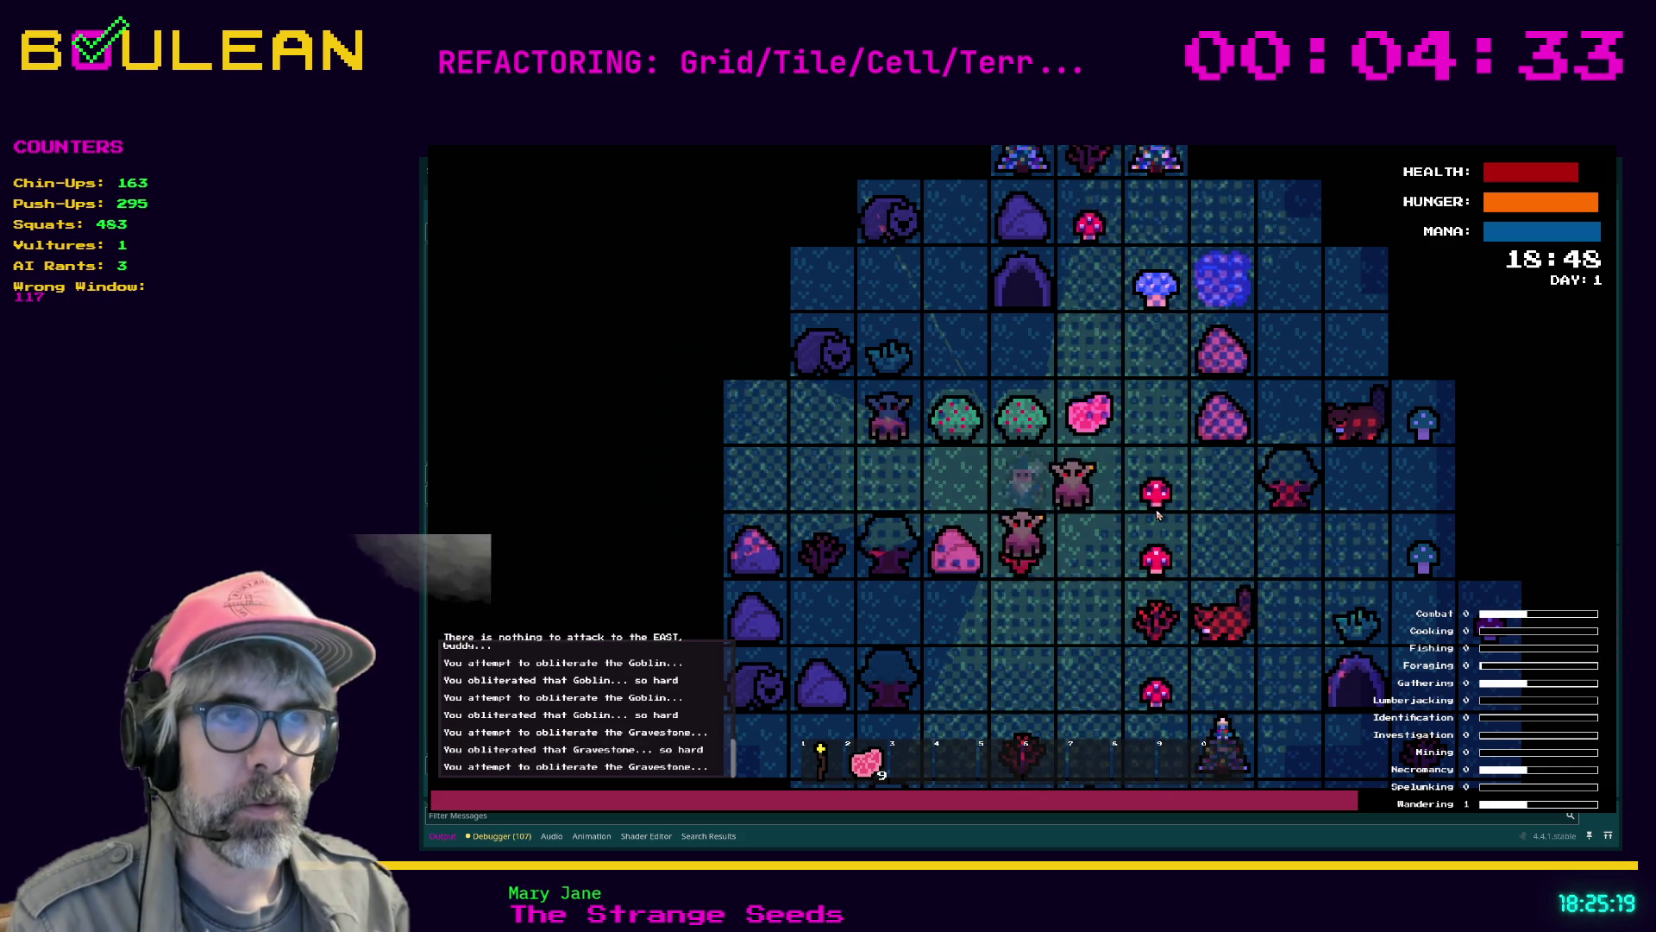
key("Right")
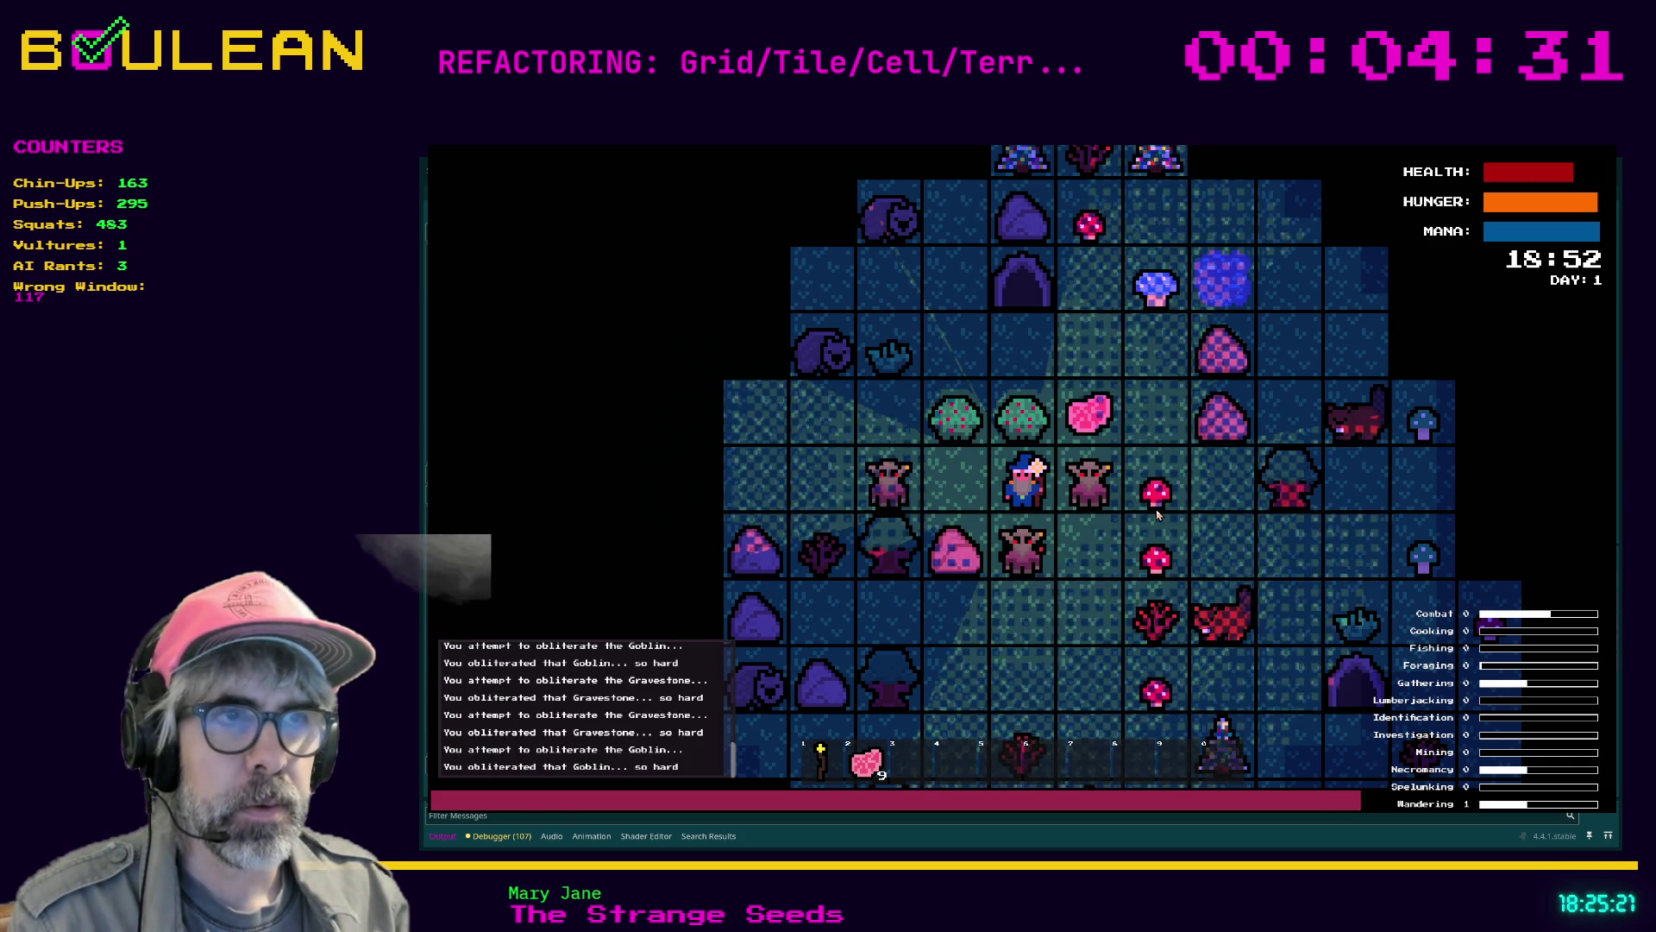
key("Down")
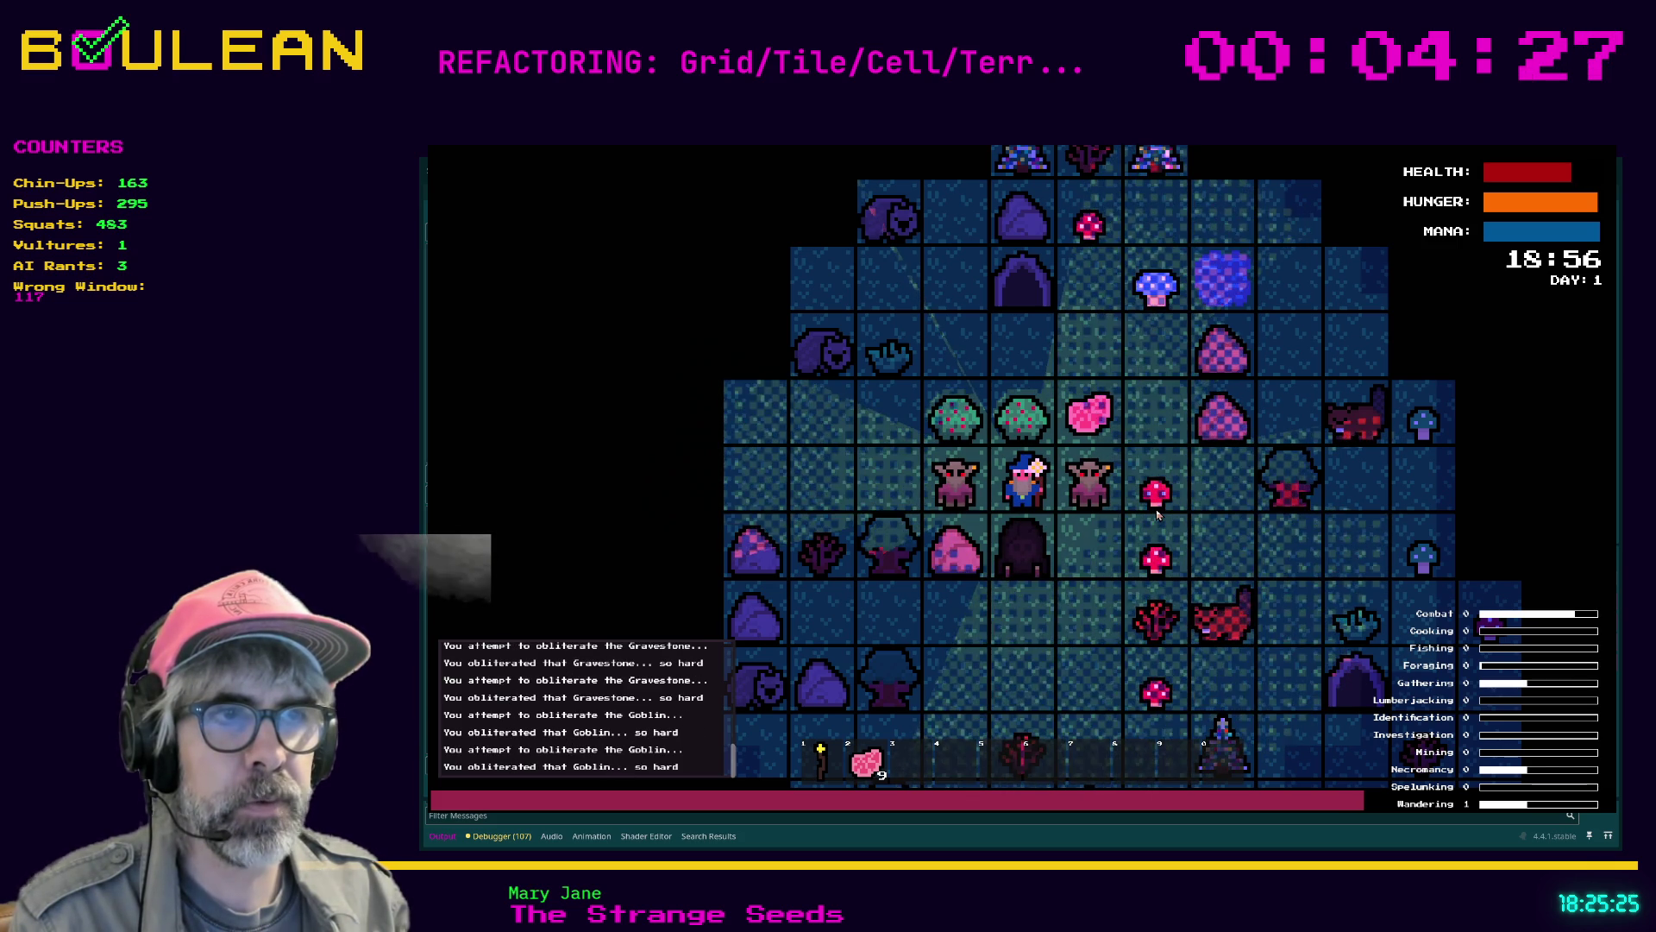
key("Down")
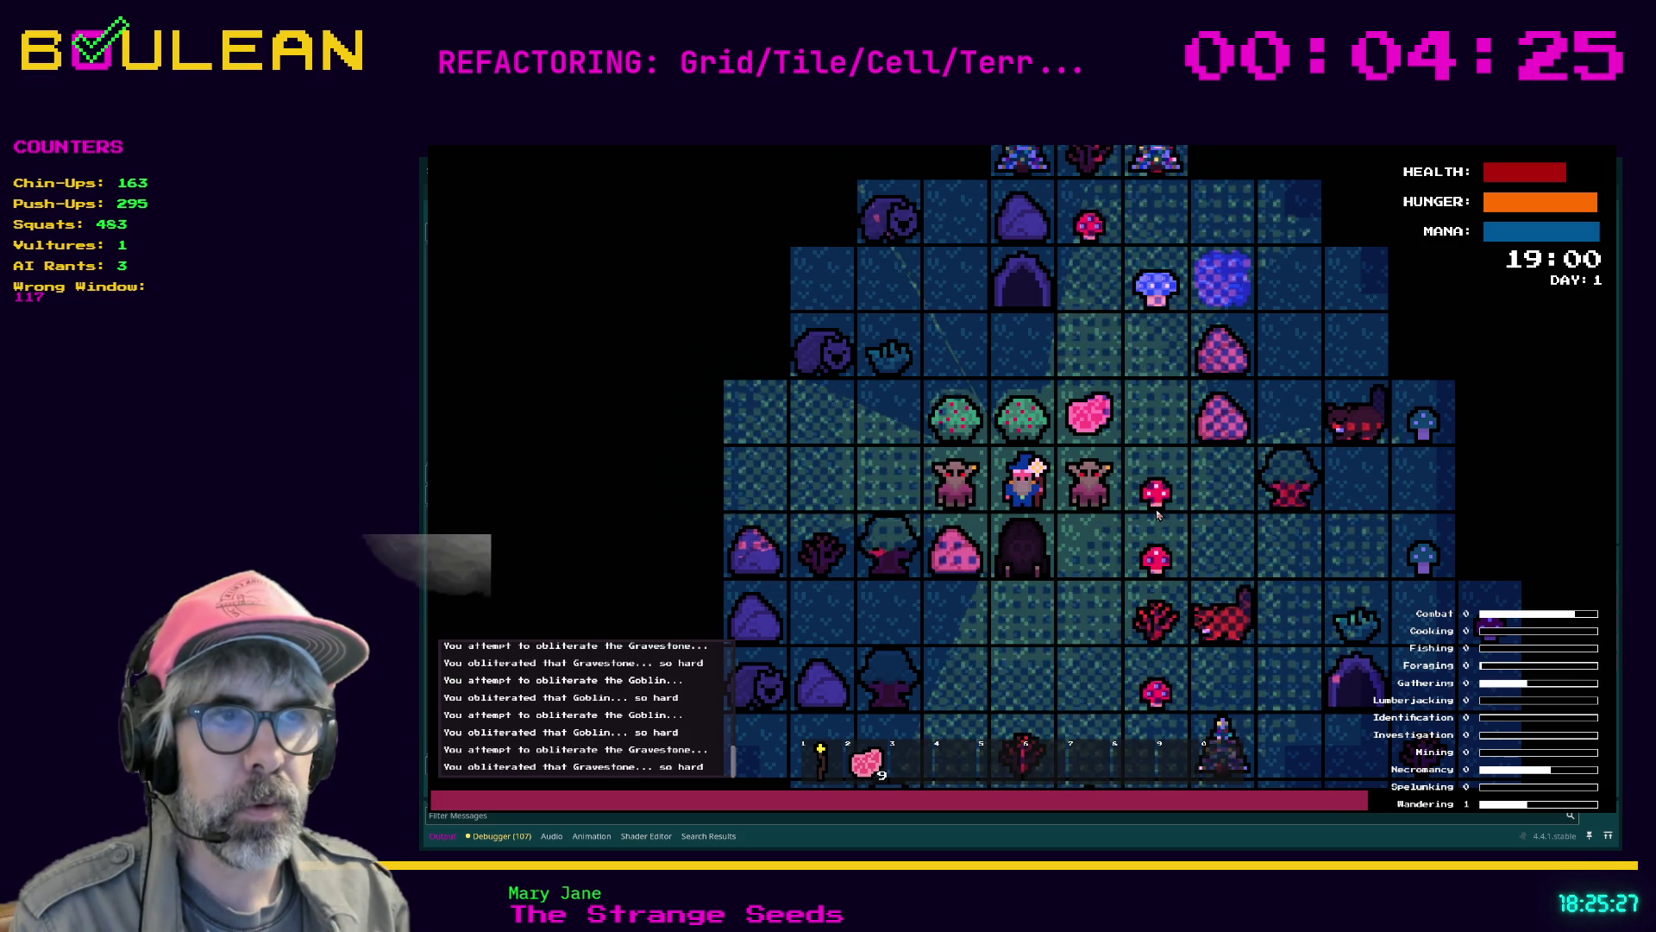
key("Down")
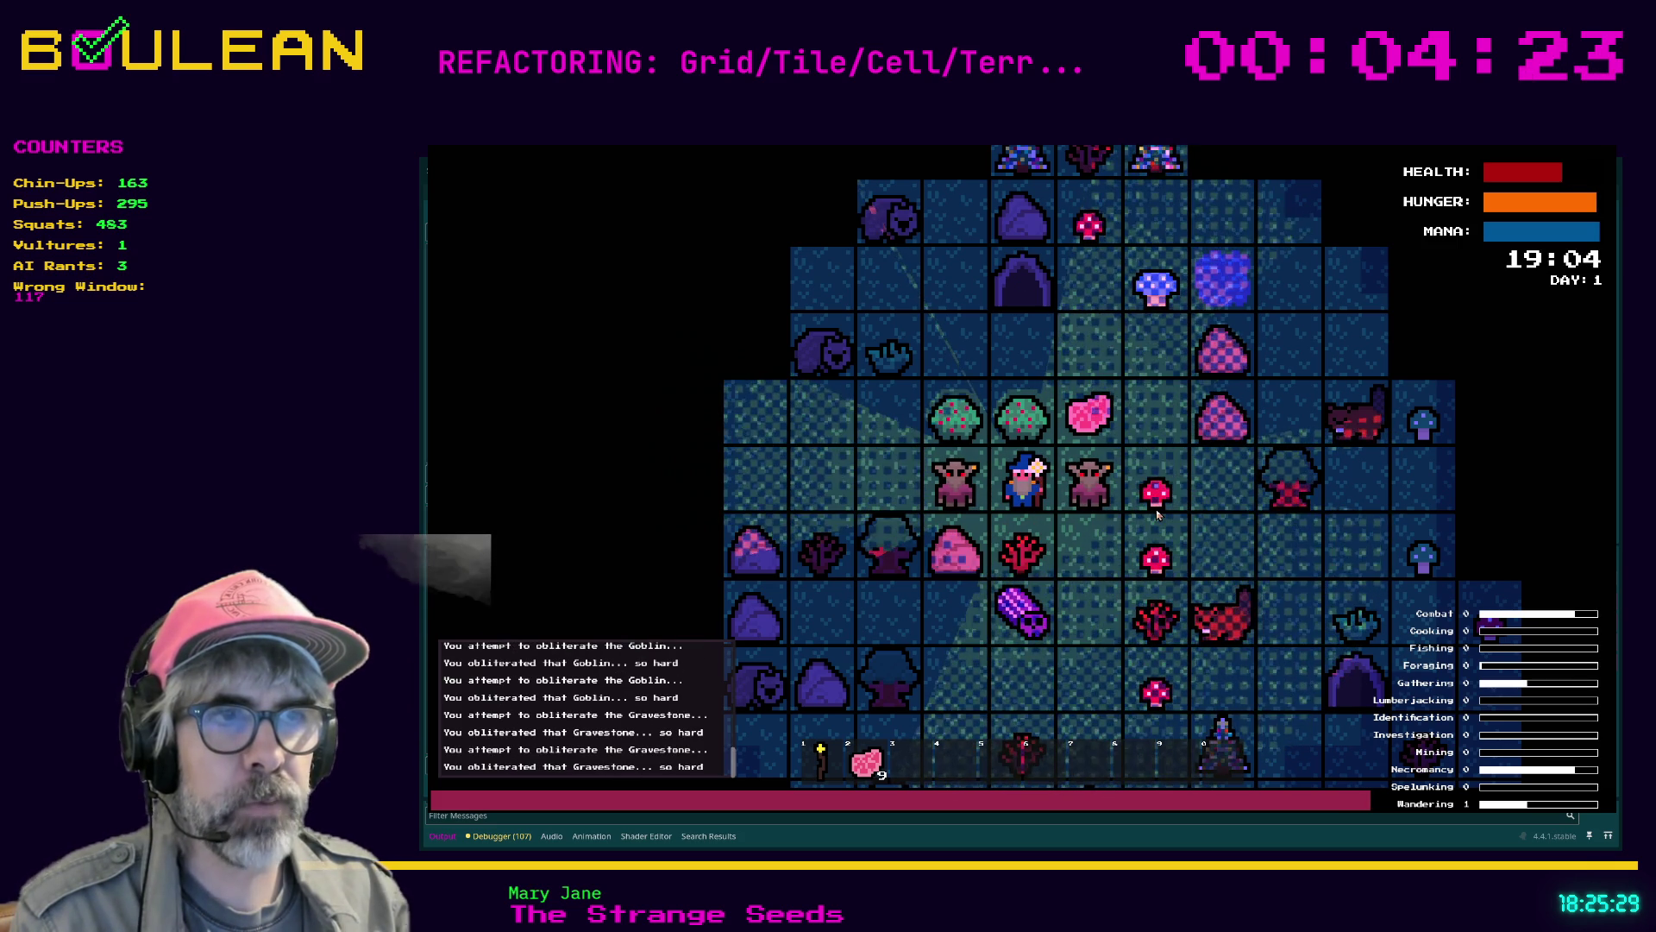
key("Down")
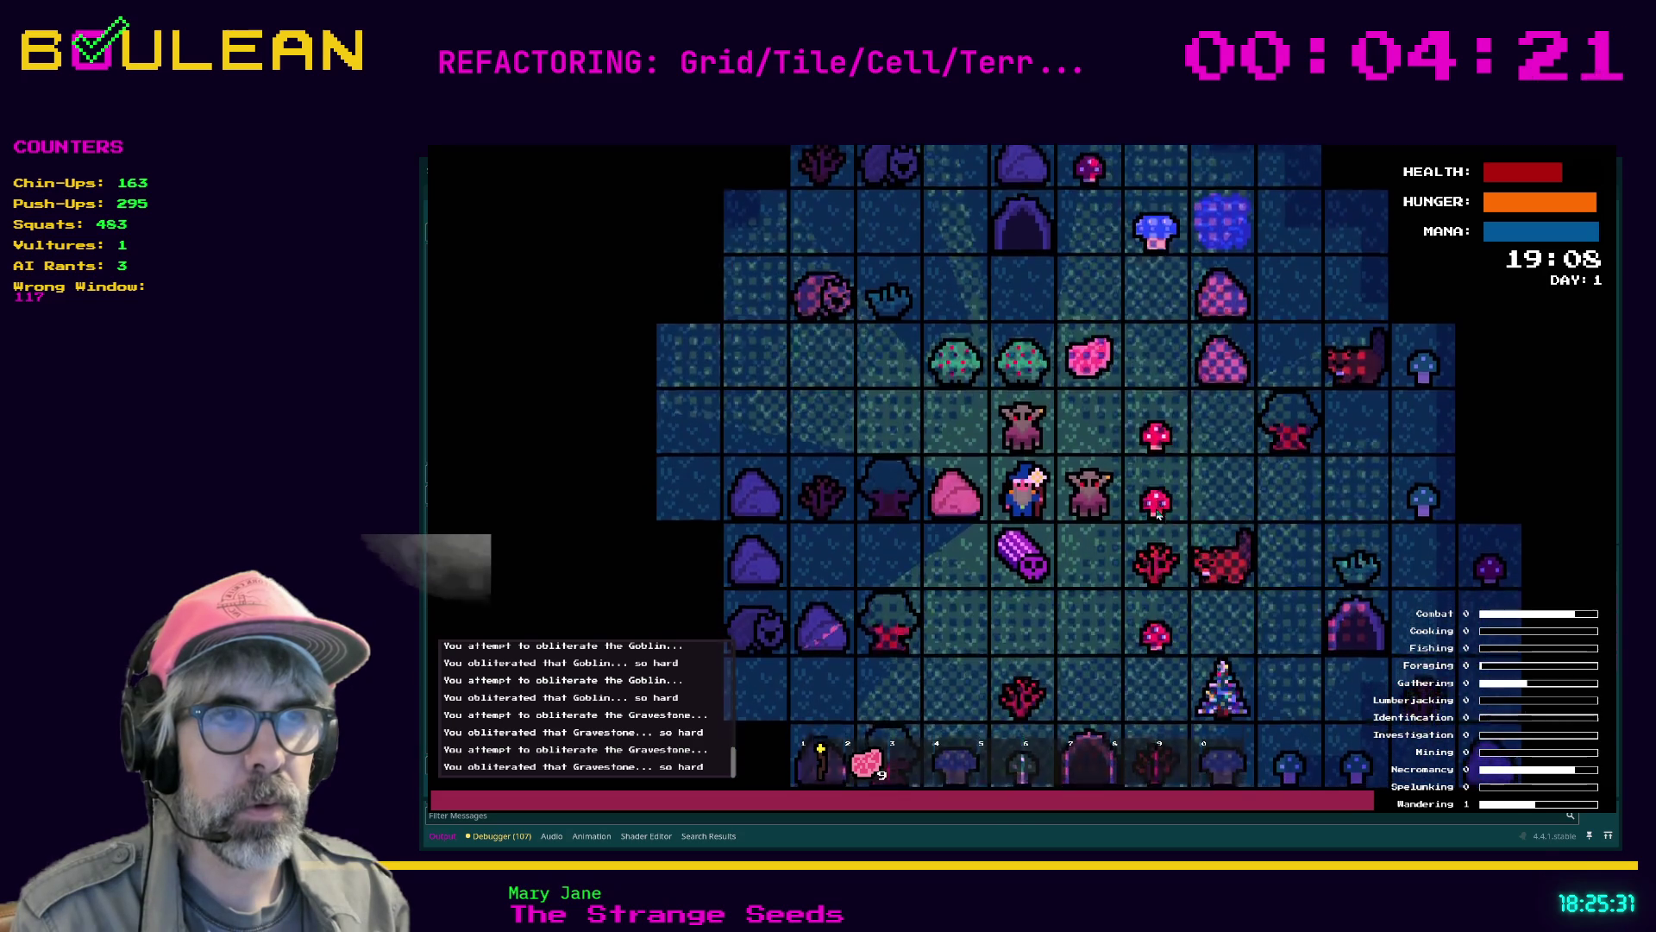
key("Down")
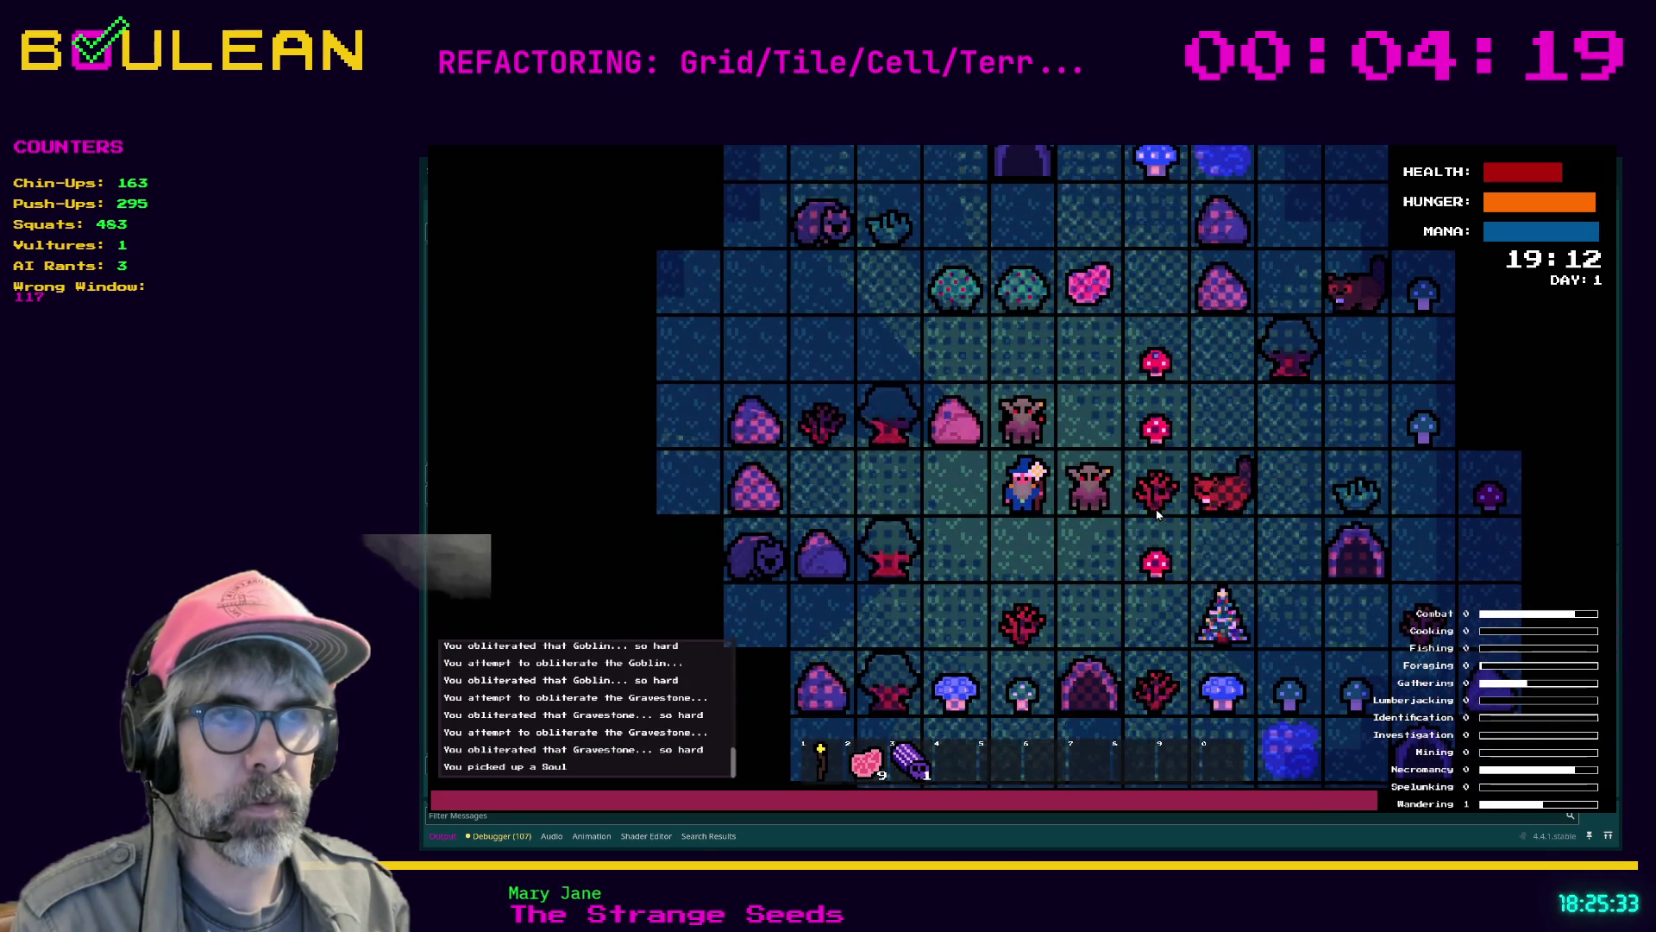
Try attacks to the north and east, then stop the running game
key("Up")
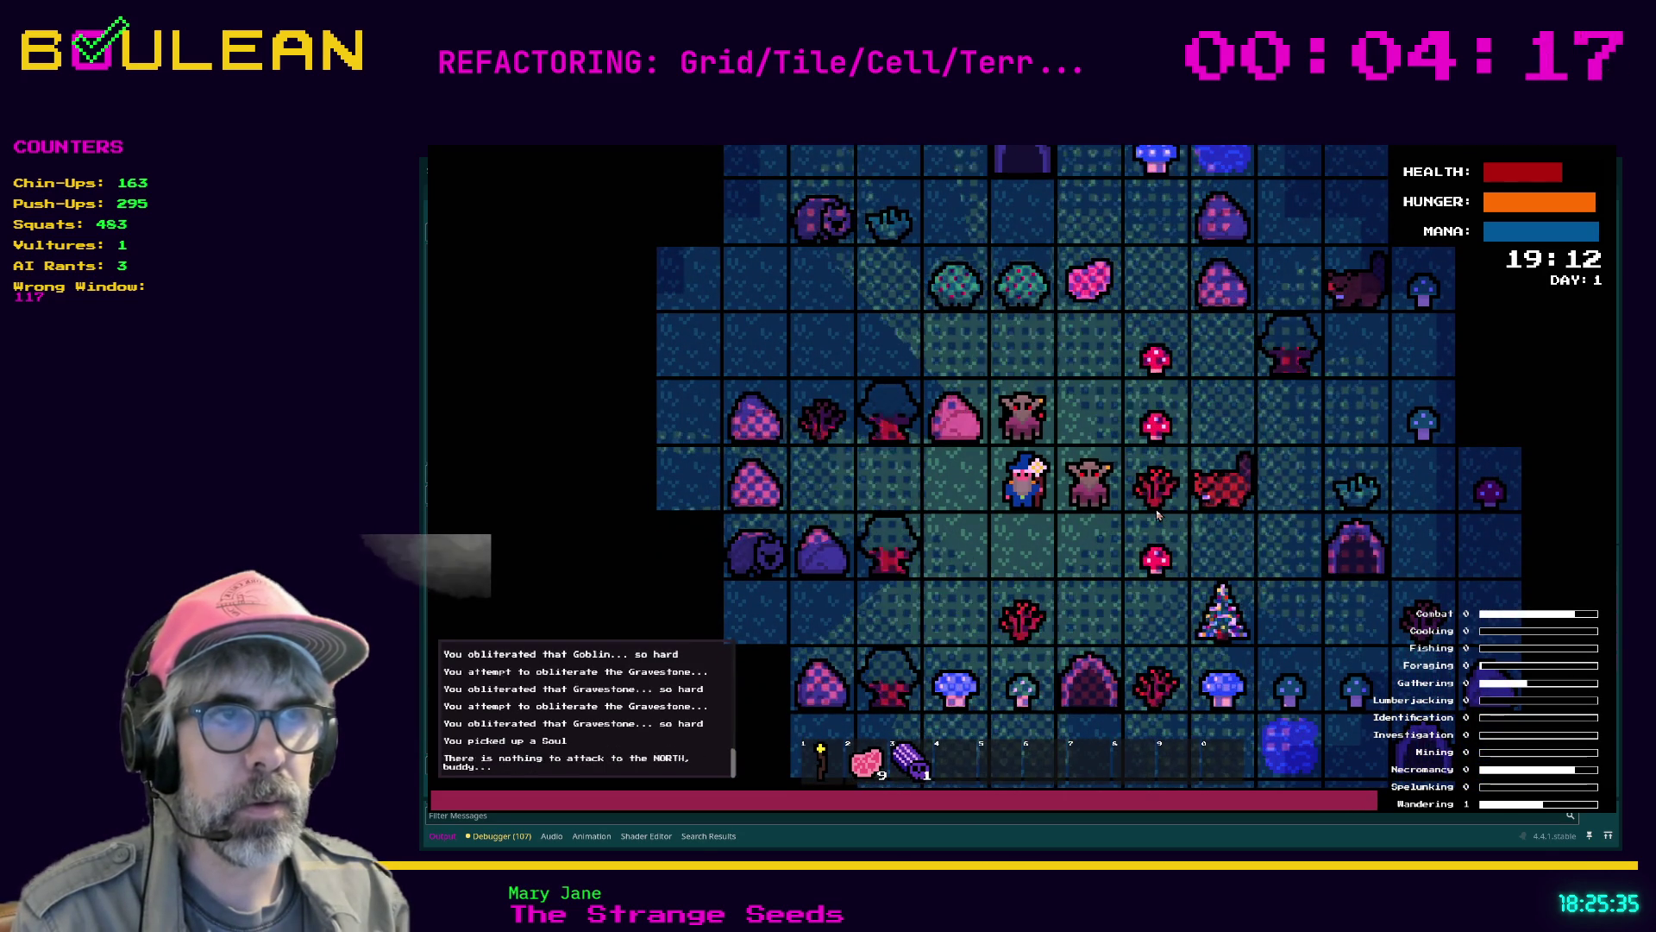
key("Right")
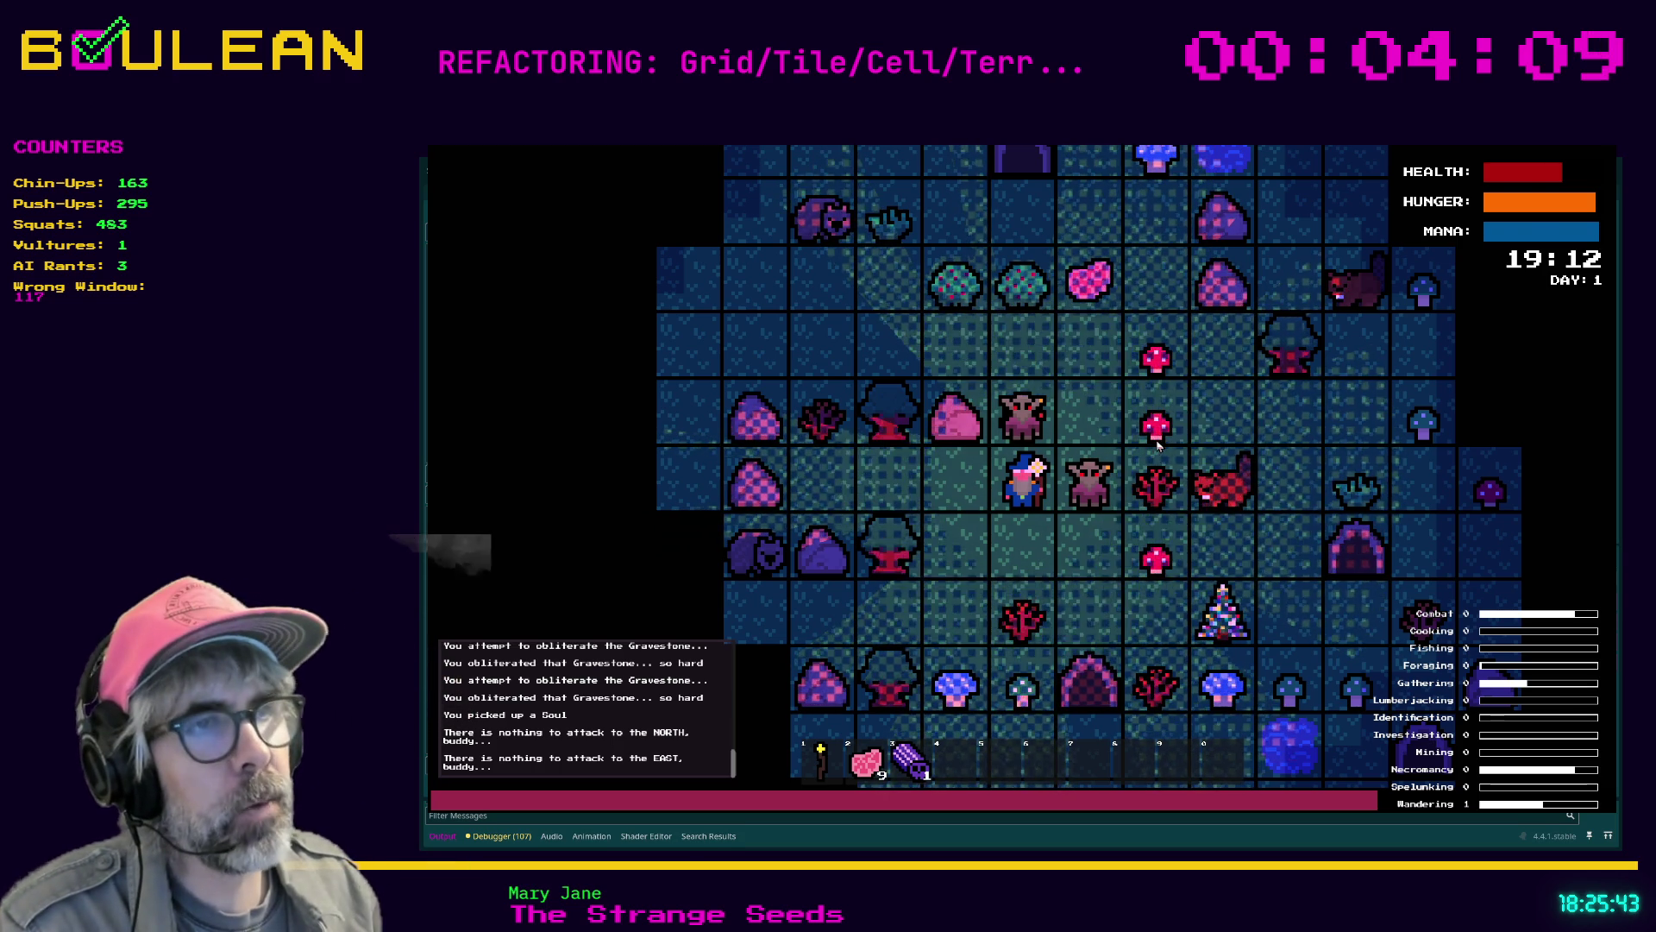
key("F8")
left_click(1141, 456)
Relaunch the game, zoom the view out, and attack the Wombats around the wizard
key("ctrl+s")
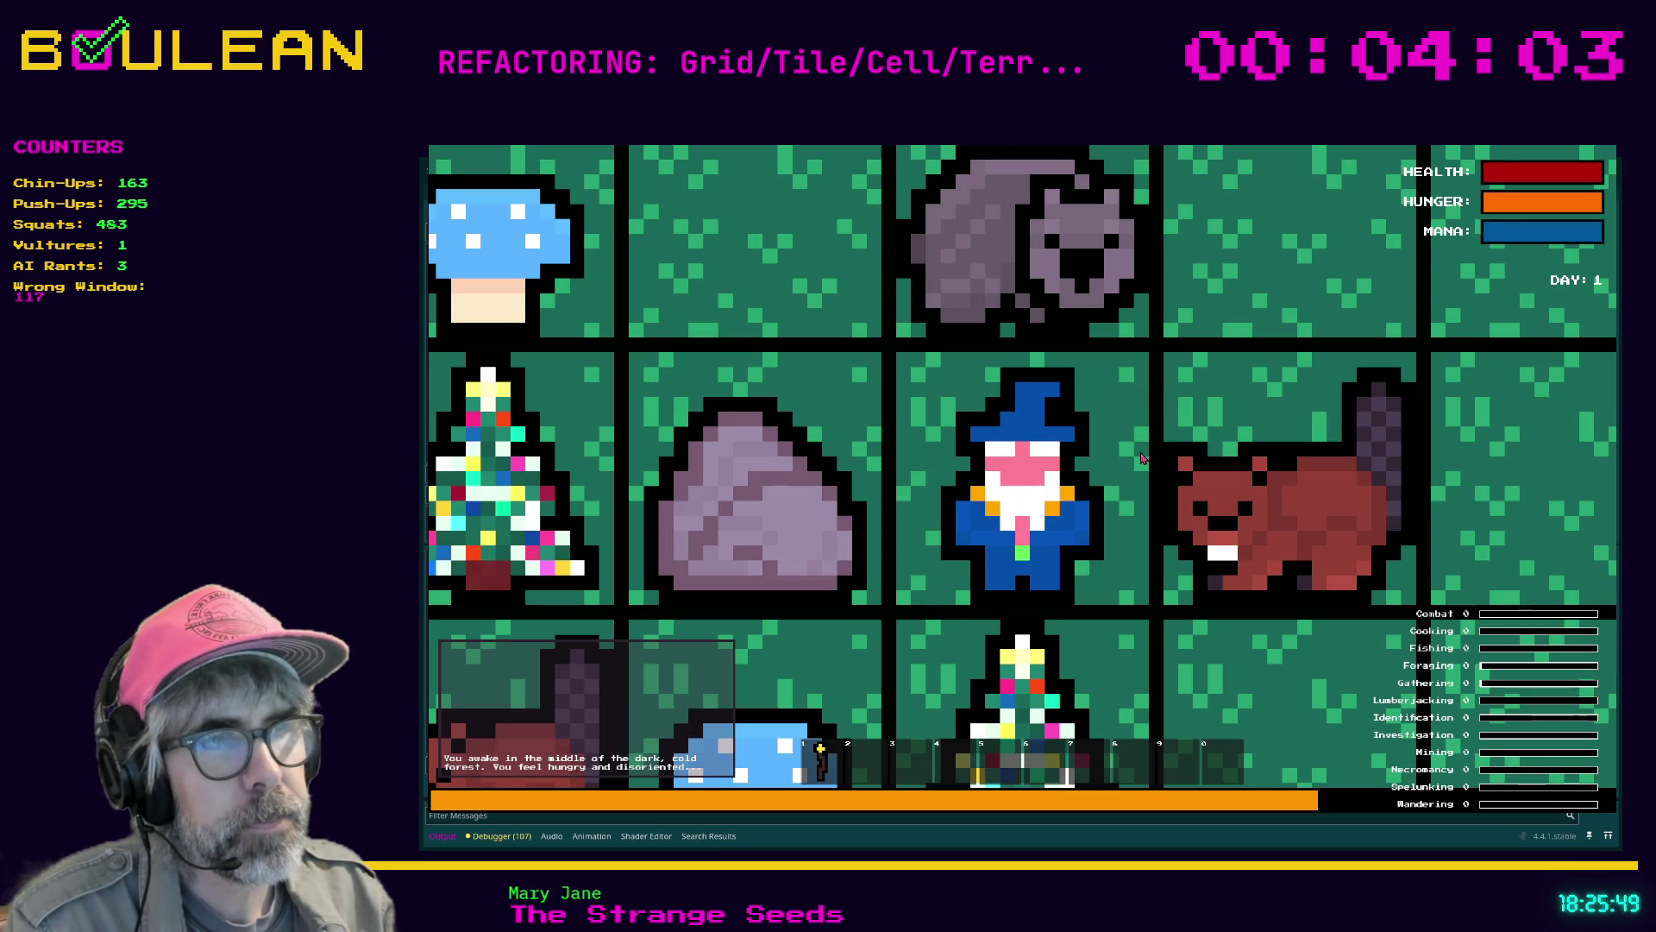
scroll(1141, 458, "down", 2)
scroll(1140, 458, "down", 2)
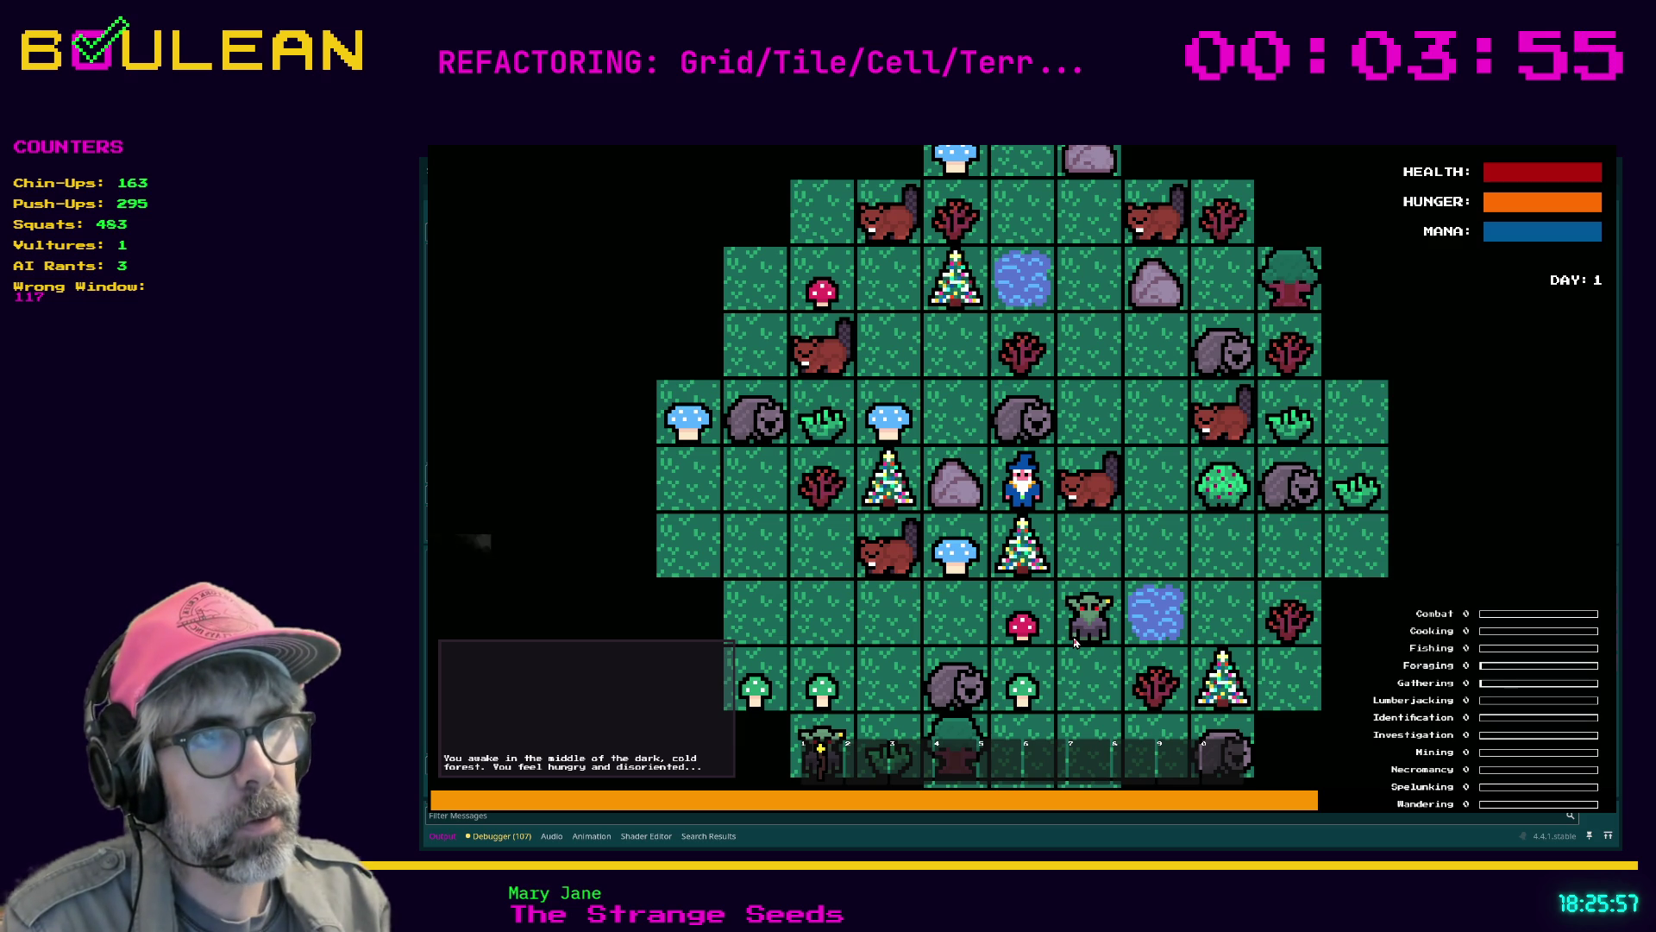
key("space")
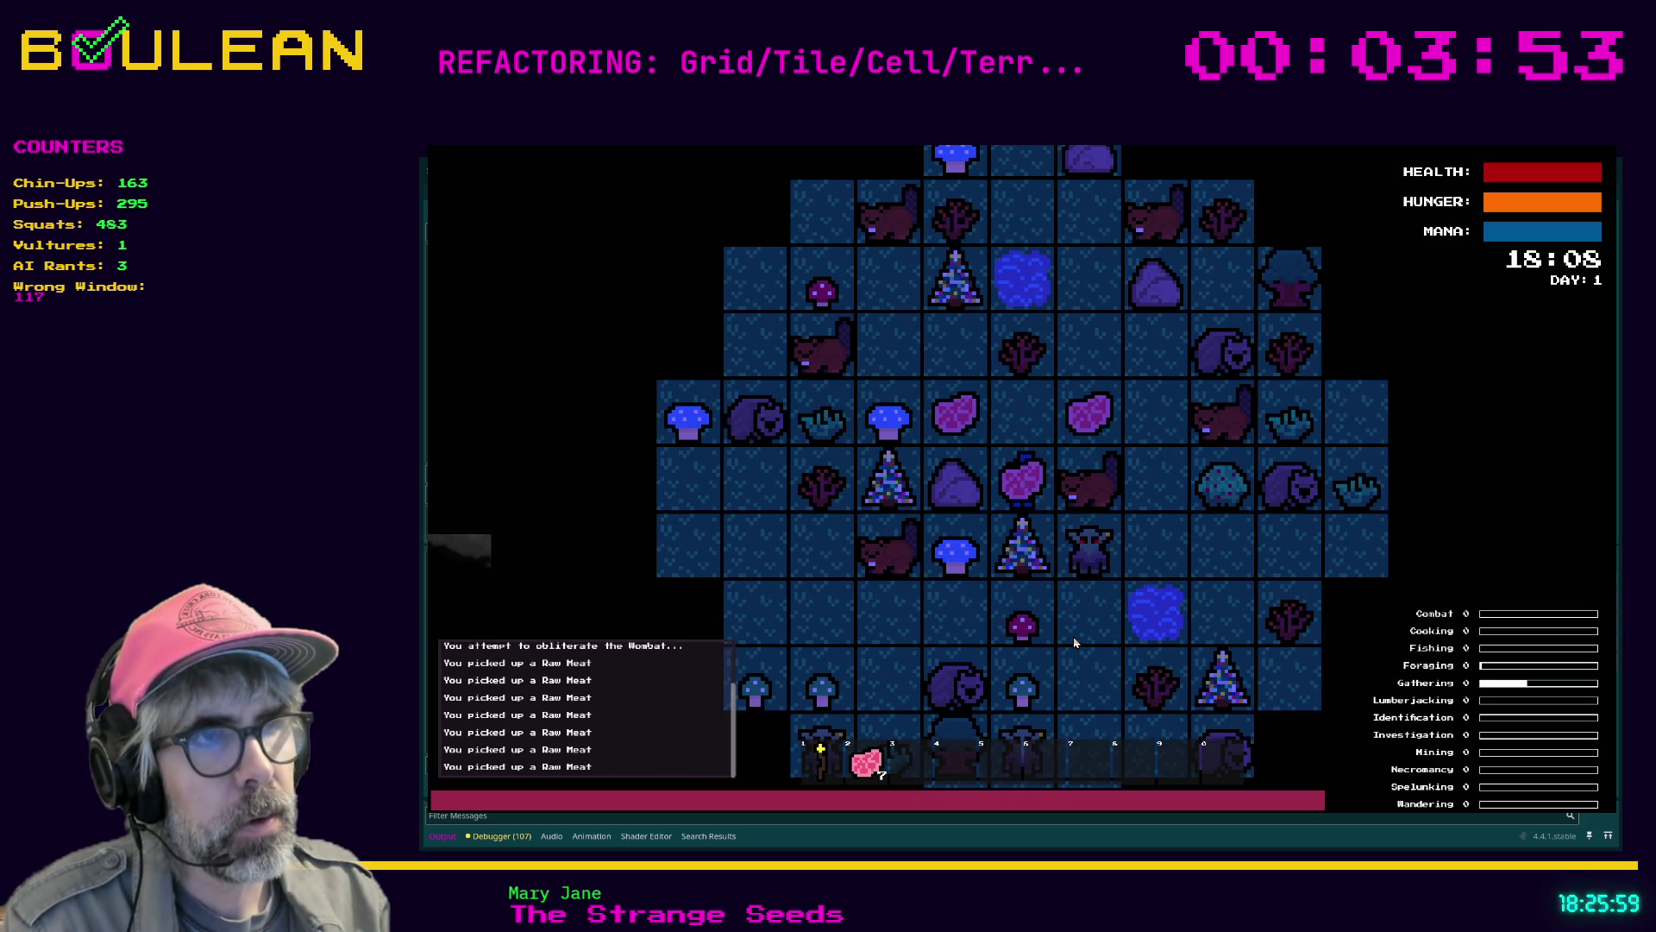
Walk the wizard east and north over the Raw Meat cells to collect them
key("Right")
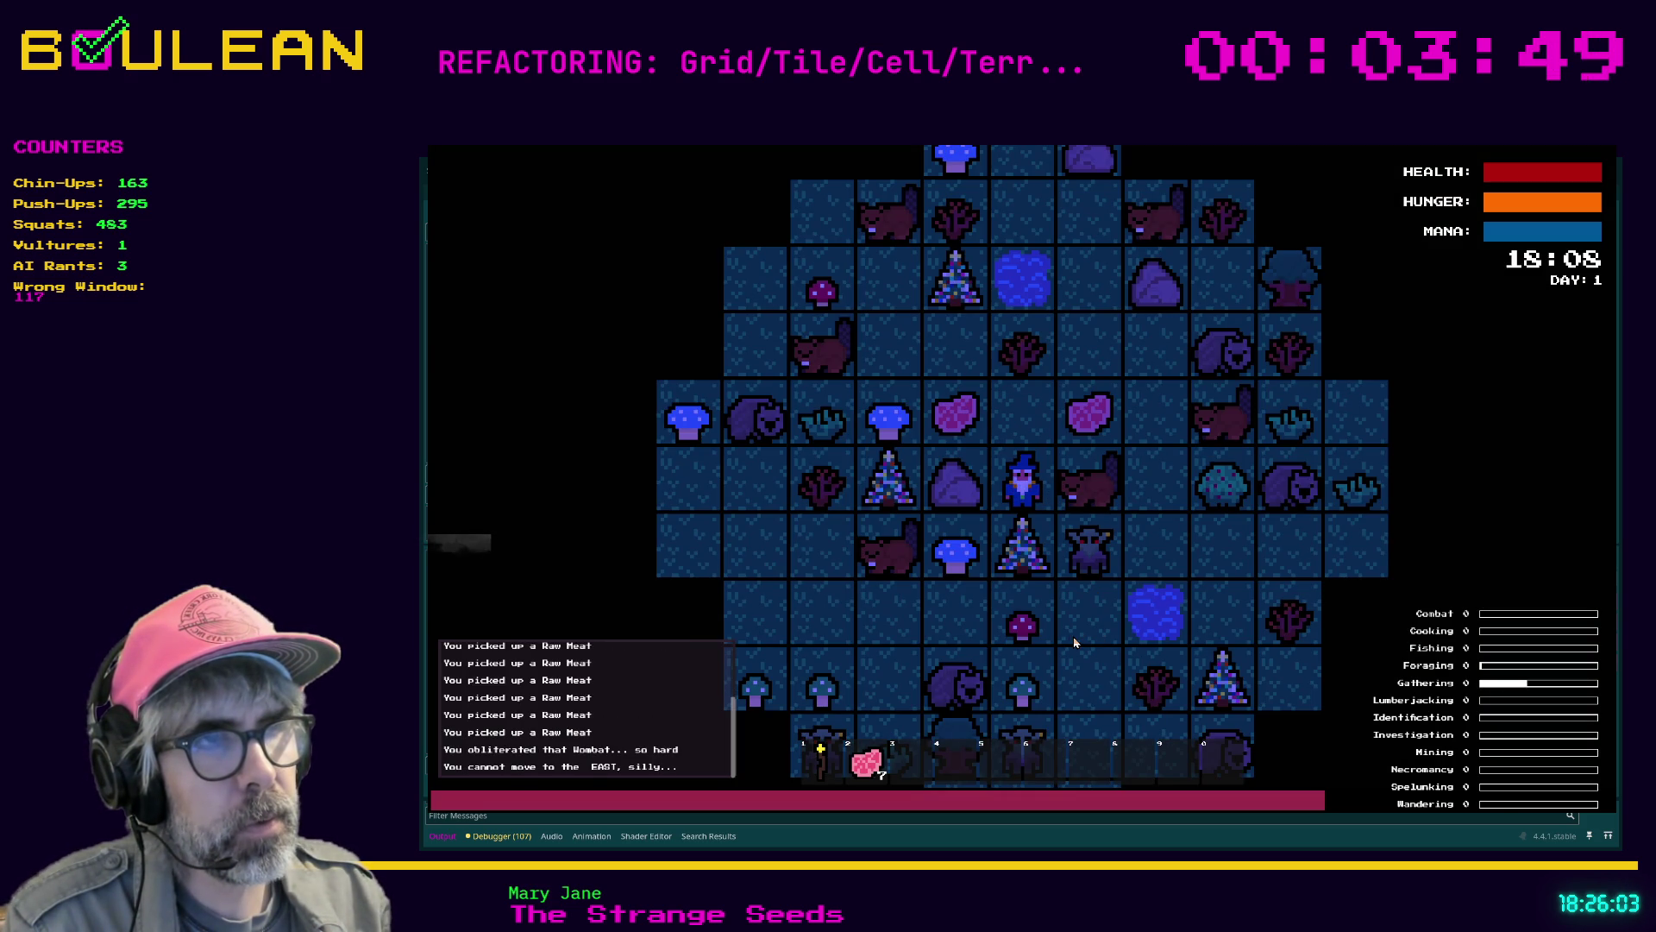
key("Up")
key("Right")
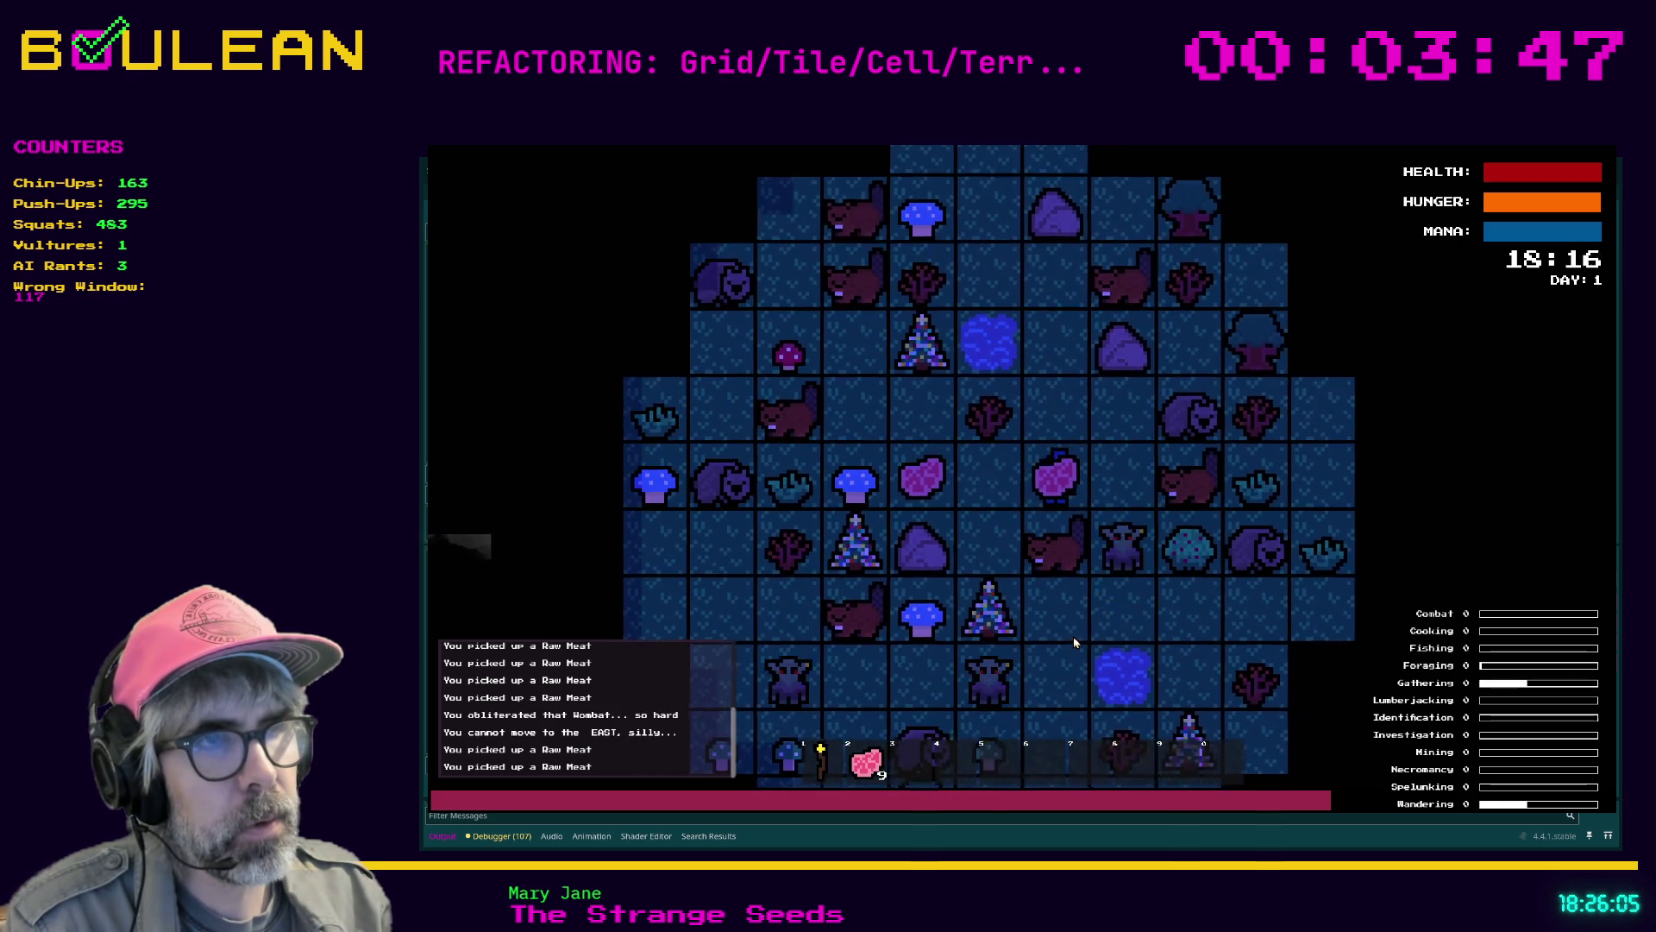
key("Right")
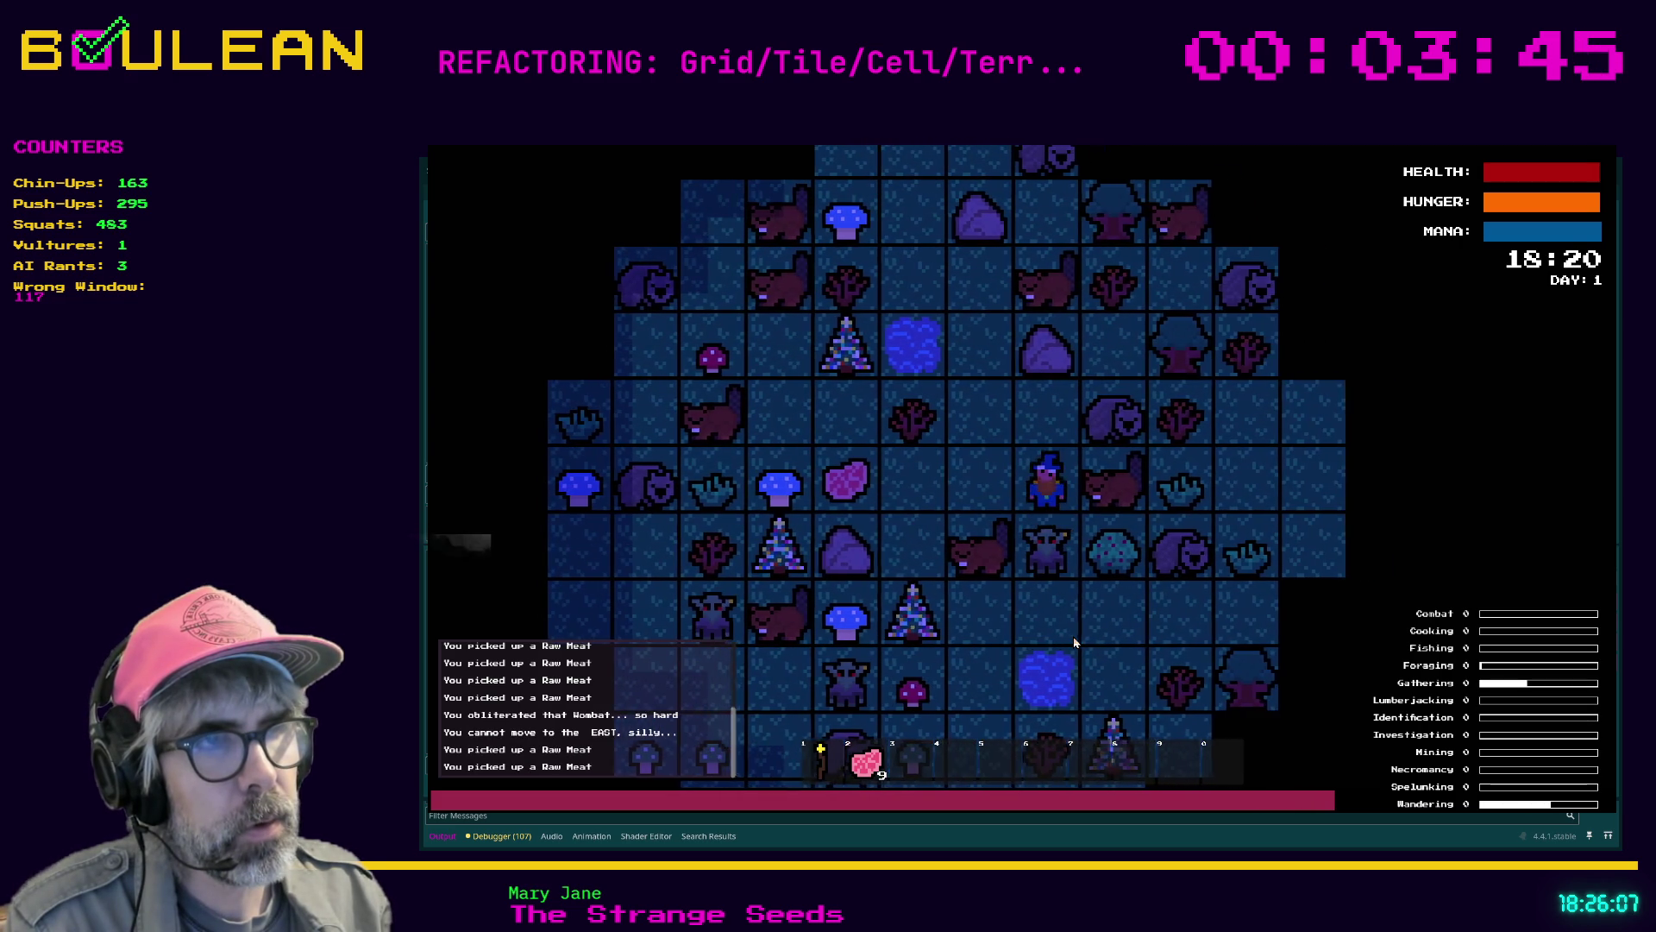
Obliterate the two goblins and the Gravestone to the south, then step one cell south
key("Down")
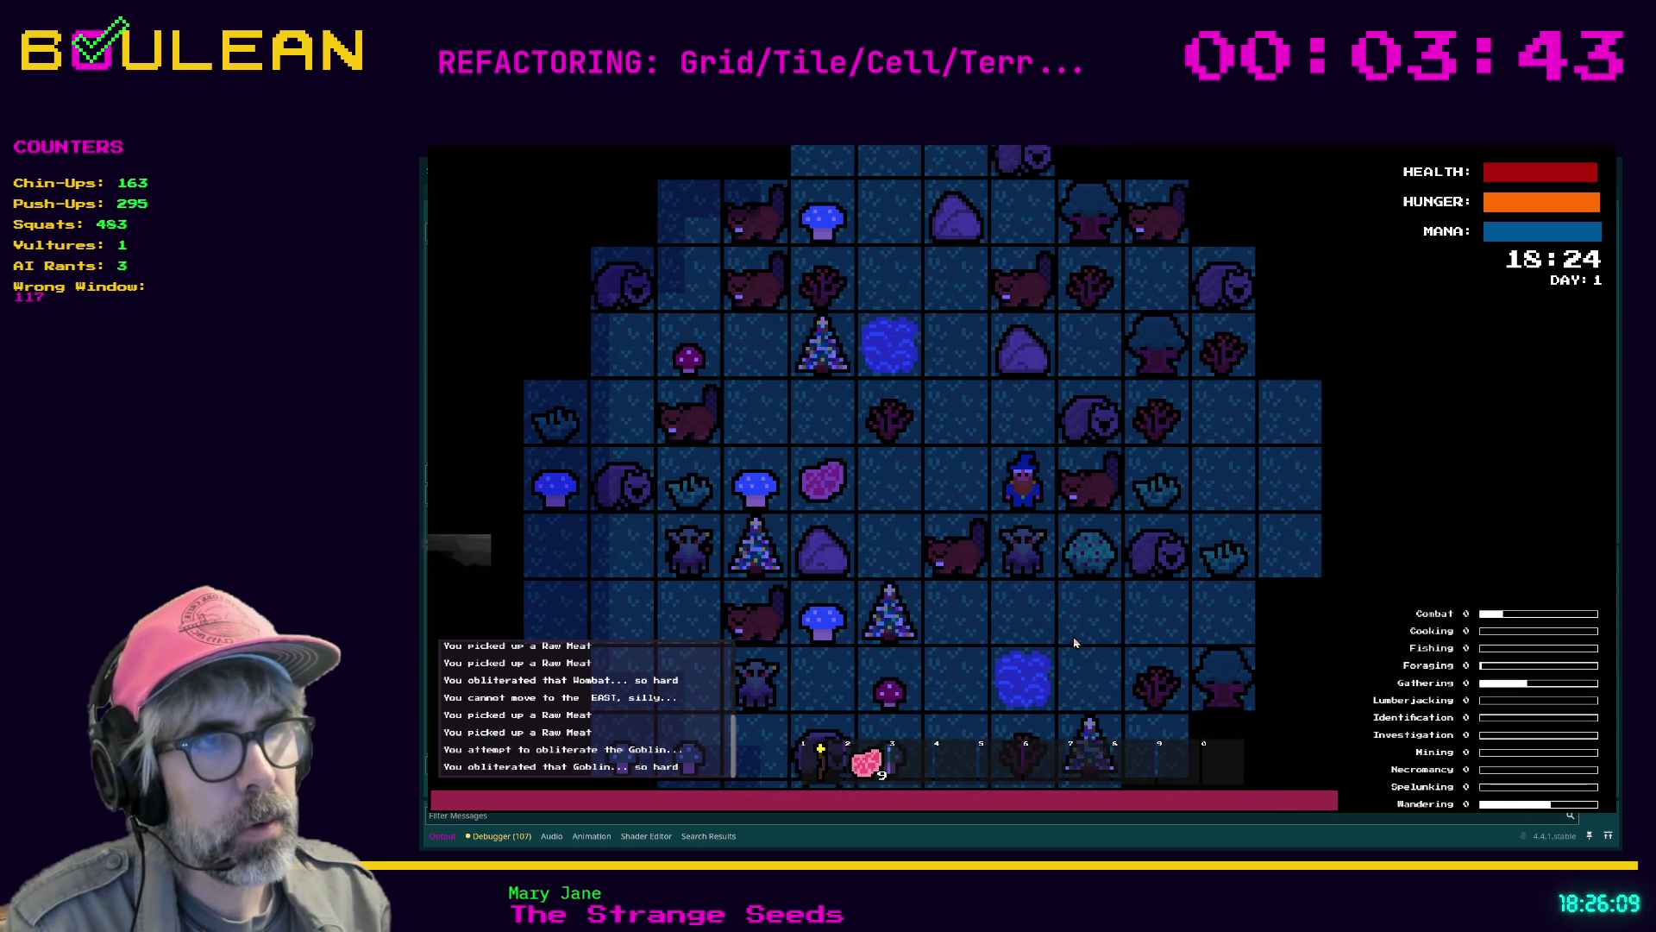
key("Down")
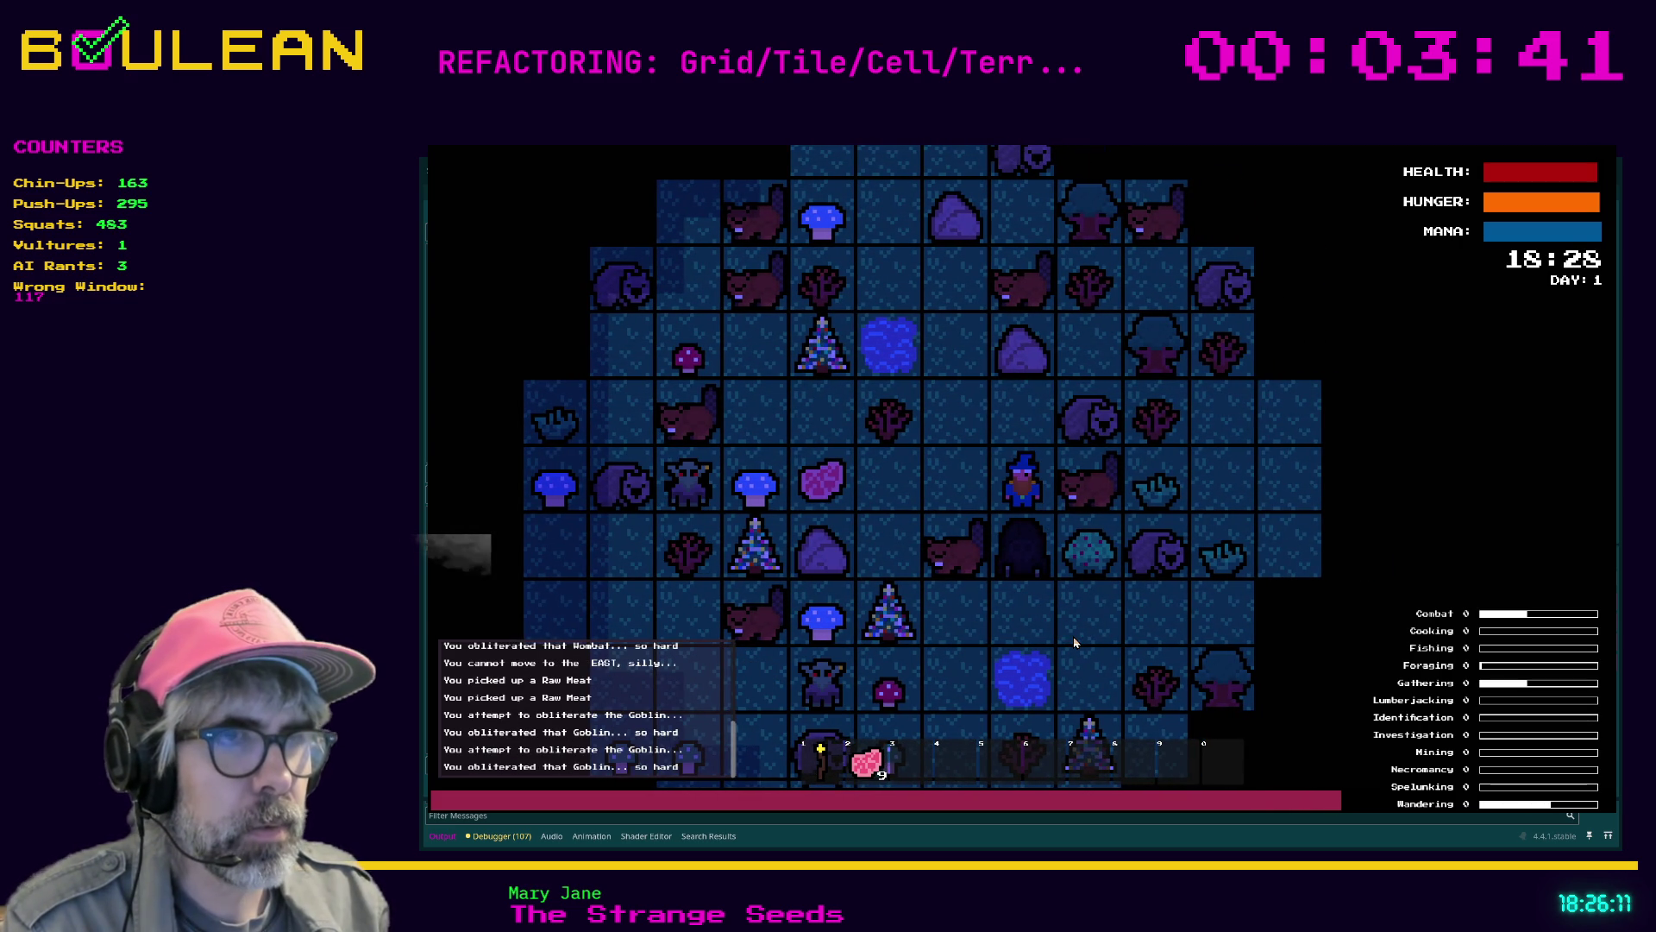
key("Down")
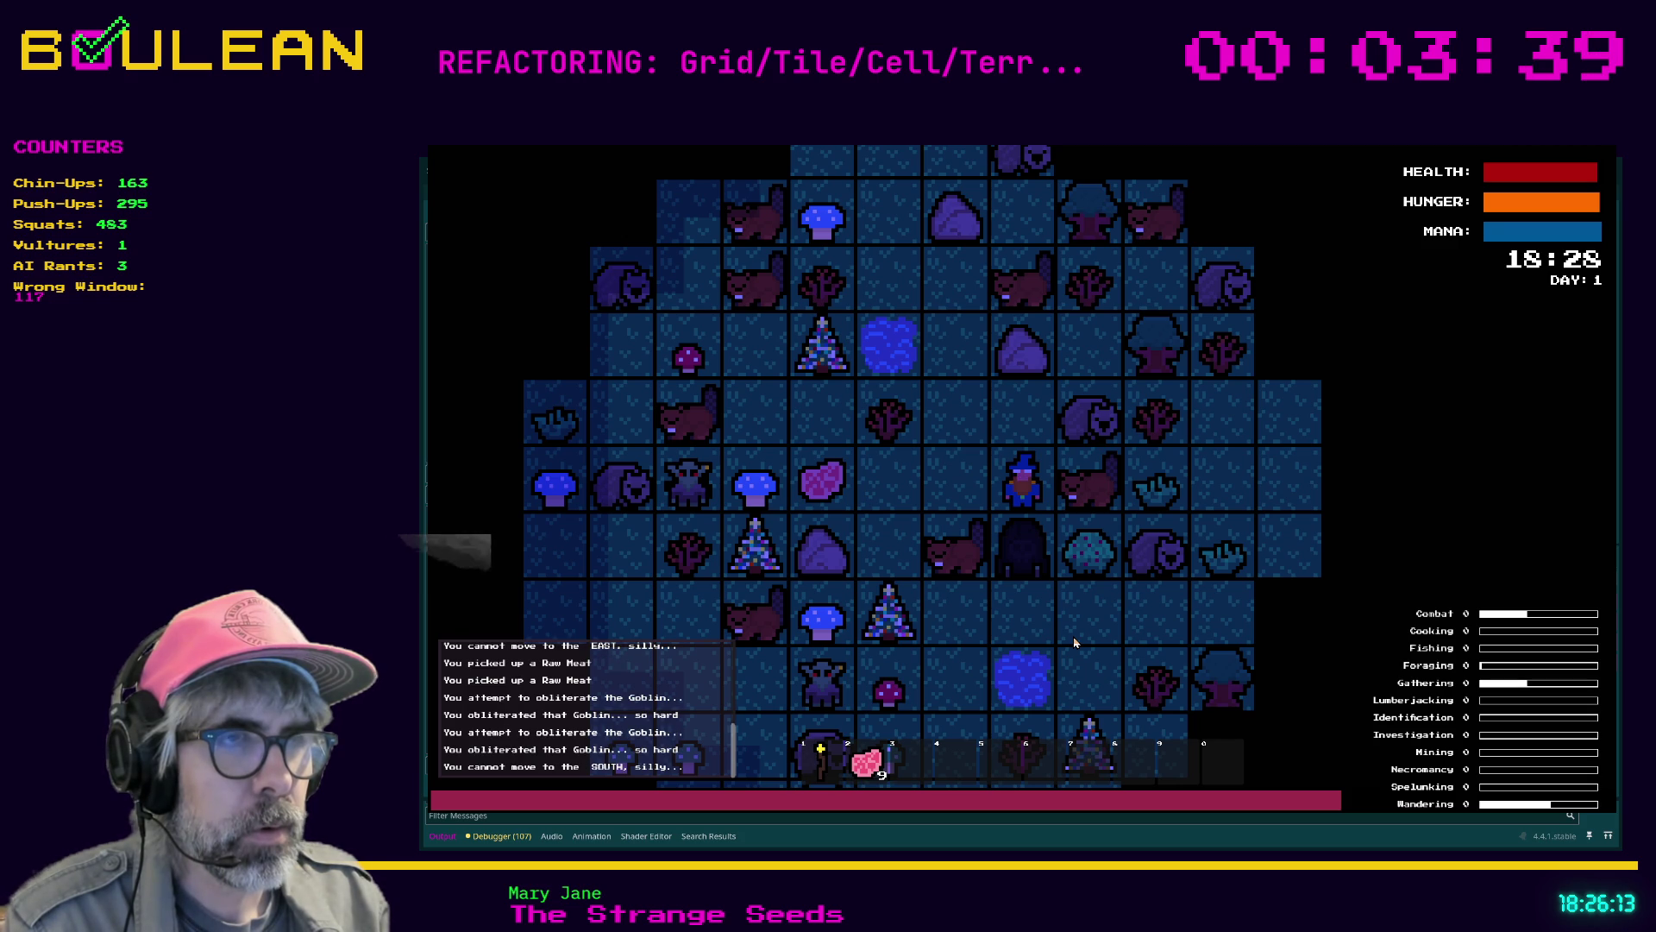
key("Down")
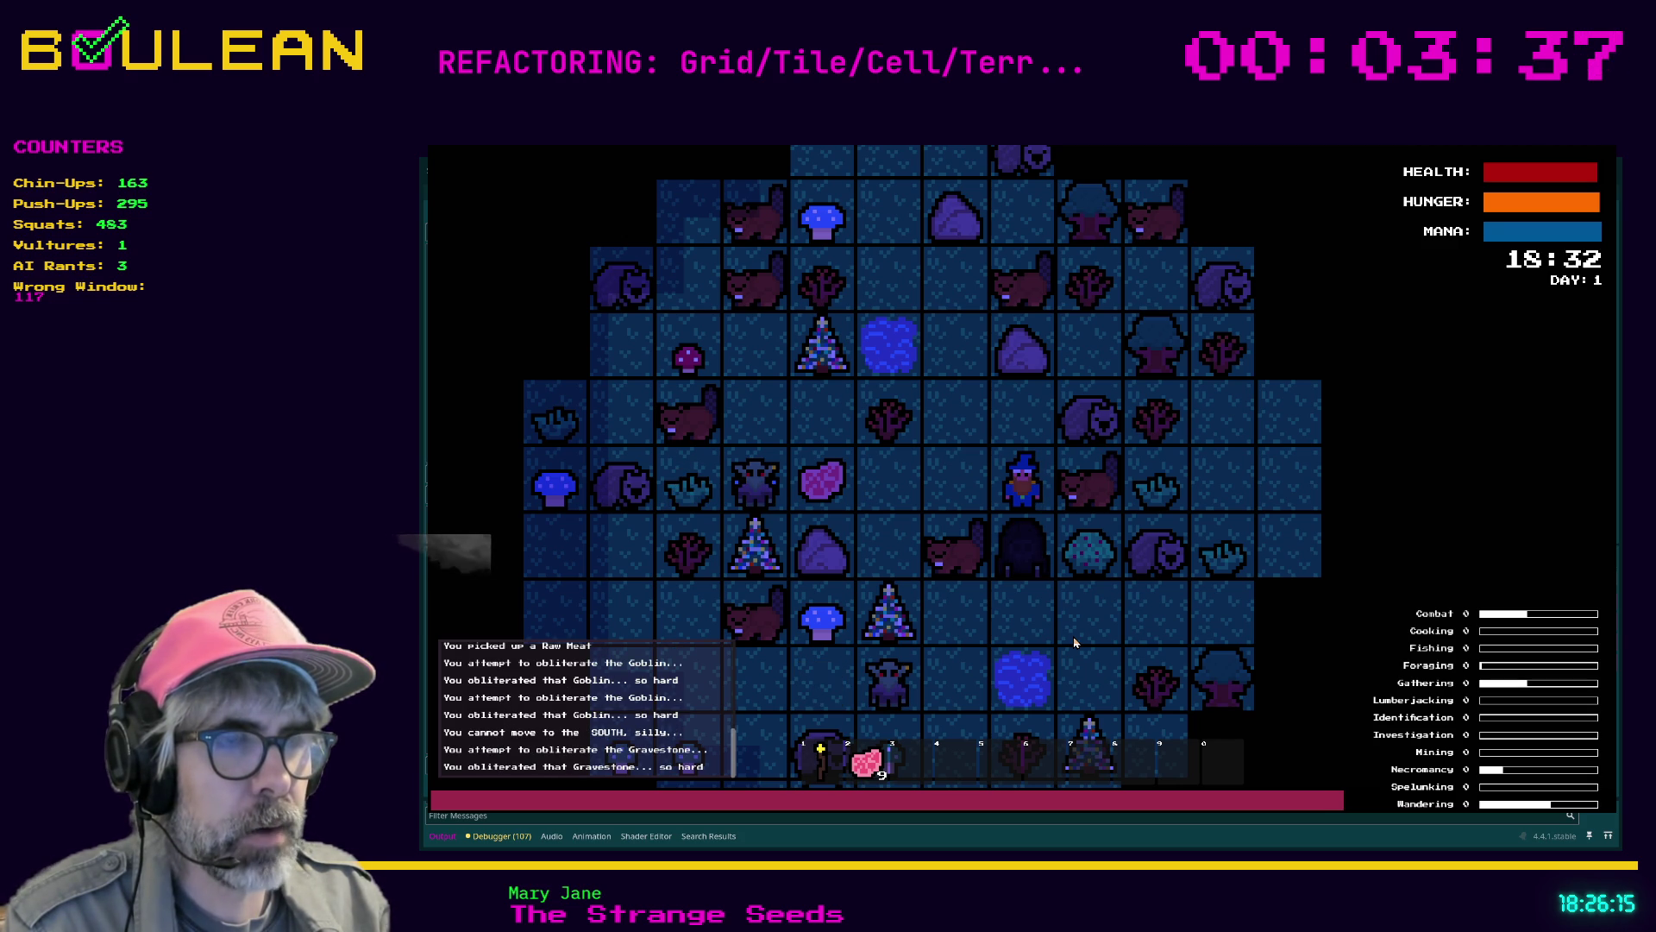
key("Down")
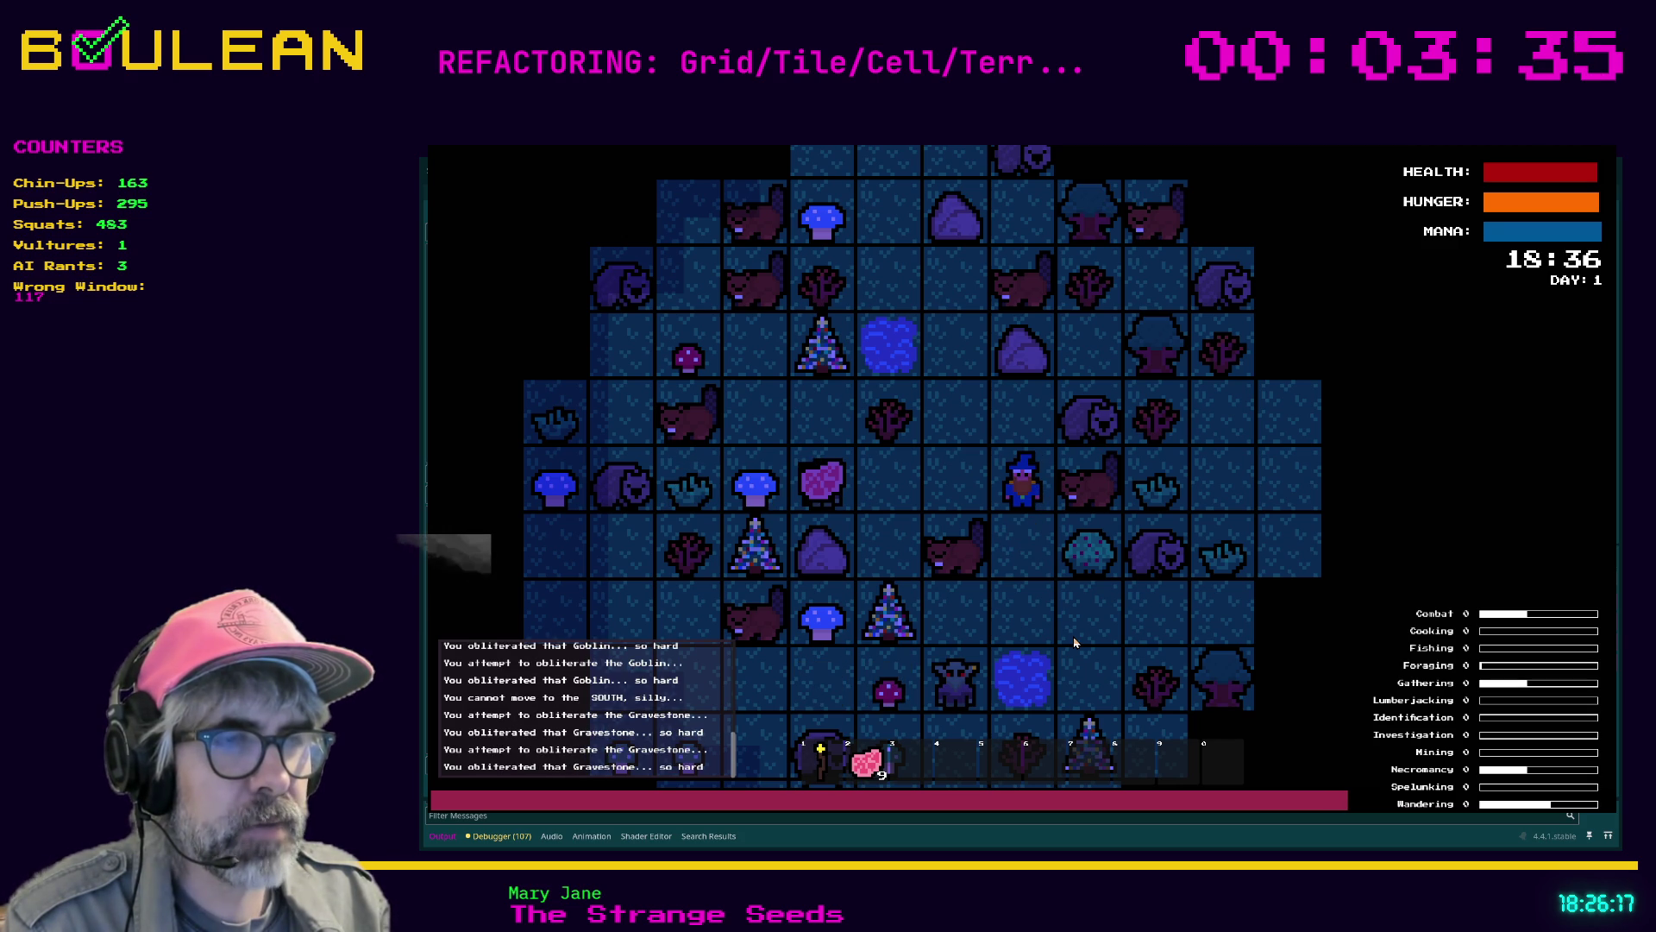
key("Down")
key("Down")
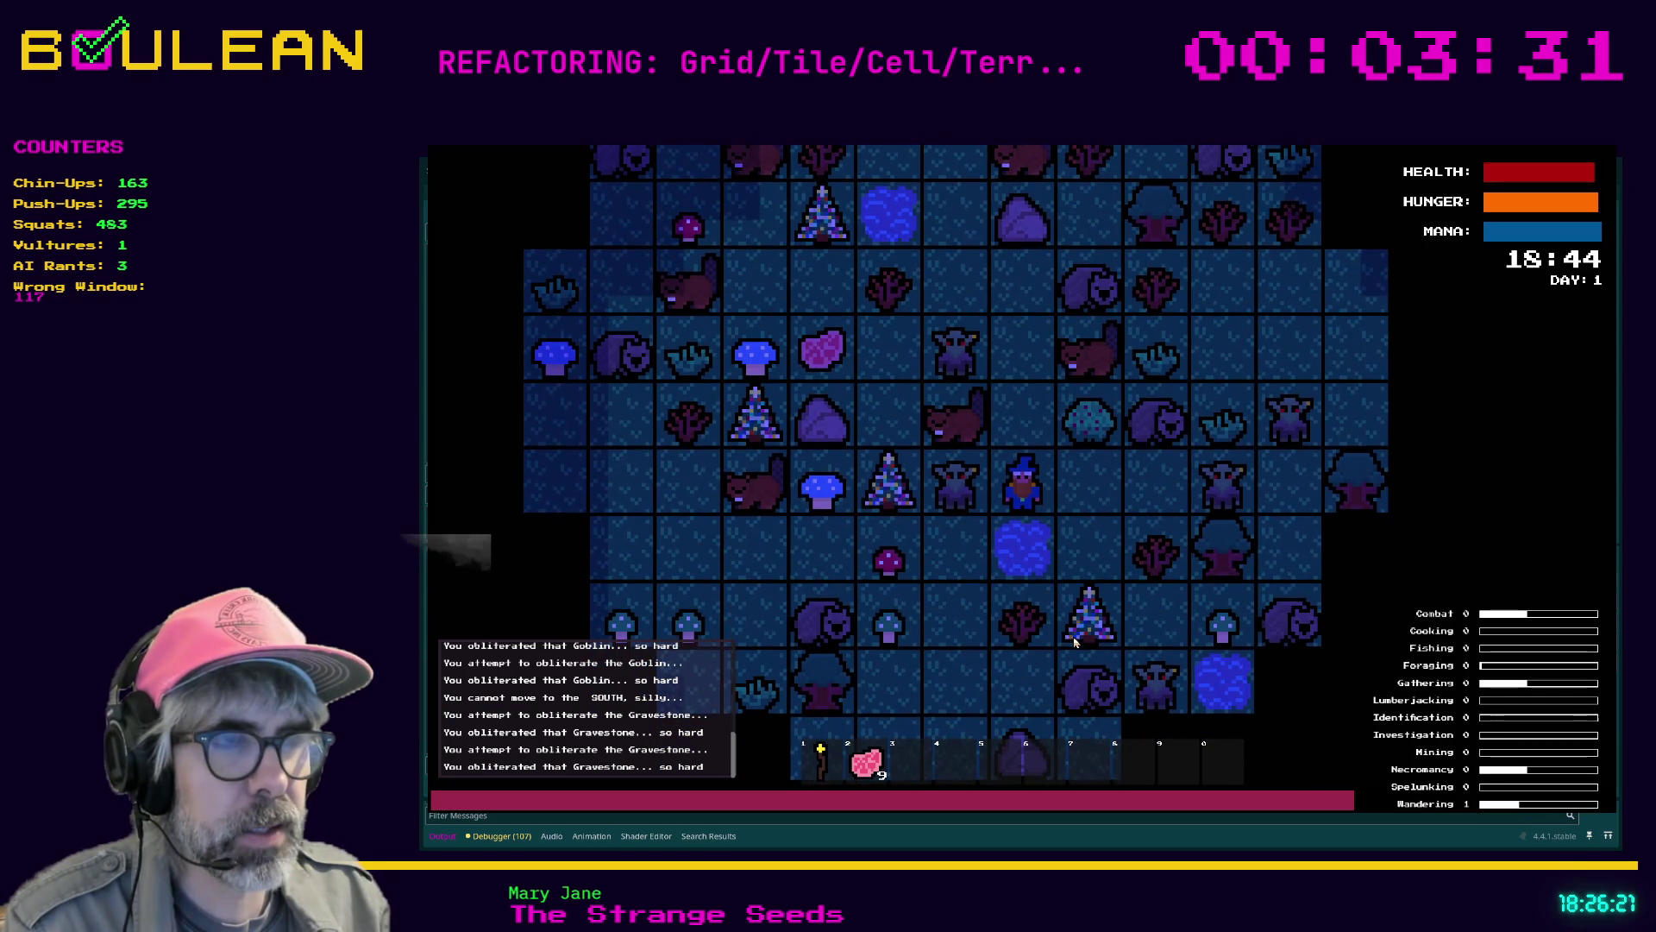
Obliterate the goblin and Gravestone west of the wizard, testing attacks in other directions
key("Left")
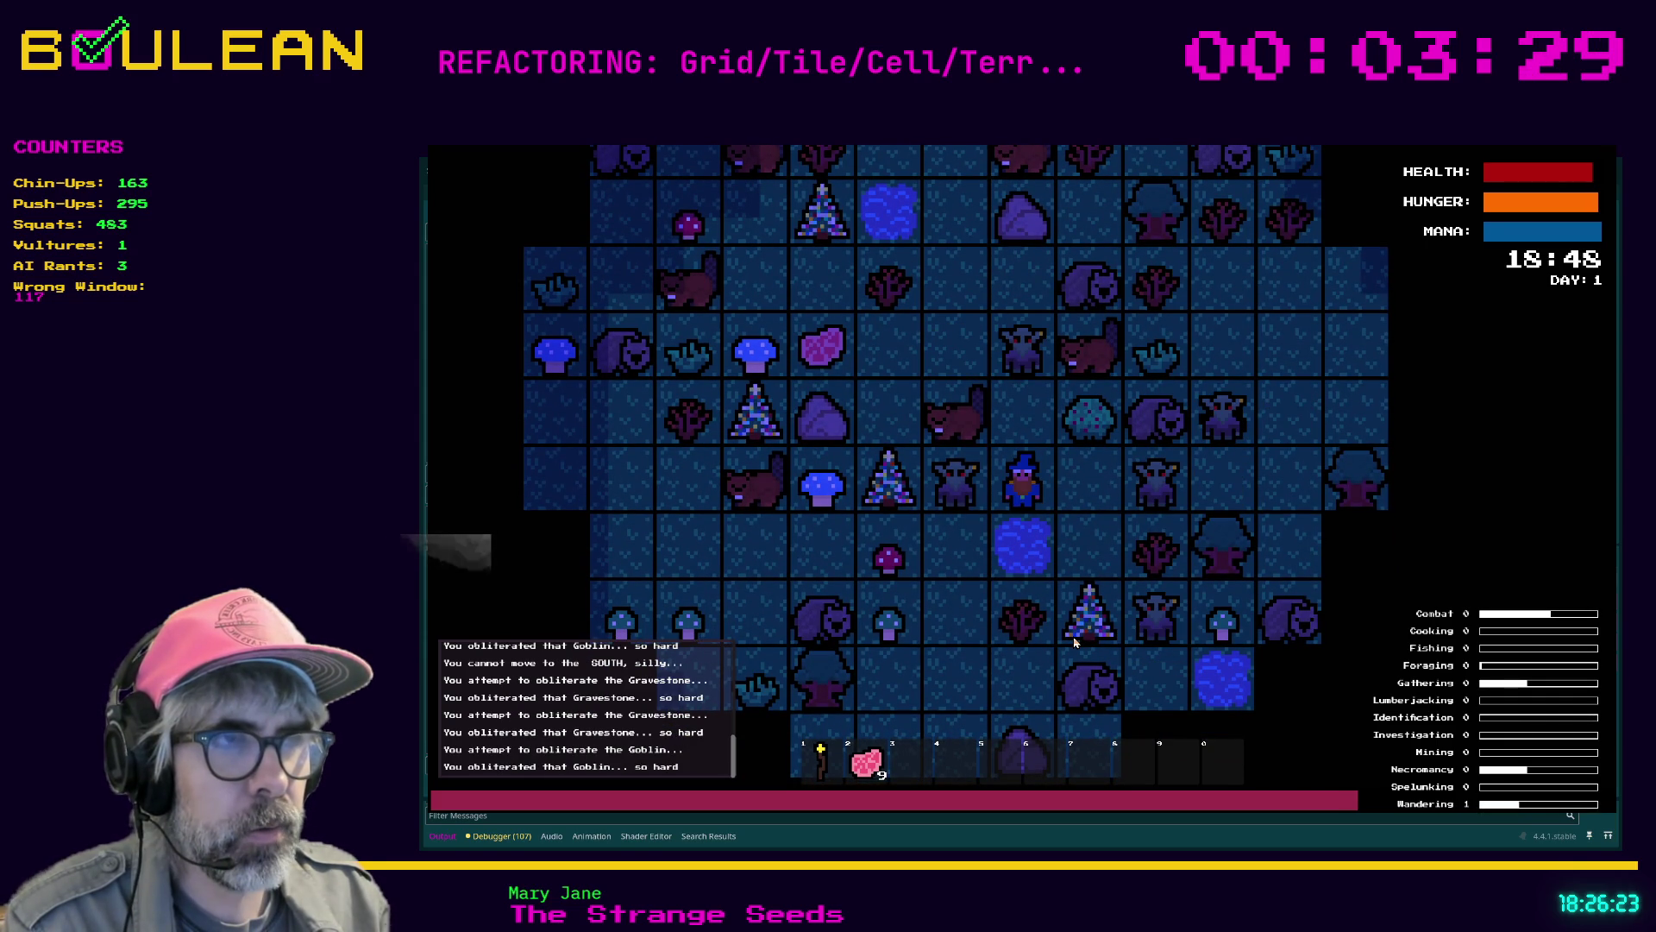
key("Left")
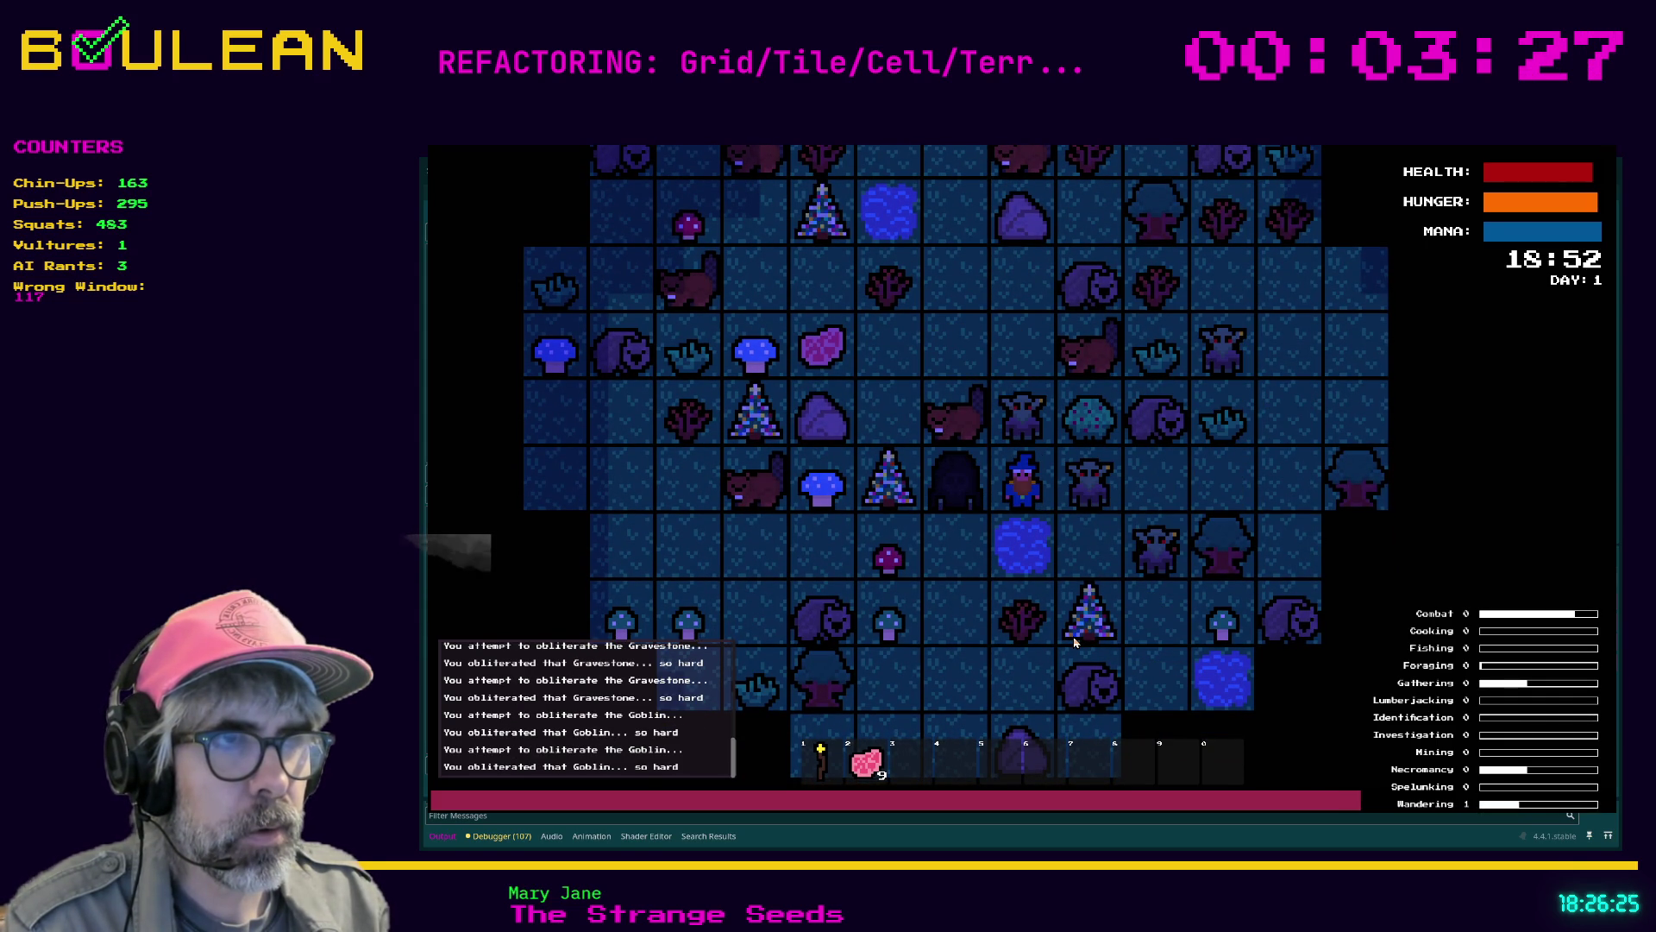
key("Up")
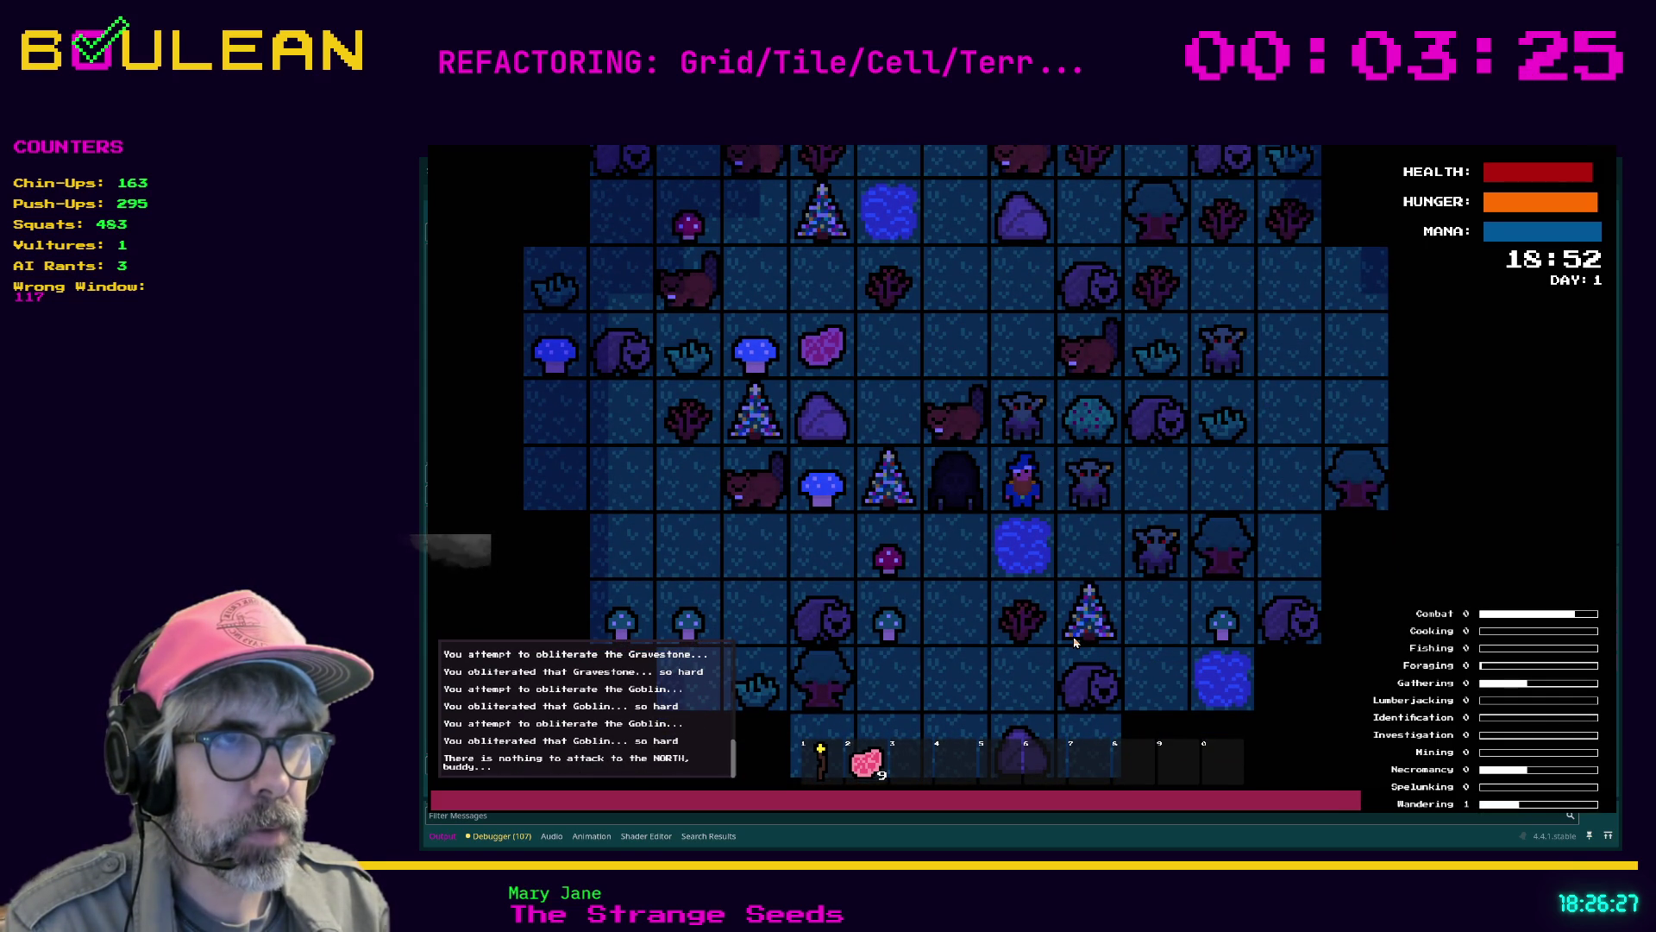
key("Right")
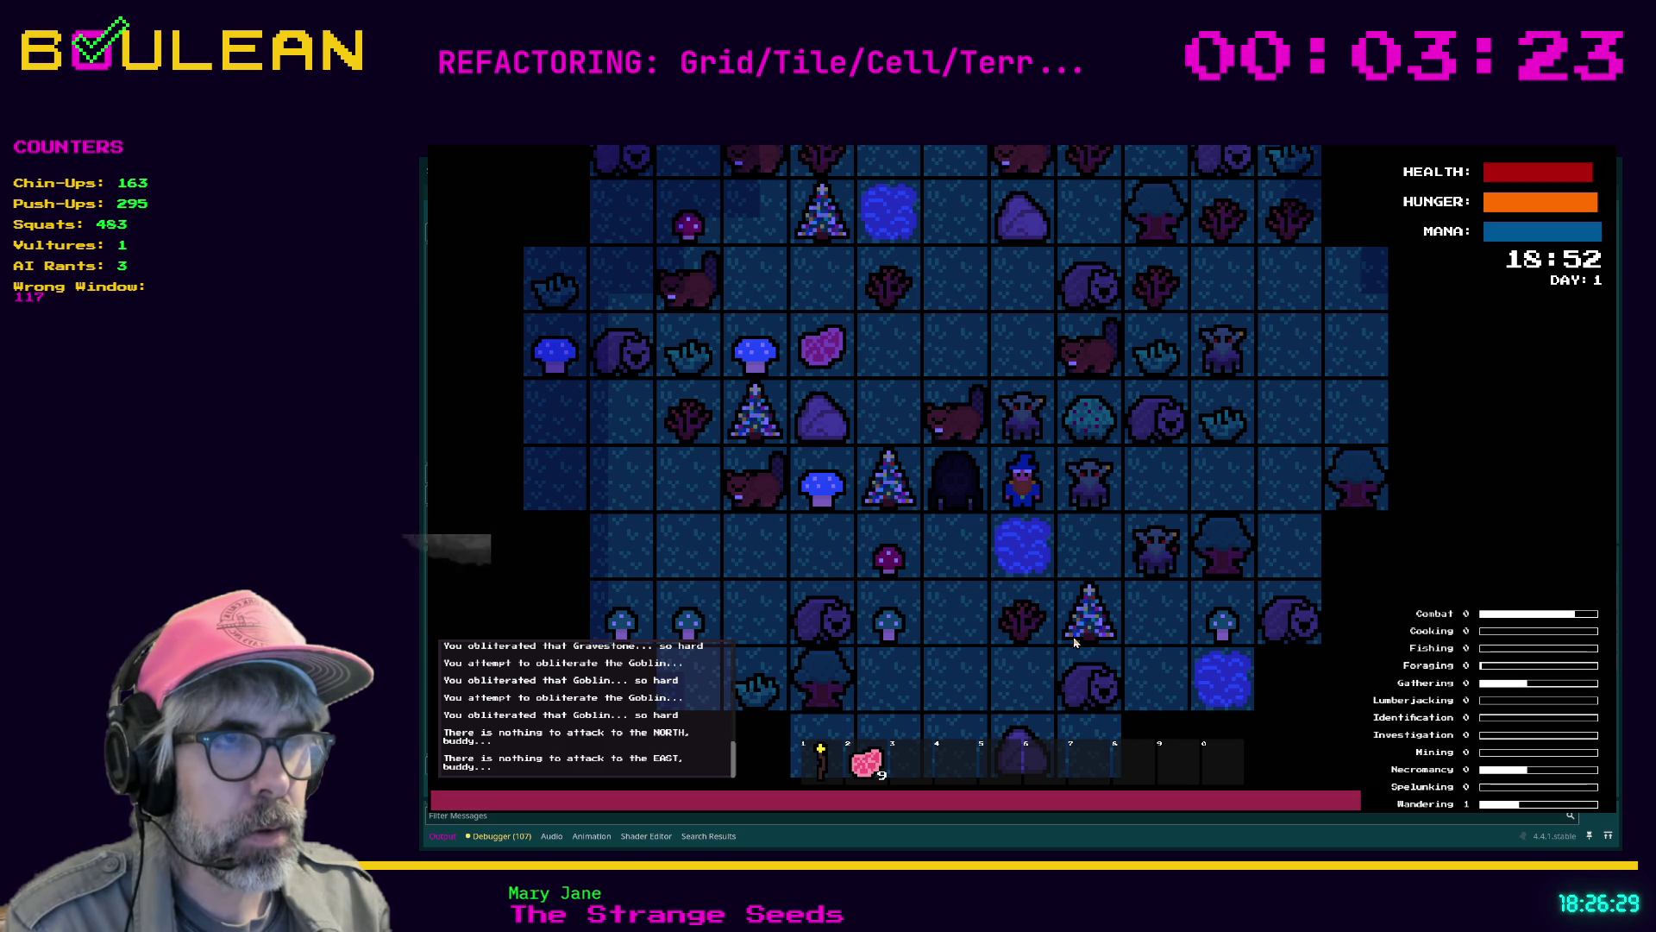
key("Left")
key("Left")
key("Down")
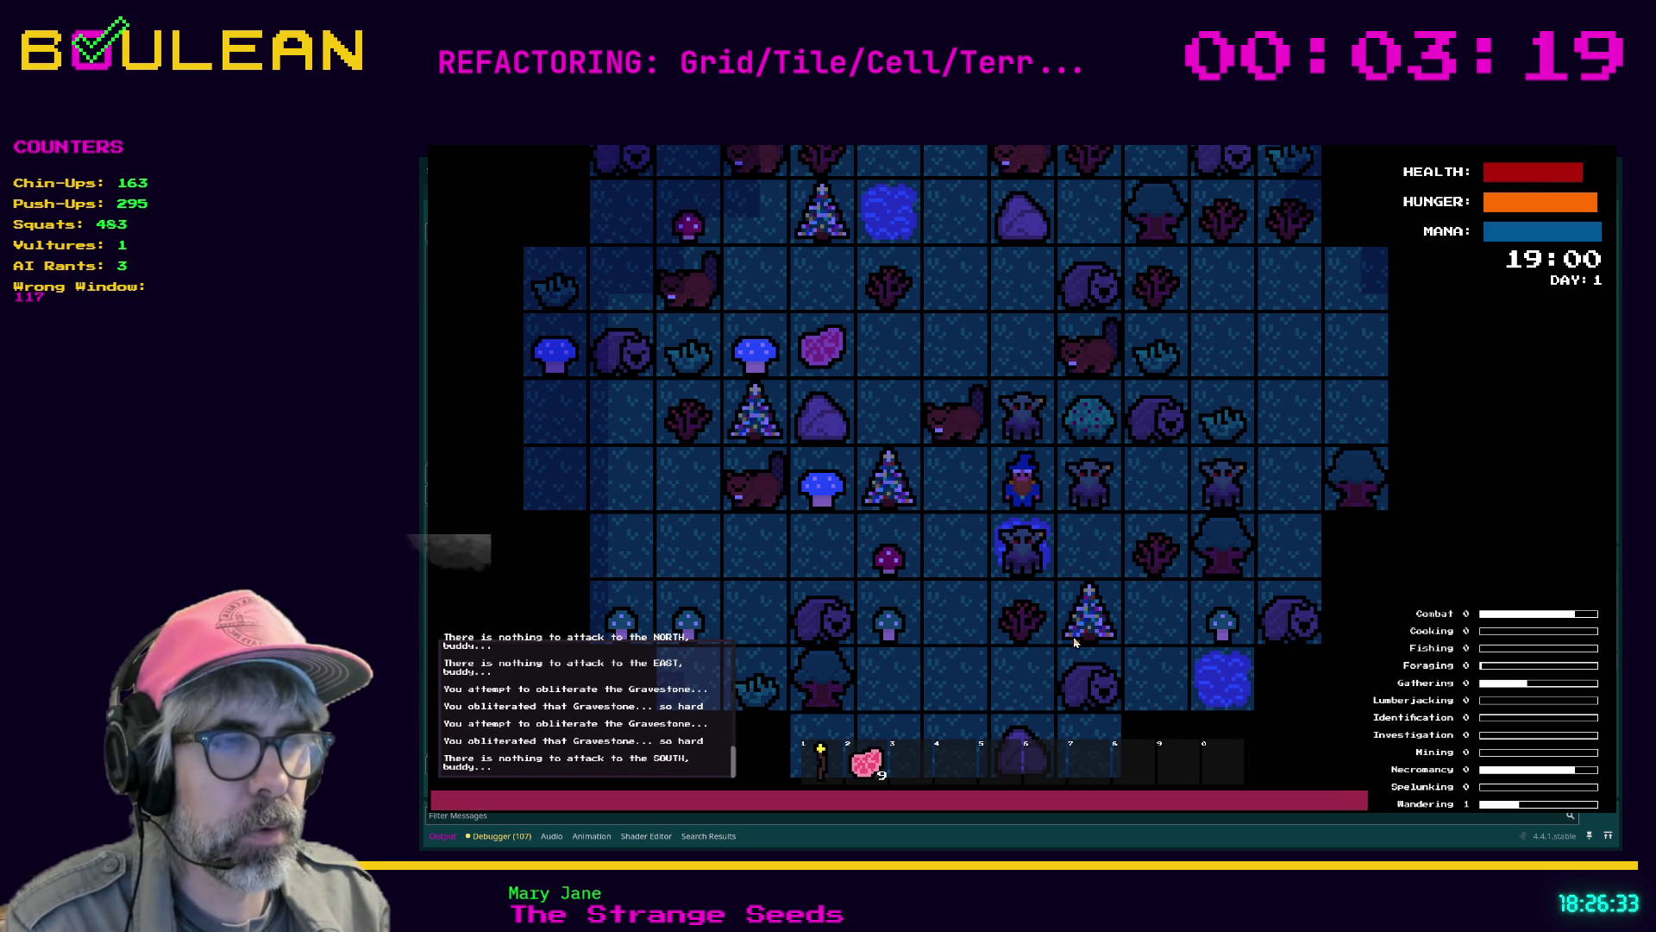
key("Right")
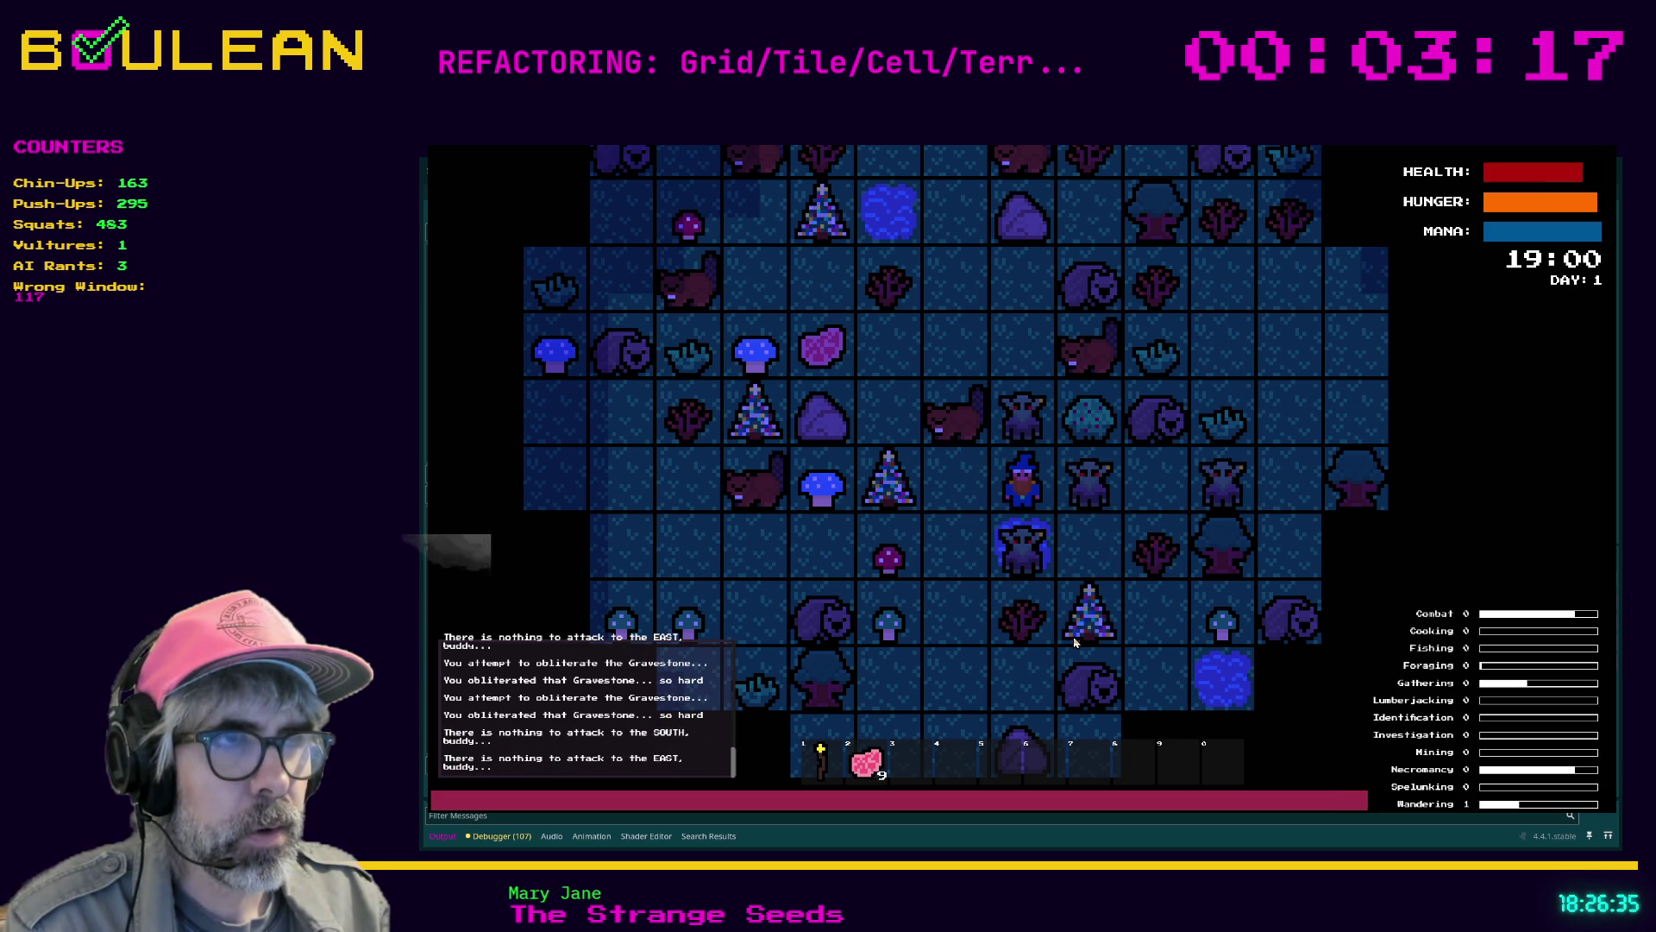
key("Up")
key("Down")
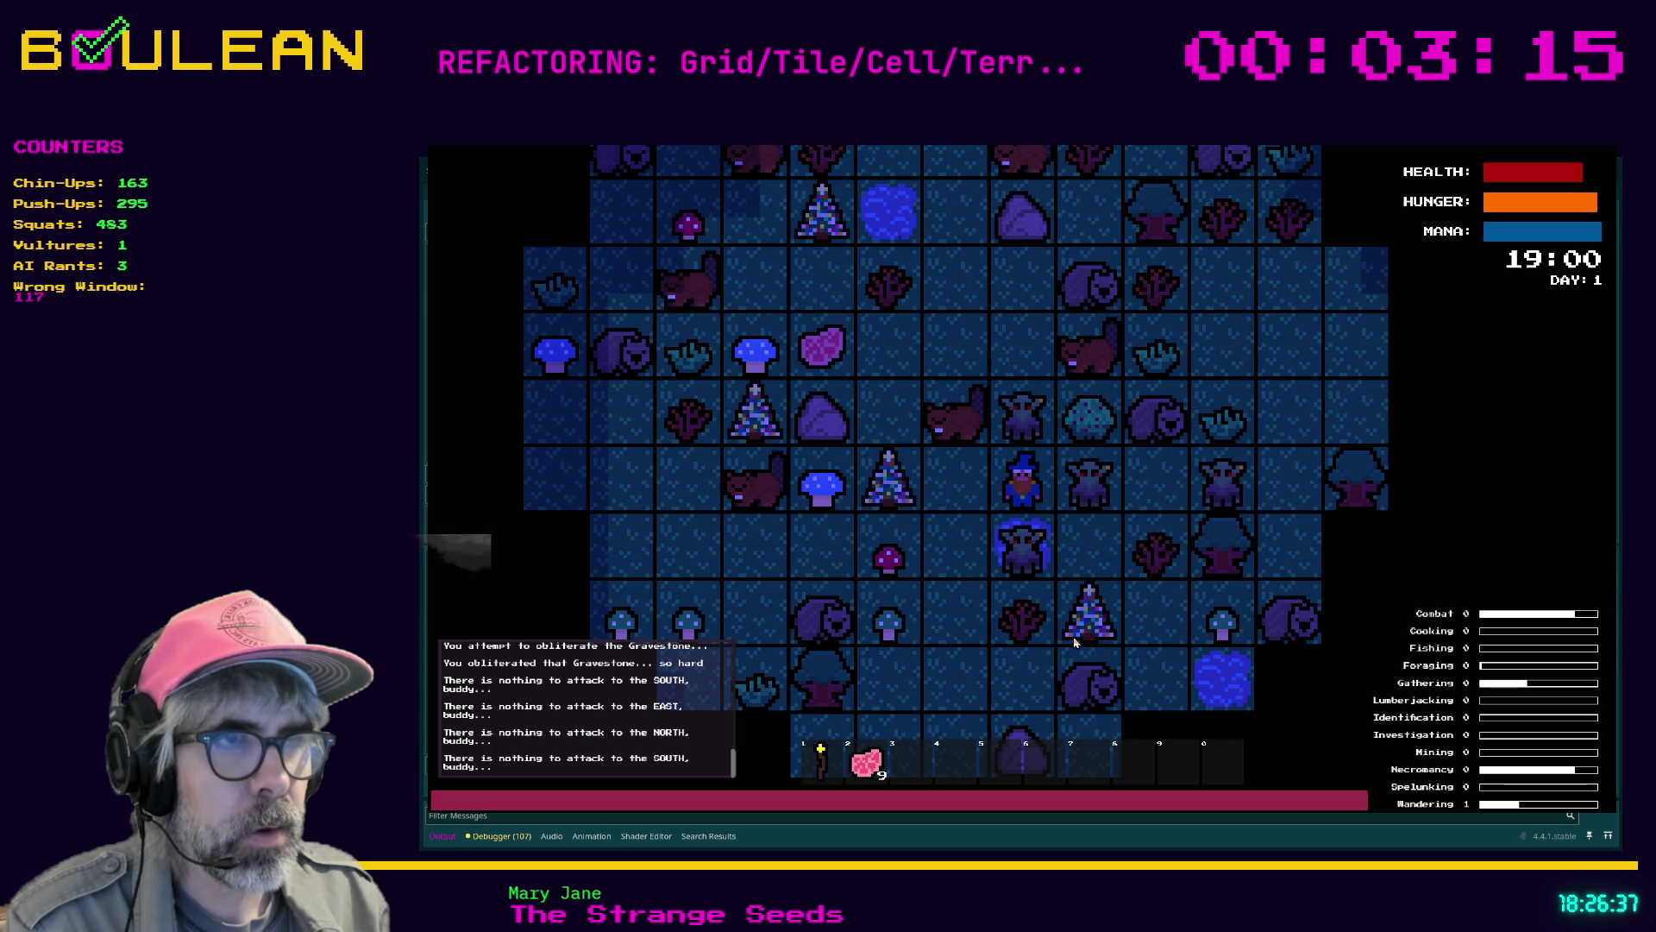
Reposition the wizard west, south and east, attack nearby goblins, and destroy a Gravestone for a Soul
key("Left")
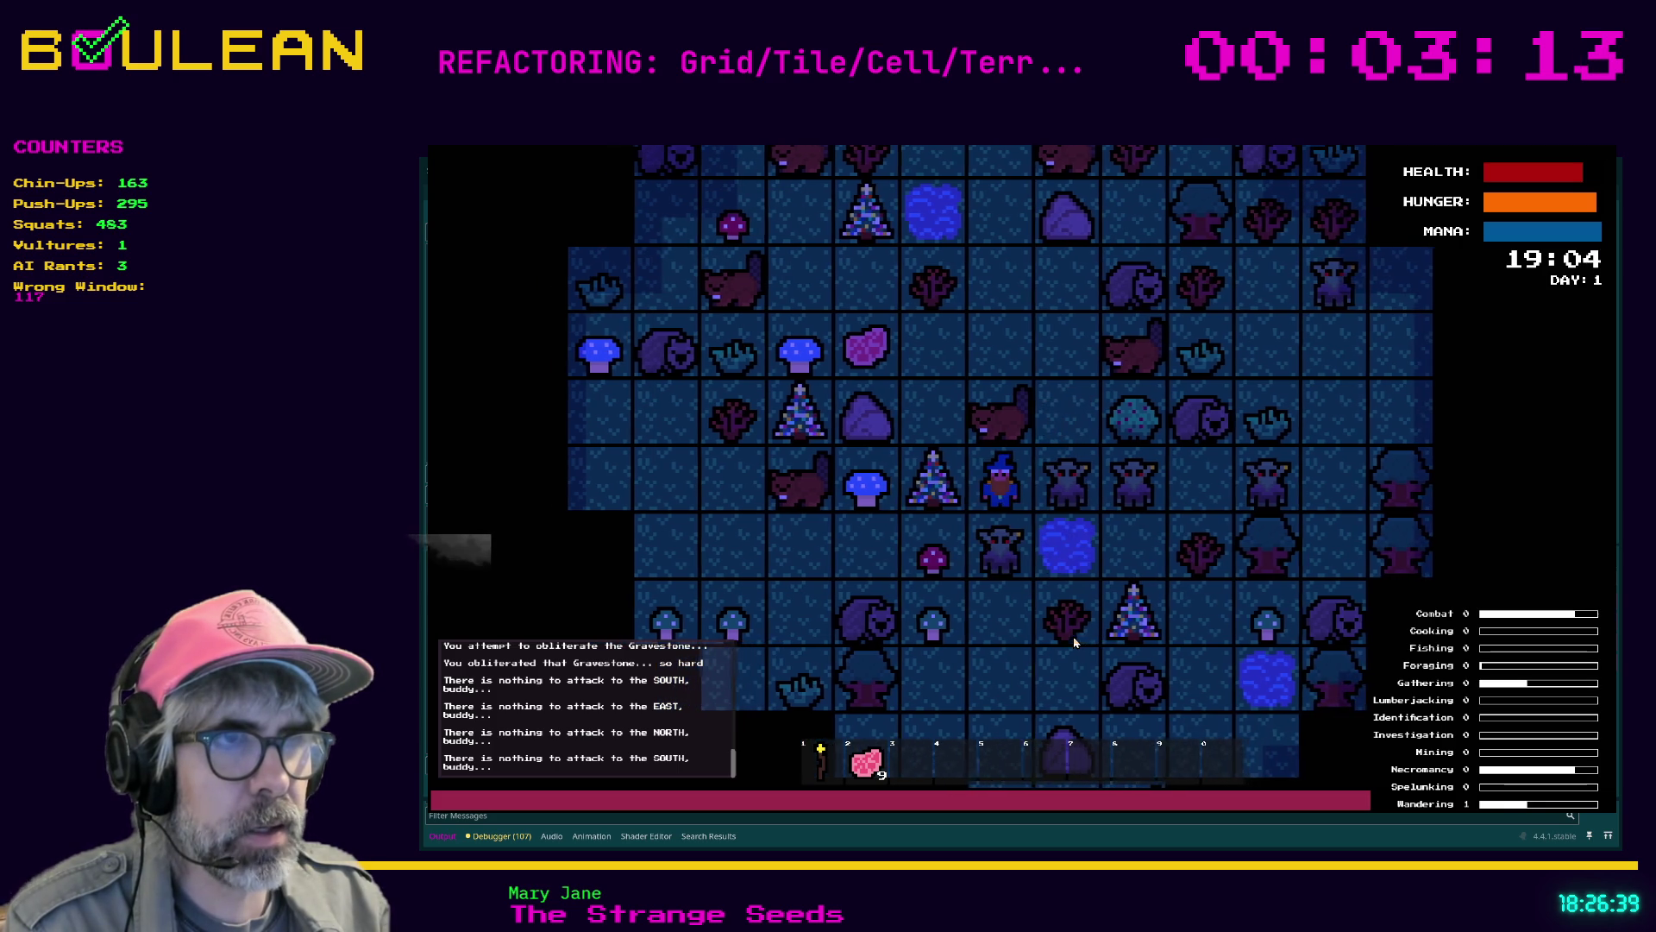
key("Down")
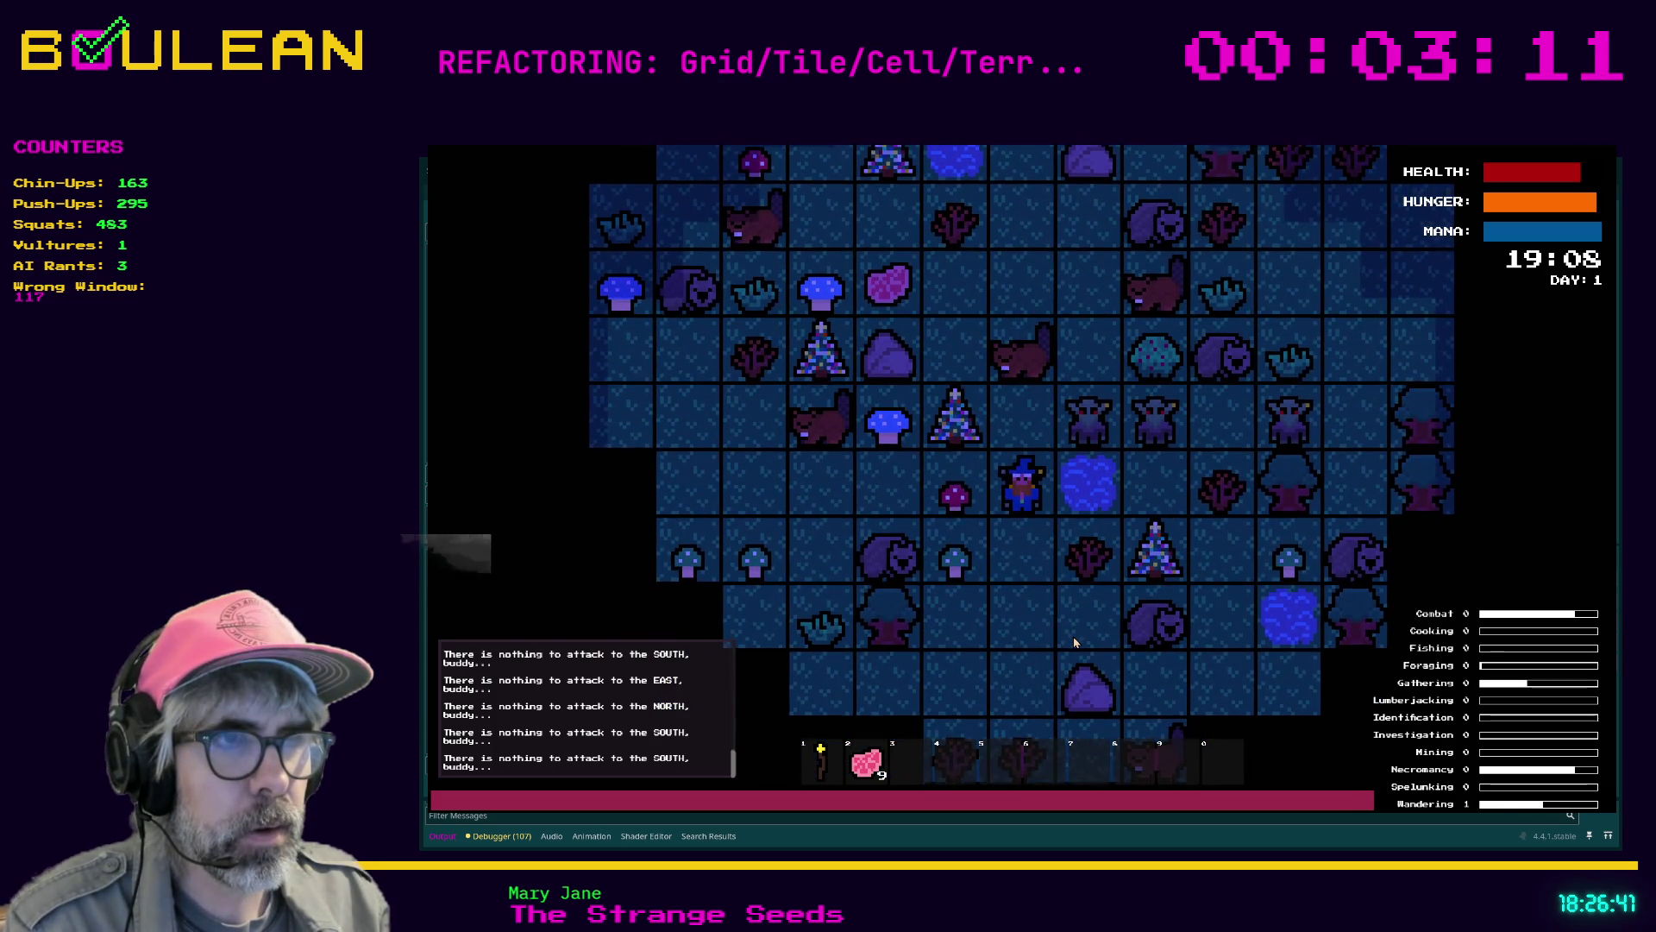
key("Down")
key("Down")
key("Right")
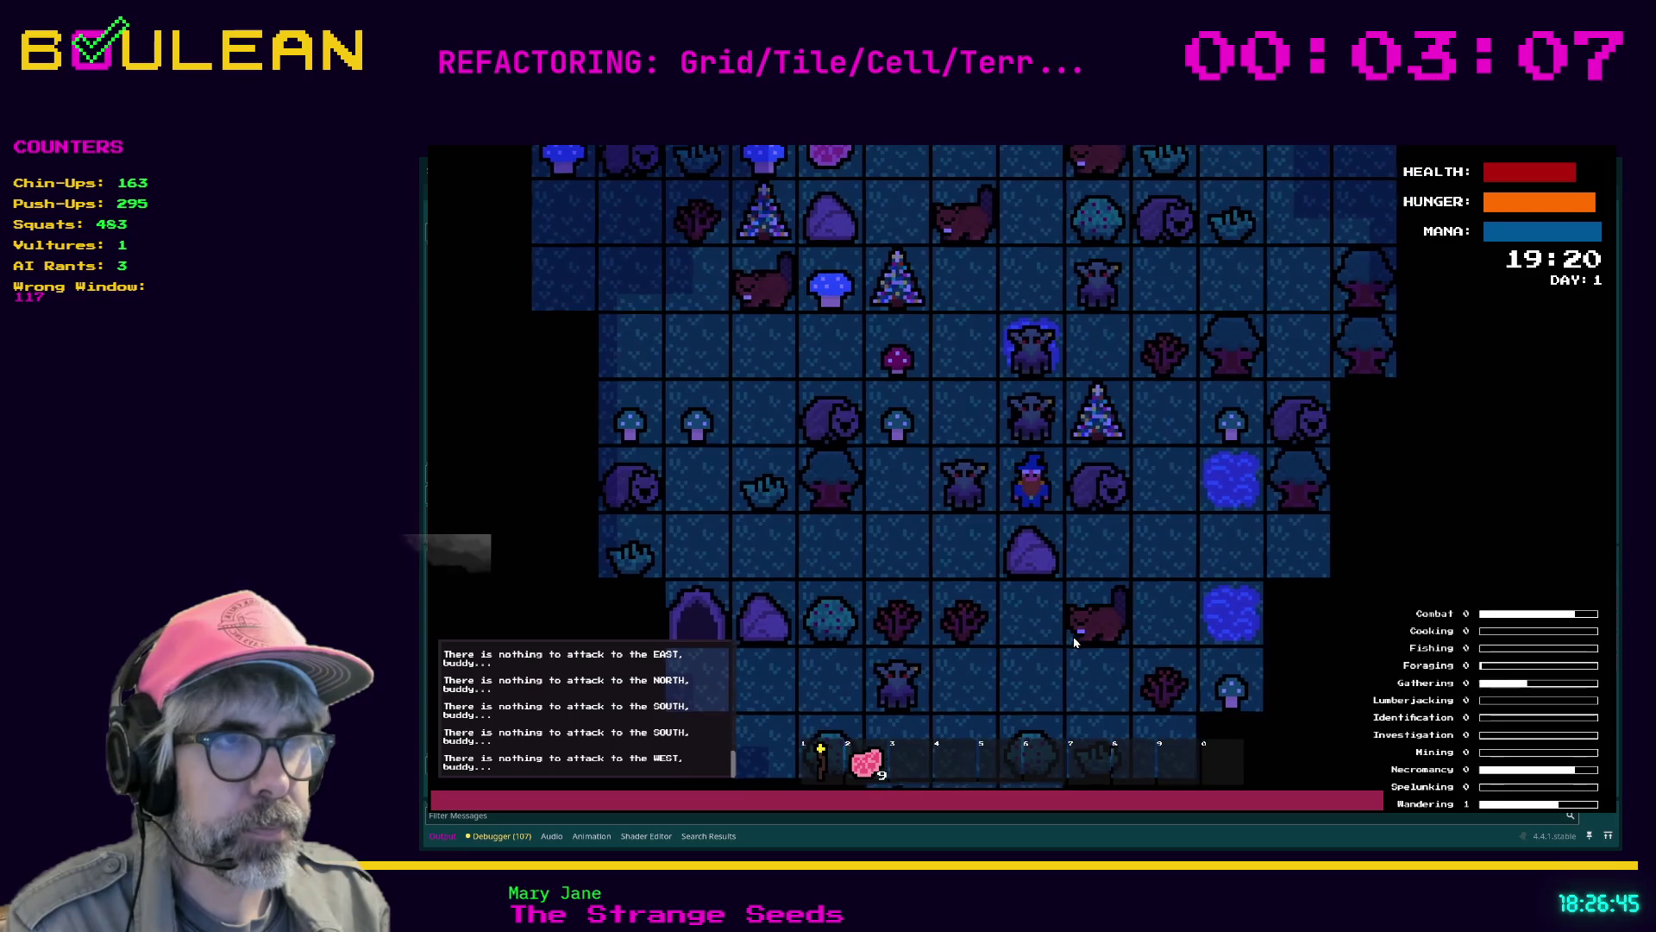
key("Right")
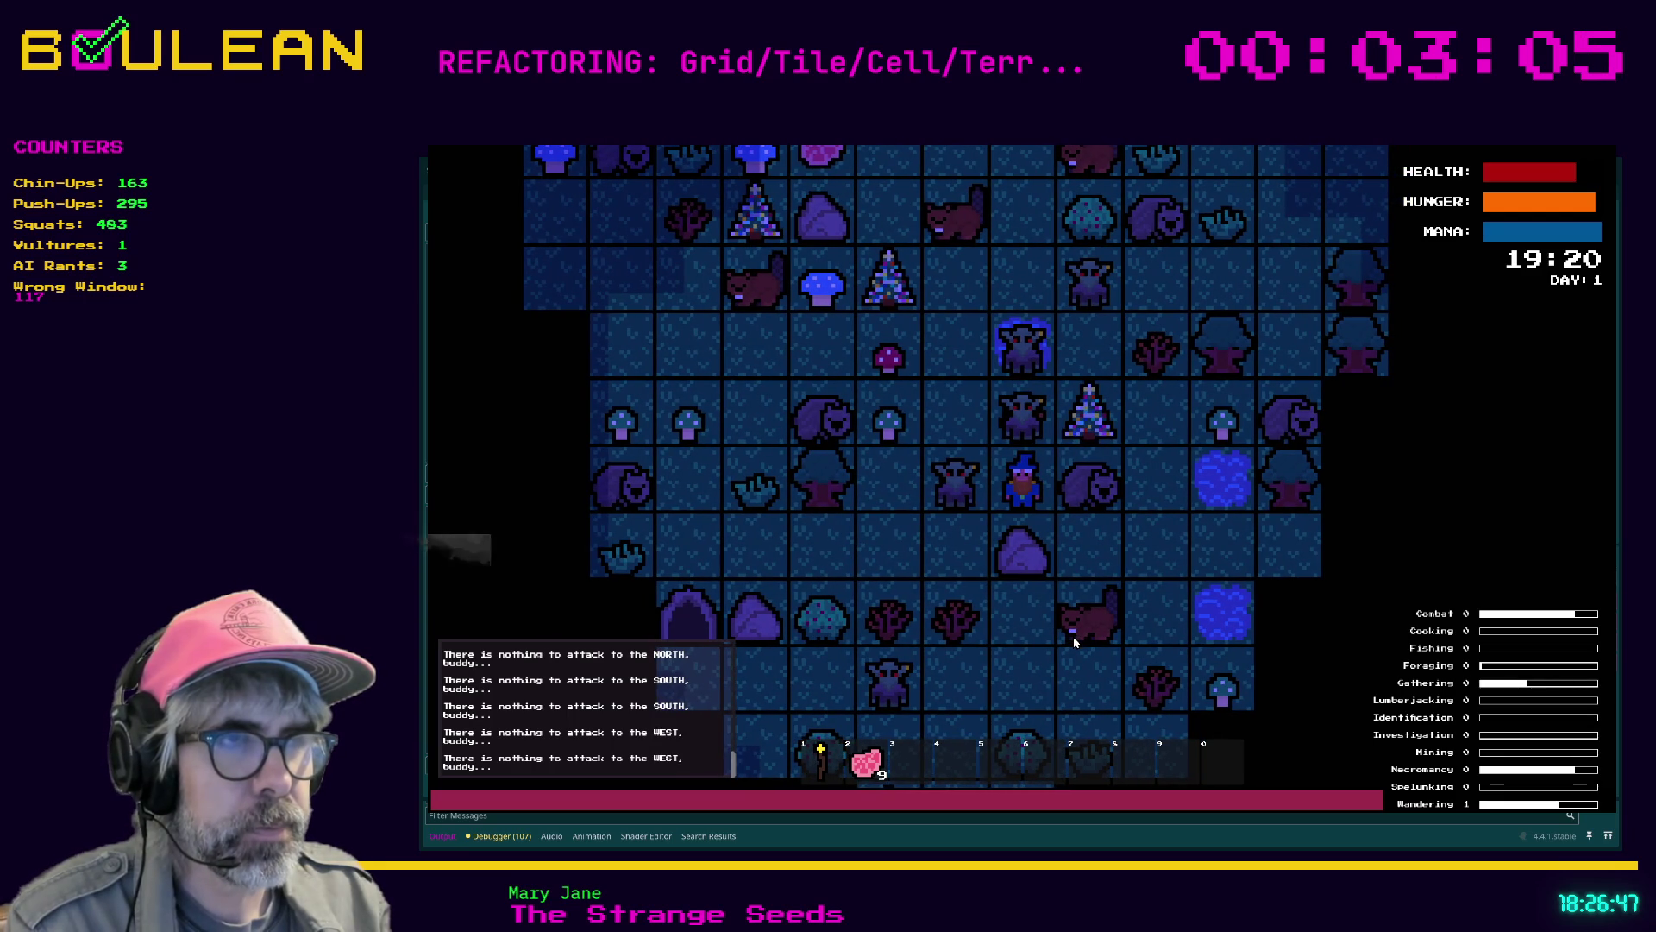
key("Left")
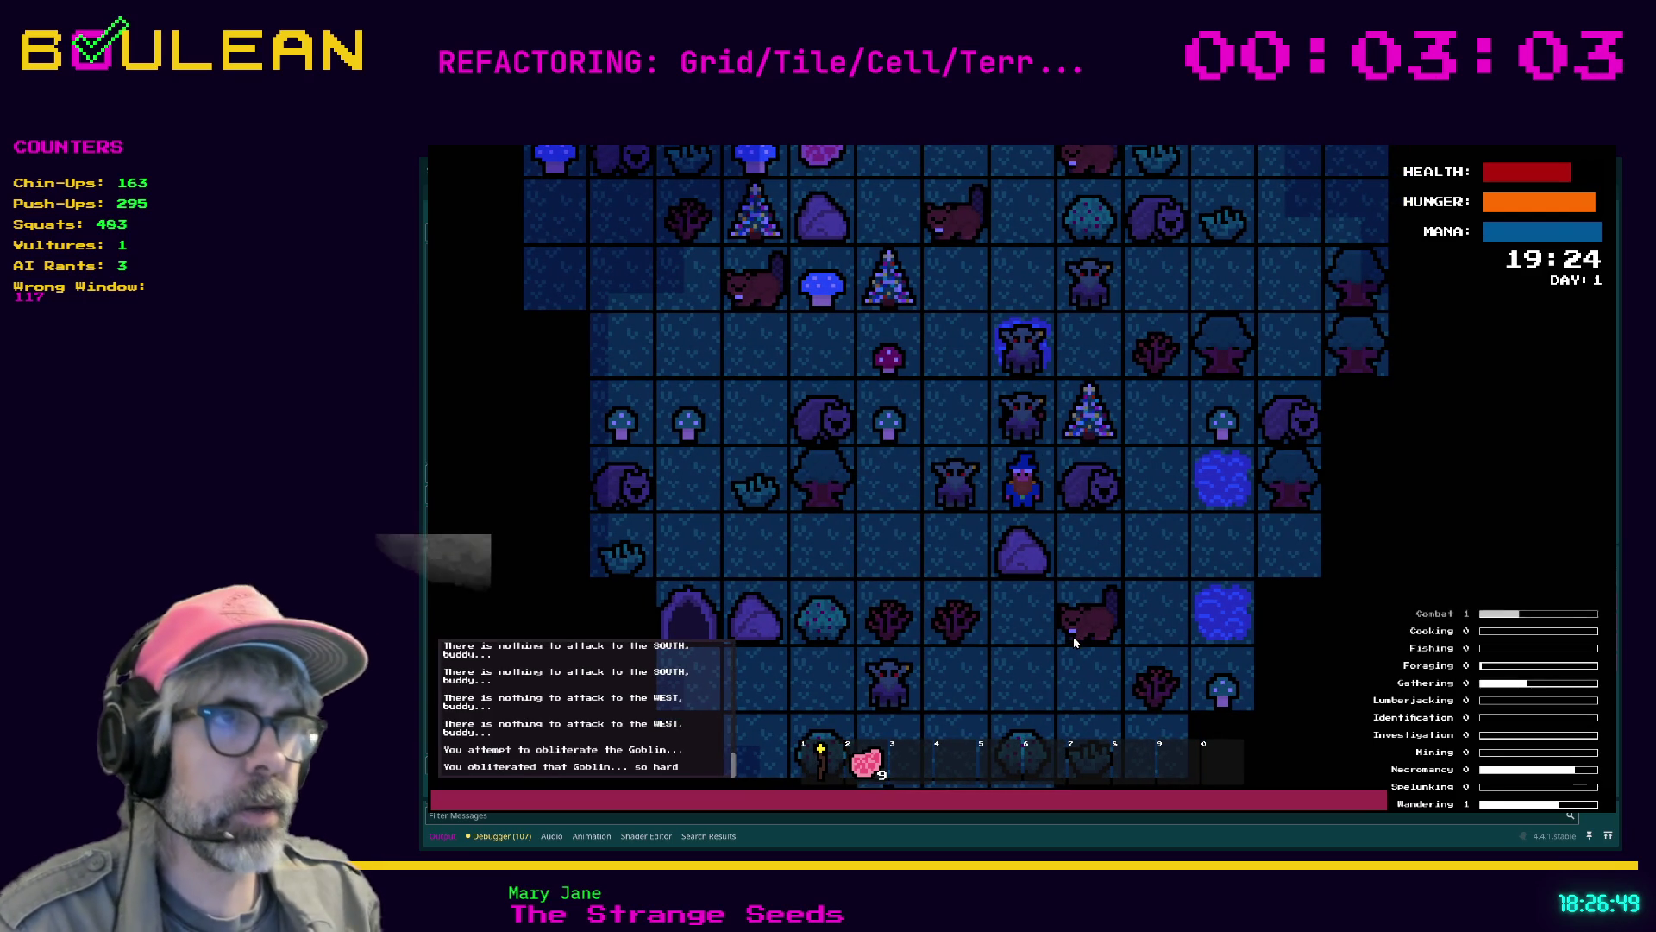
key("Up")
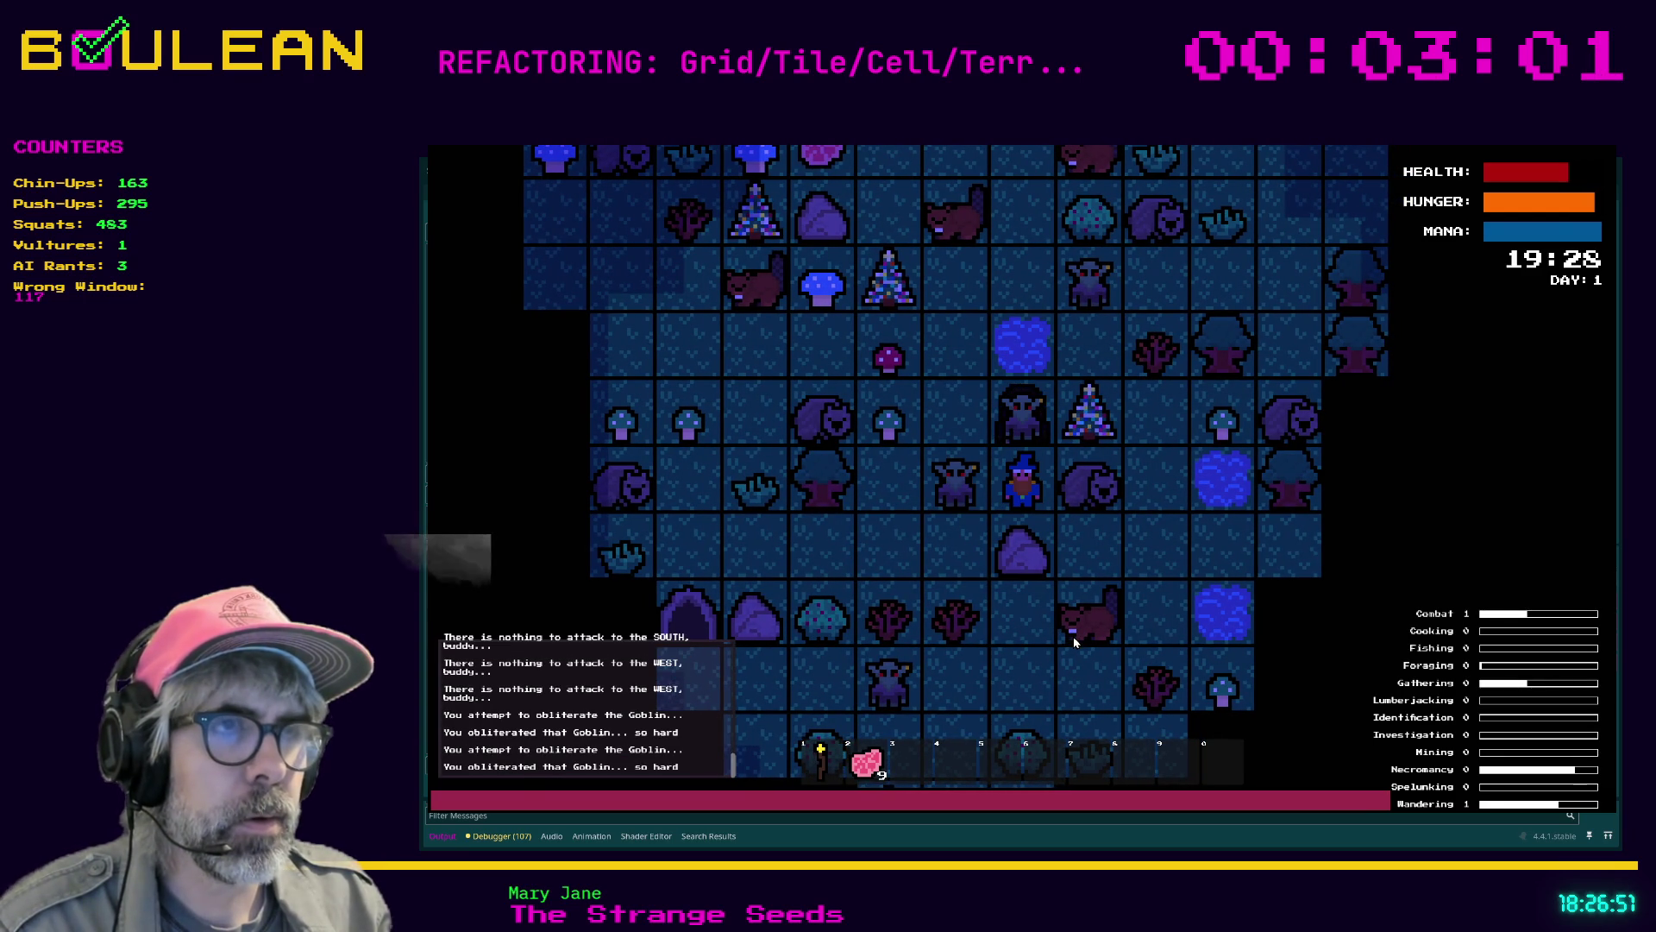
key("Up")
key("Up")
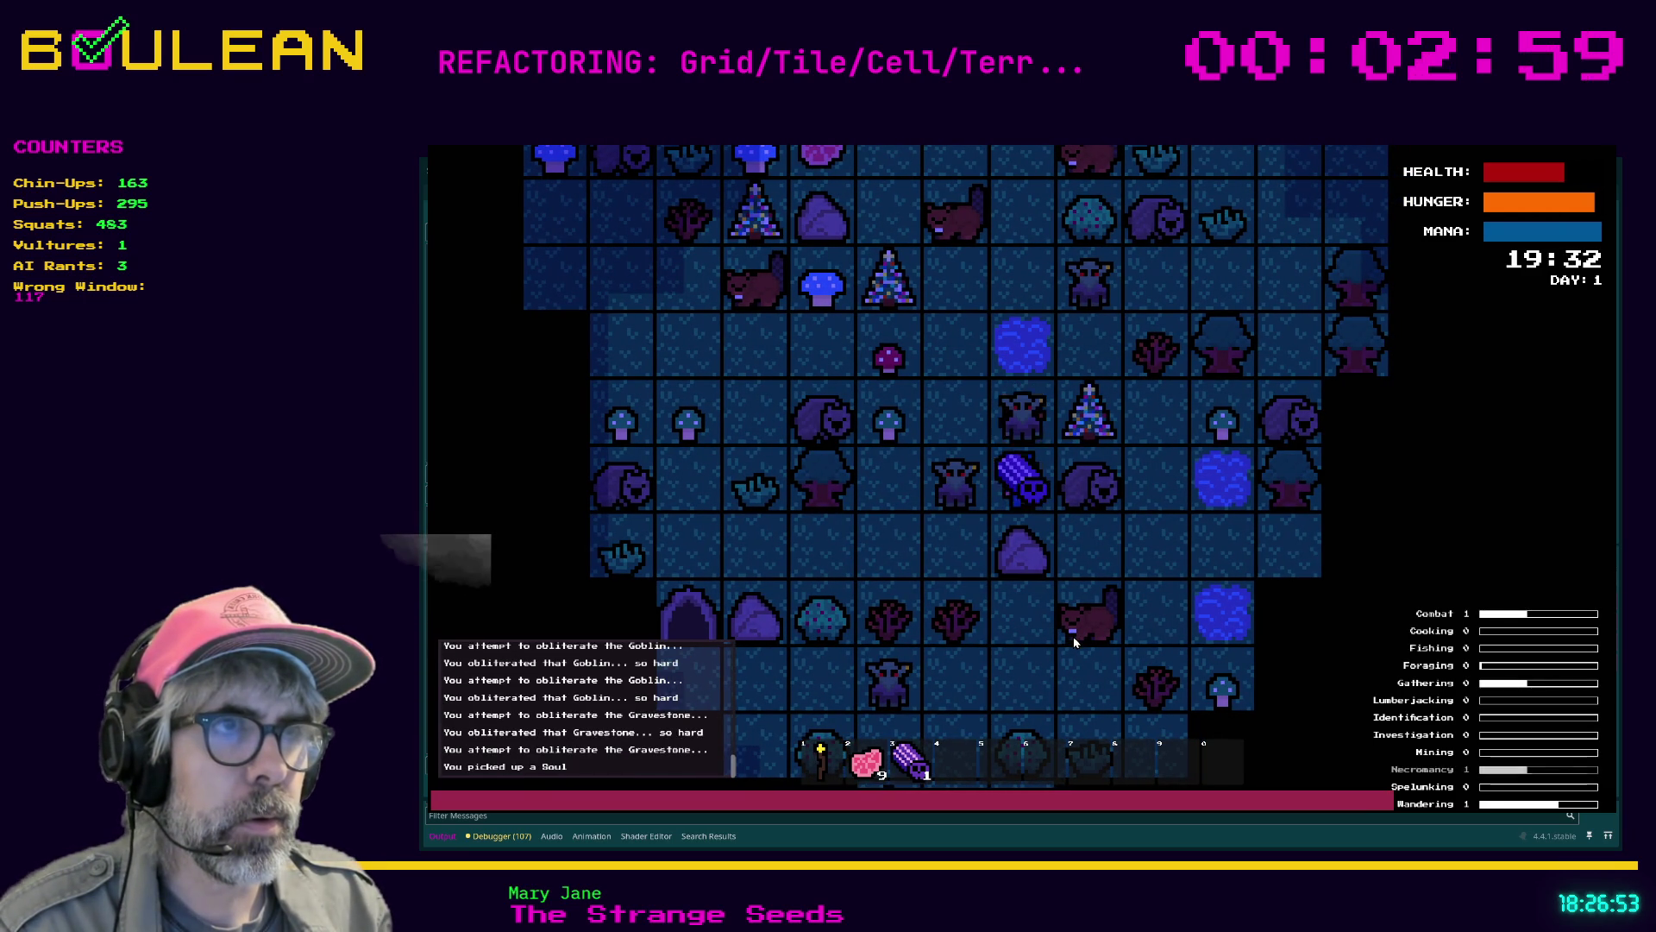
Keep striking the goblins to the west and the gravestones to the north
key("Left")
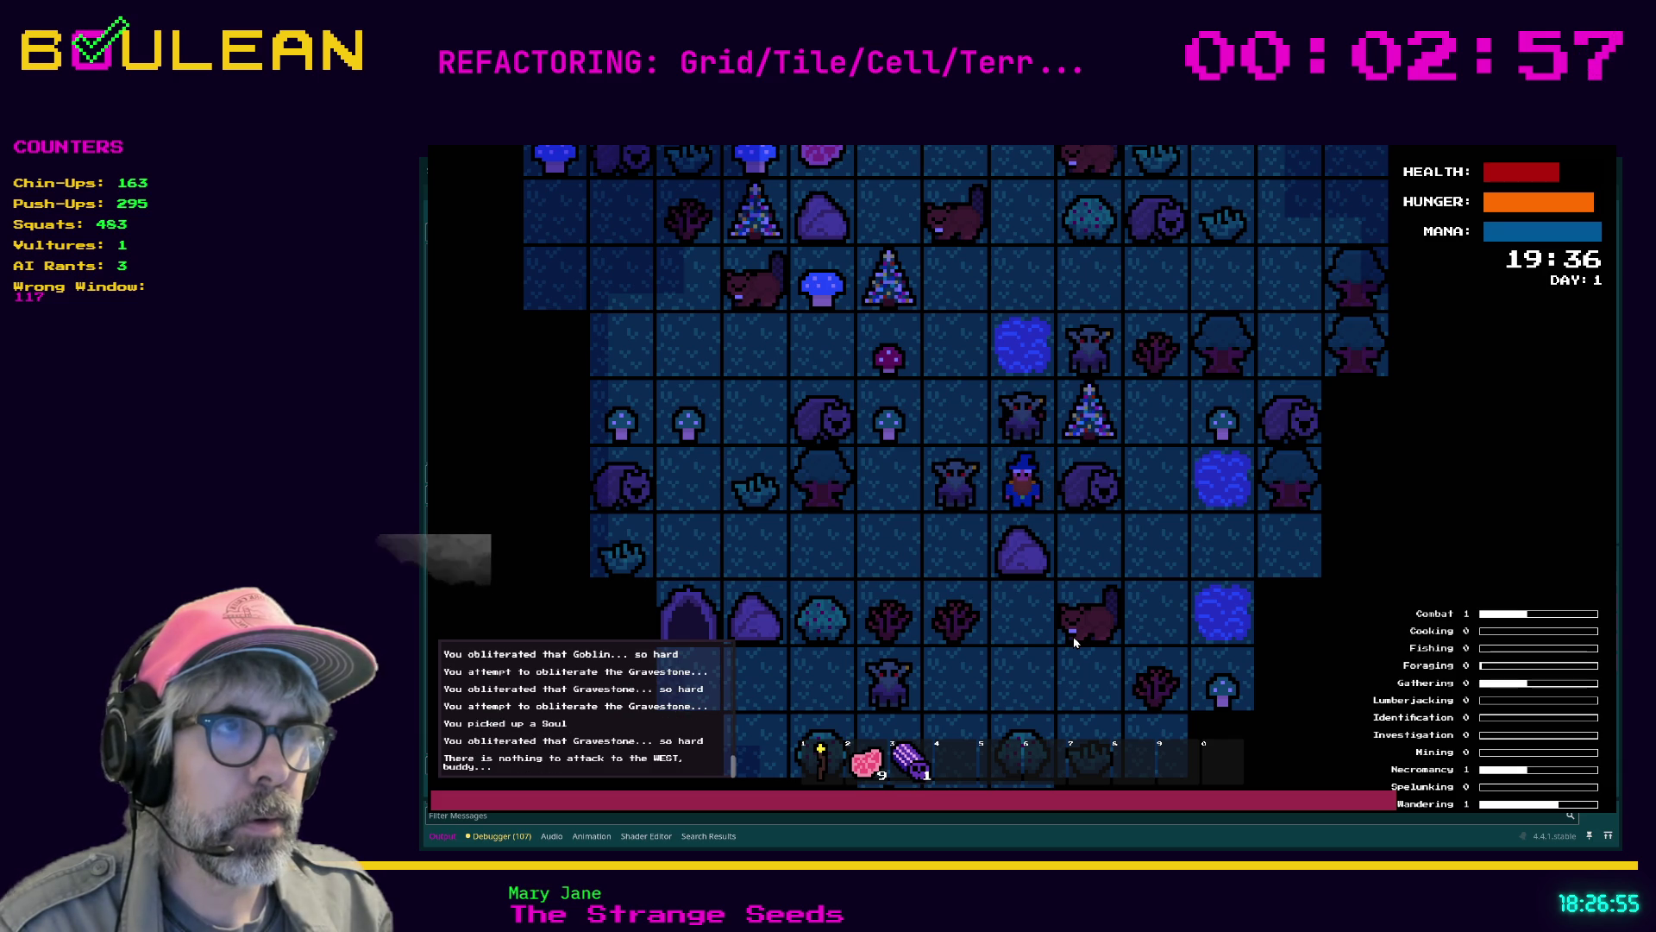
key("Left")
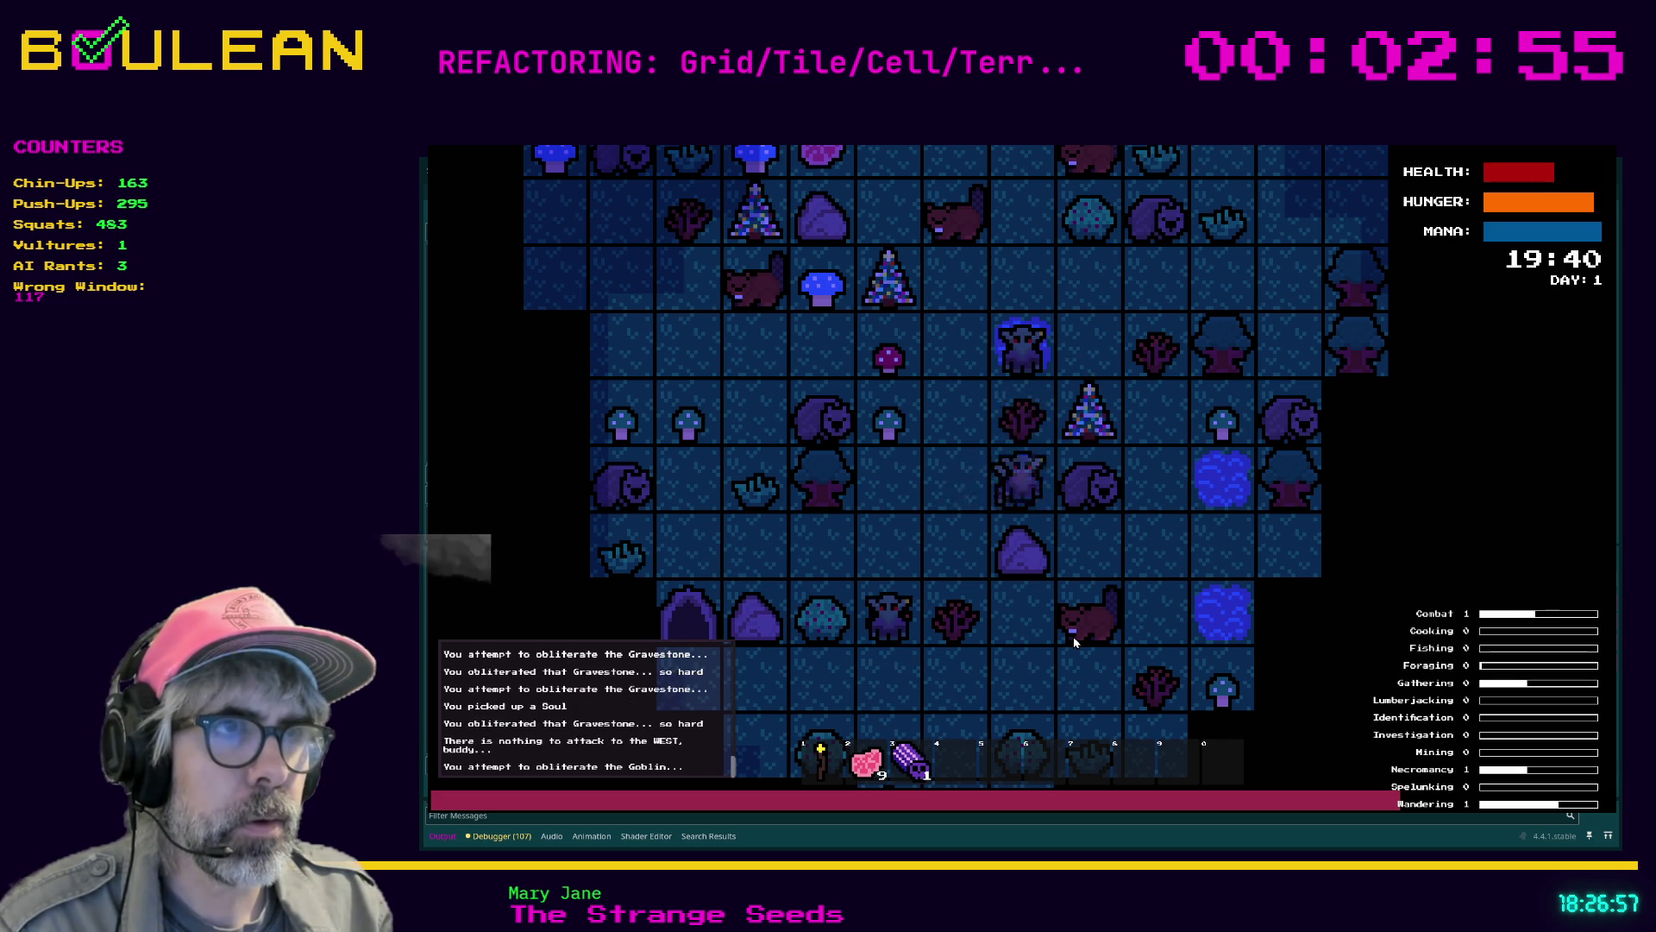
key("Left")
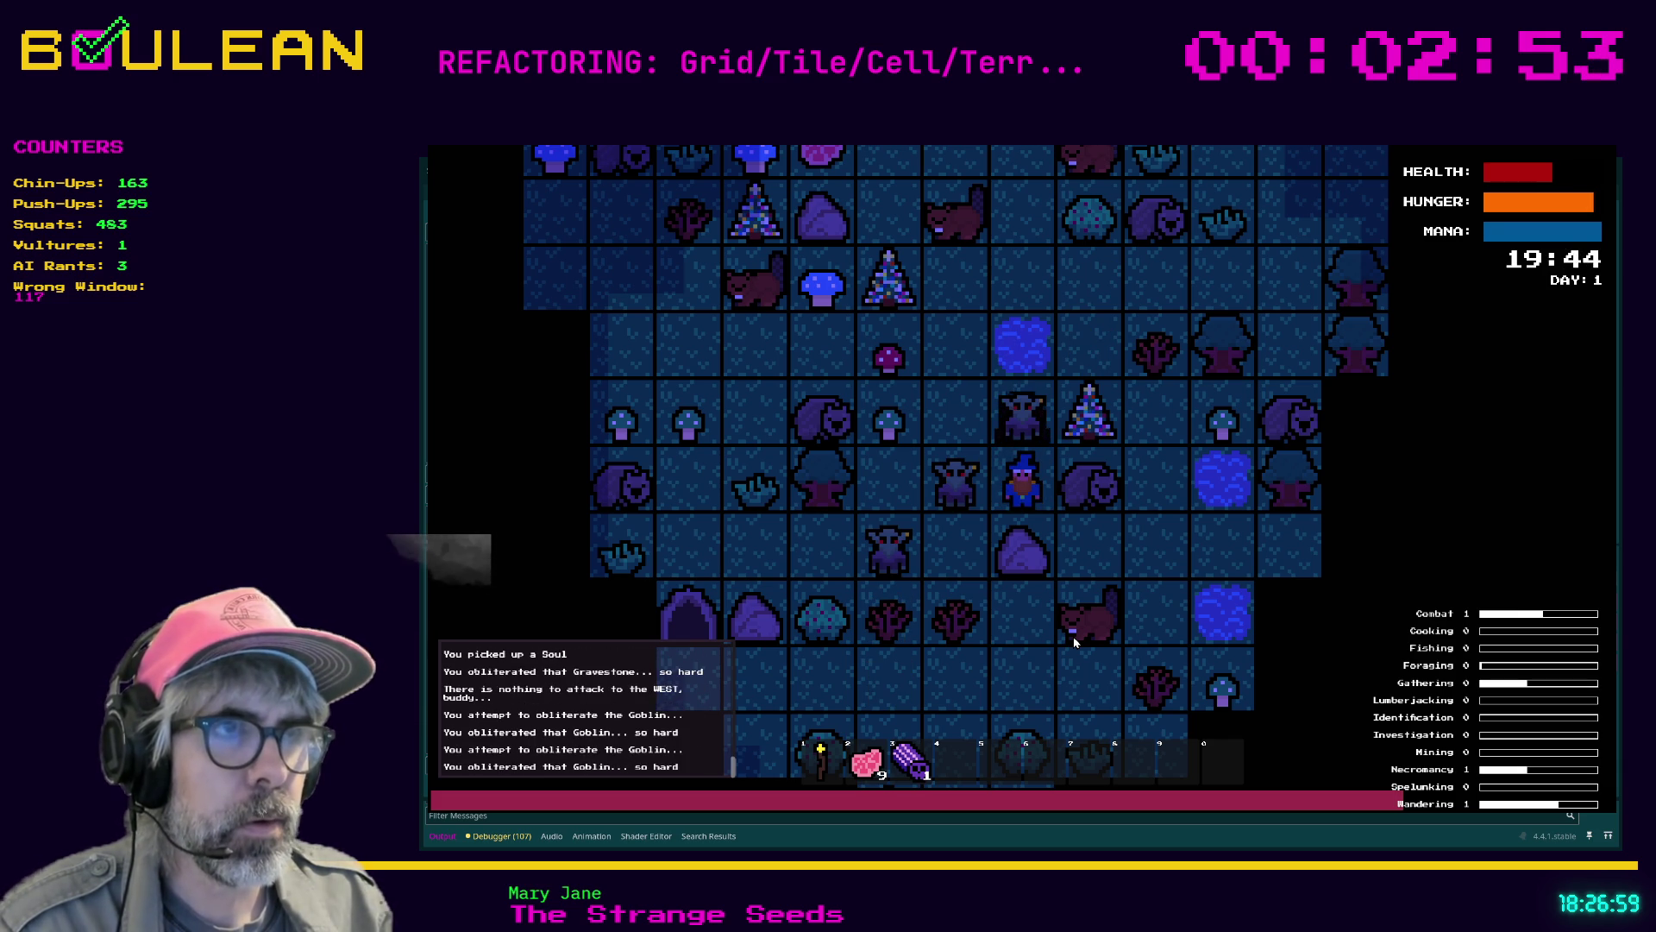
key("Left")
key("Left")
key("Up")
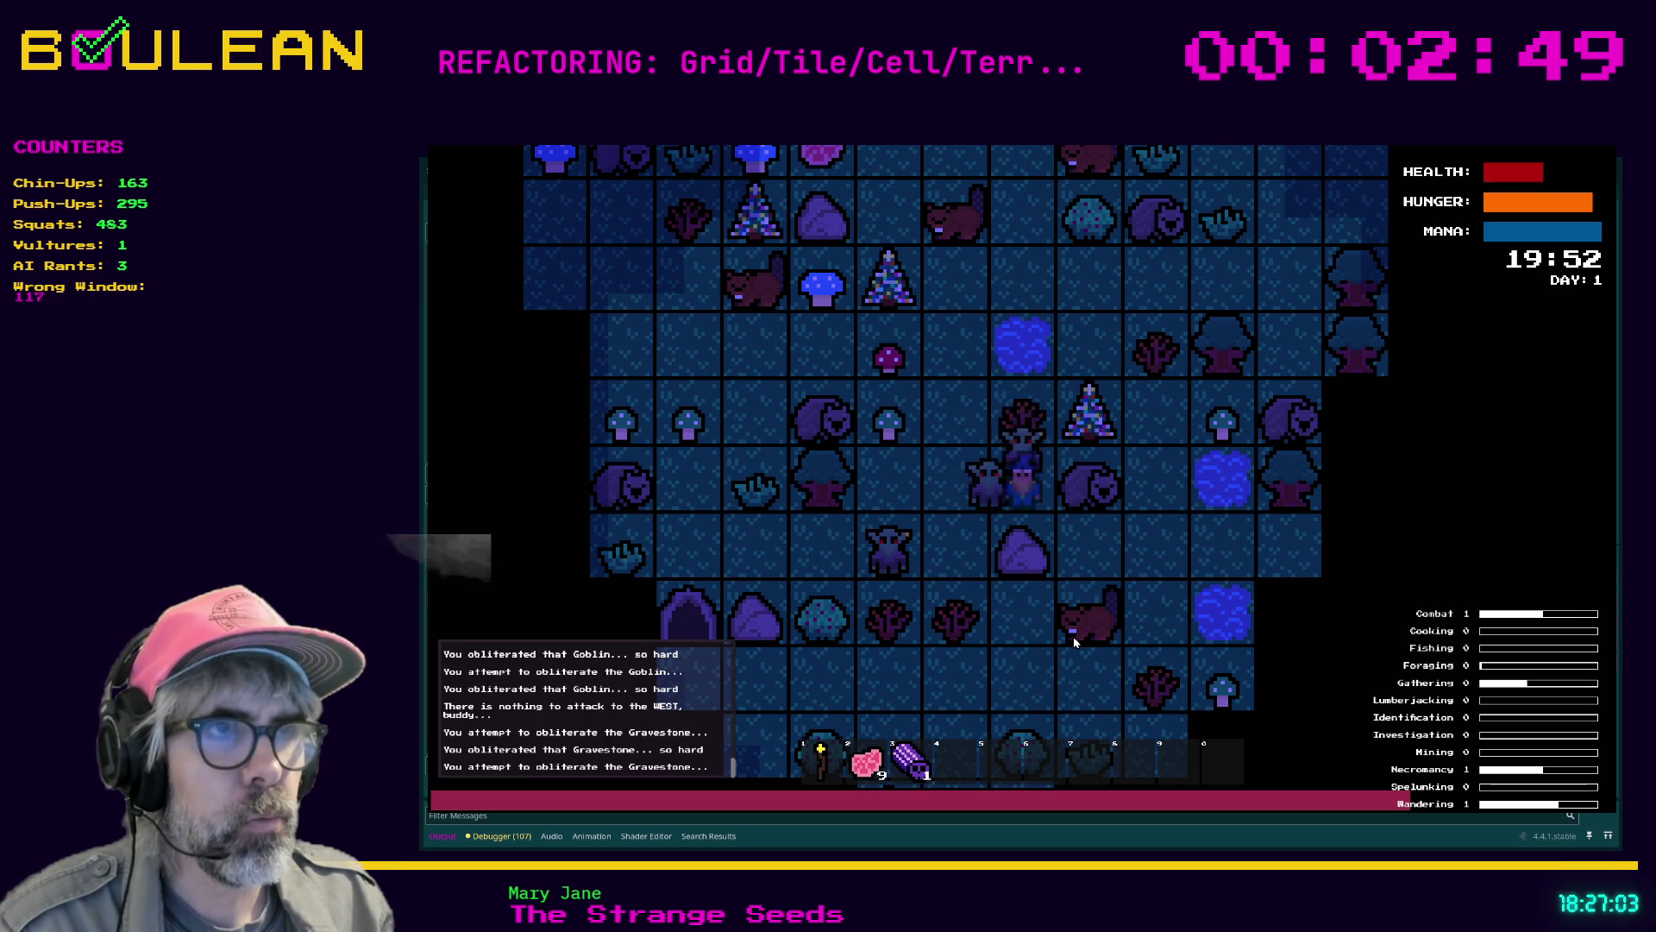
key("Left")
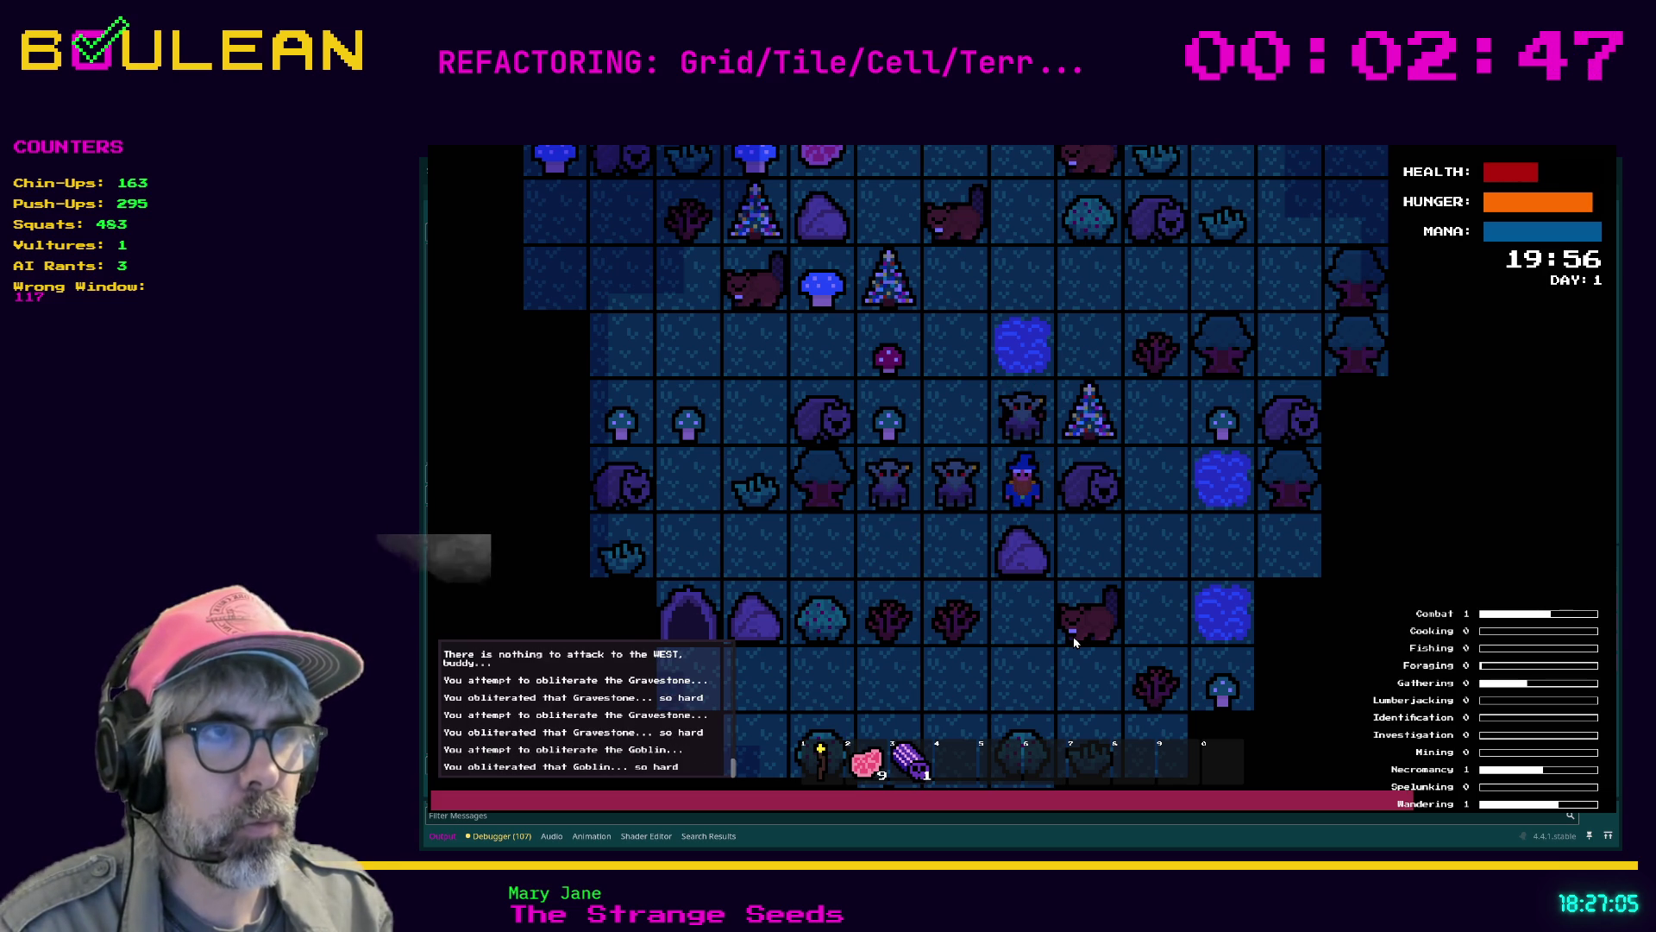
key("Left")
key("Up")
Zoom the game view and obliterate the northern gravestone, attacking west and north
scroll(1033, 549, "up", 2)
scroll(1033, 549, "up", 2)
key("Up")
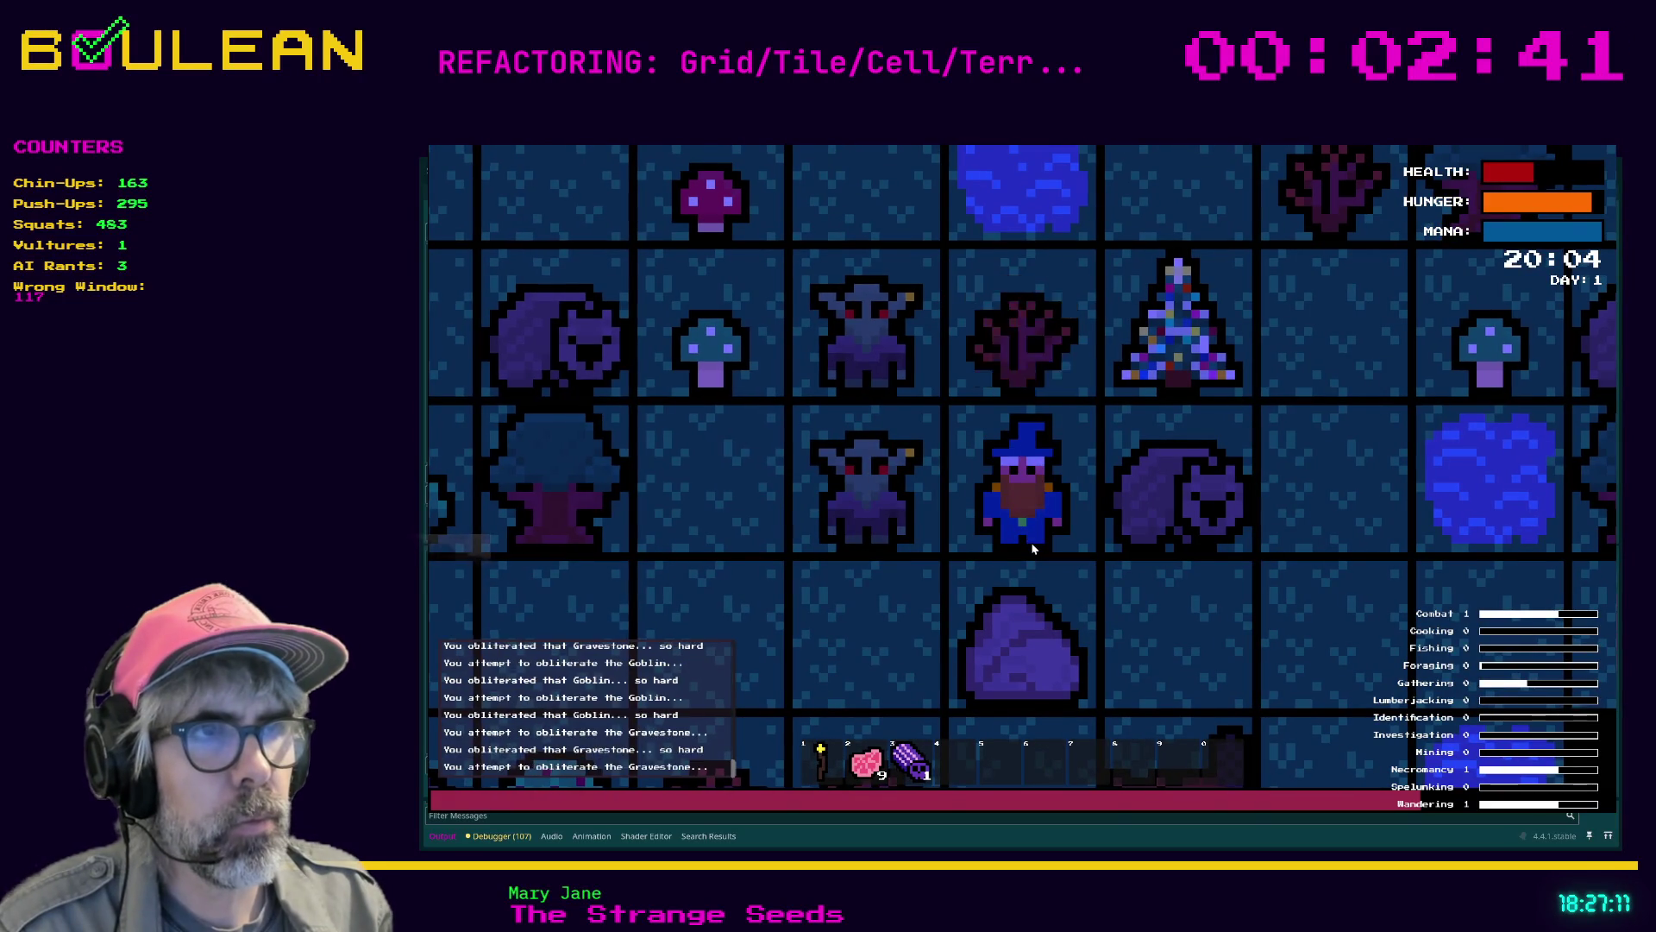
key("Up")
key("Left")
key("Up")
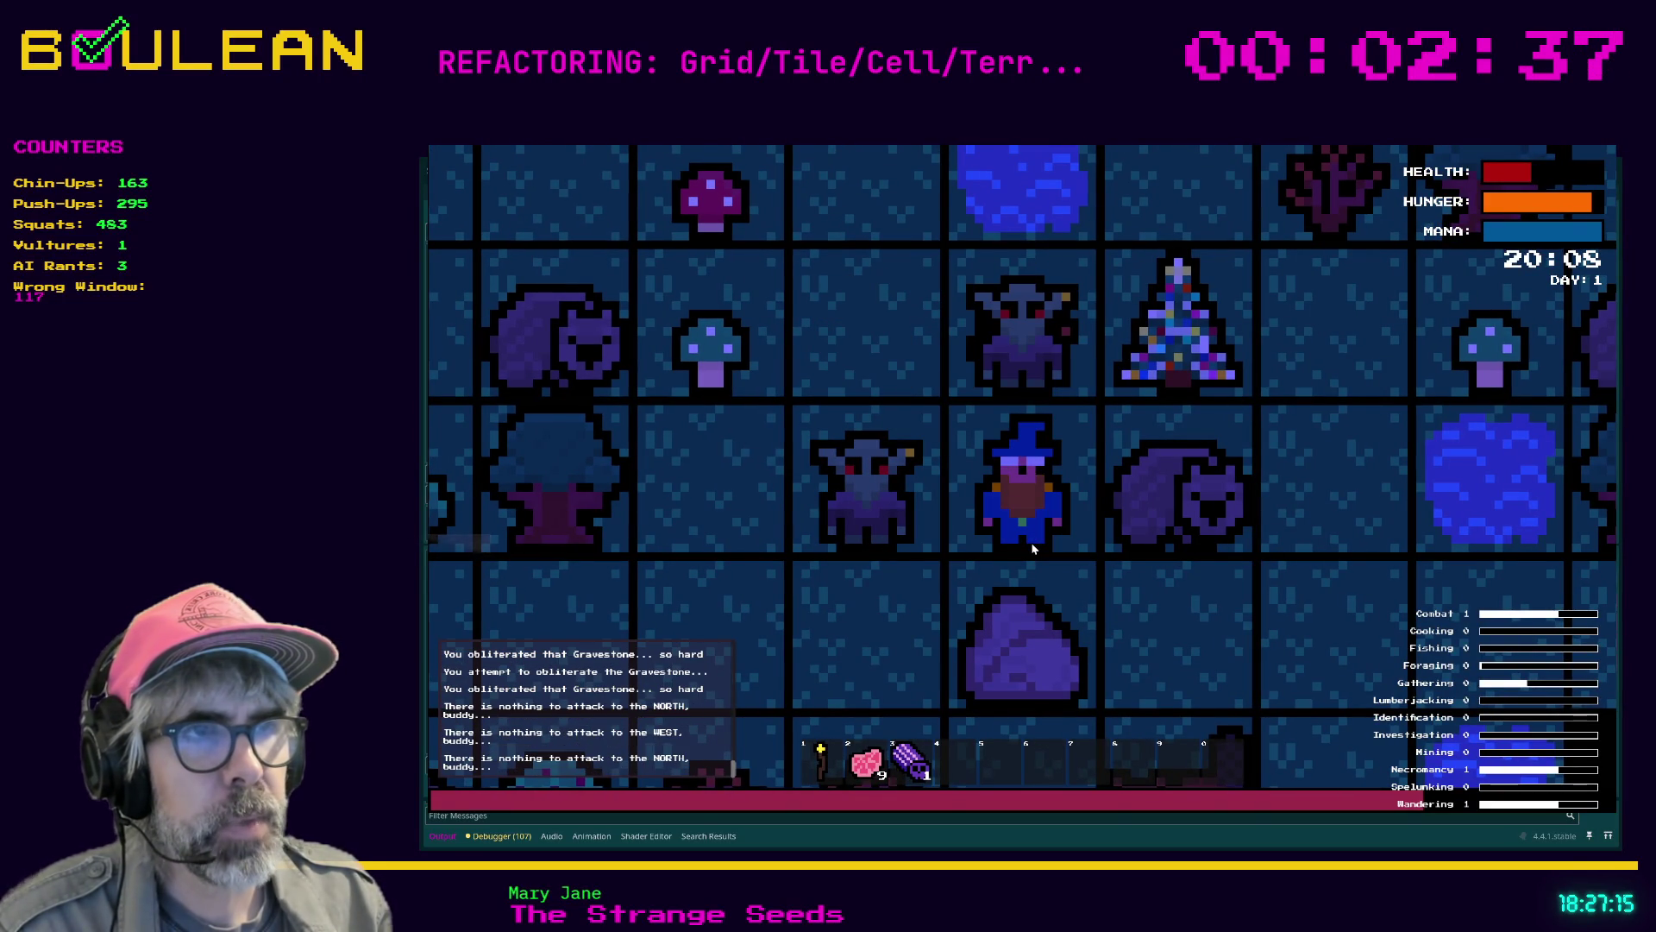
key("Up")
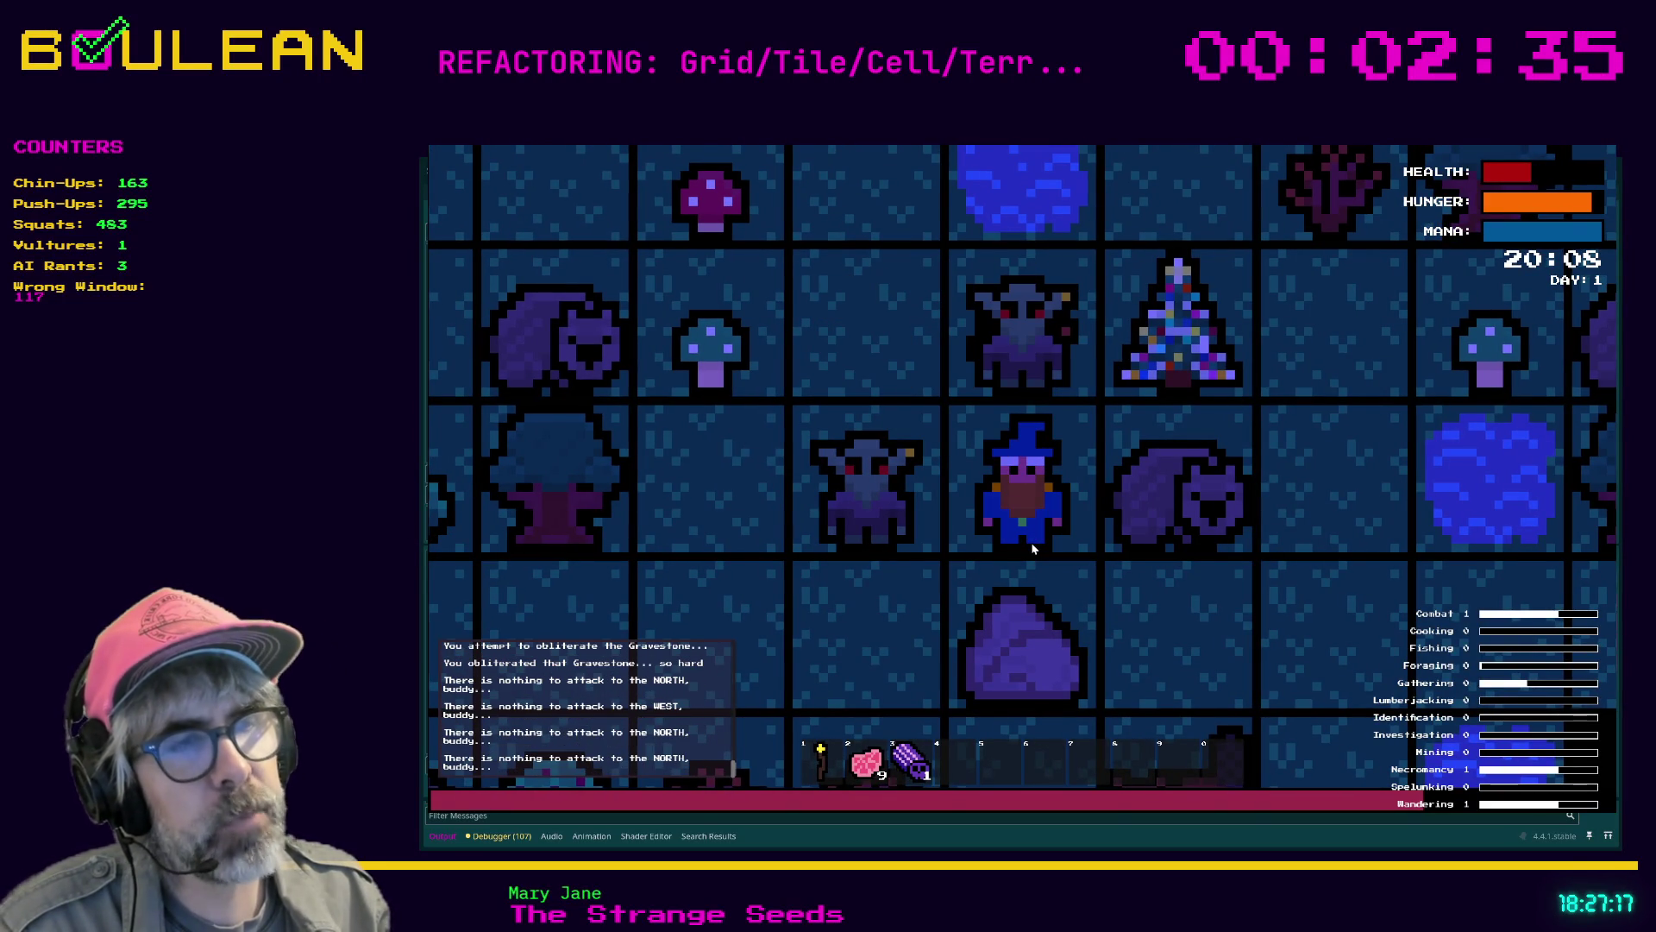
key("Left")
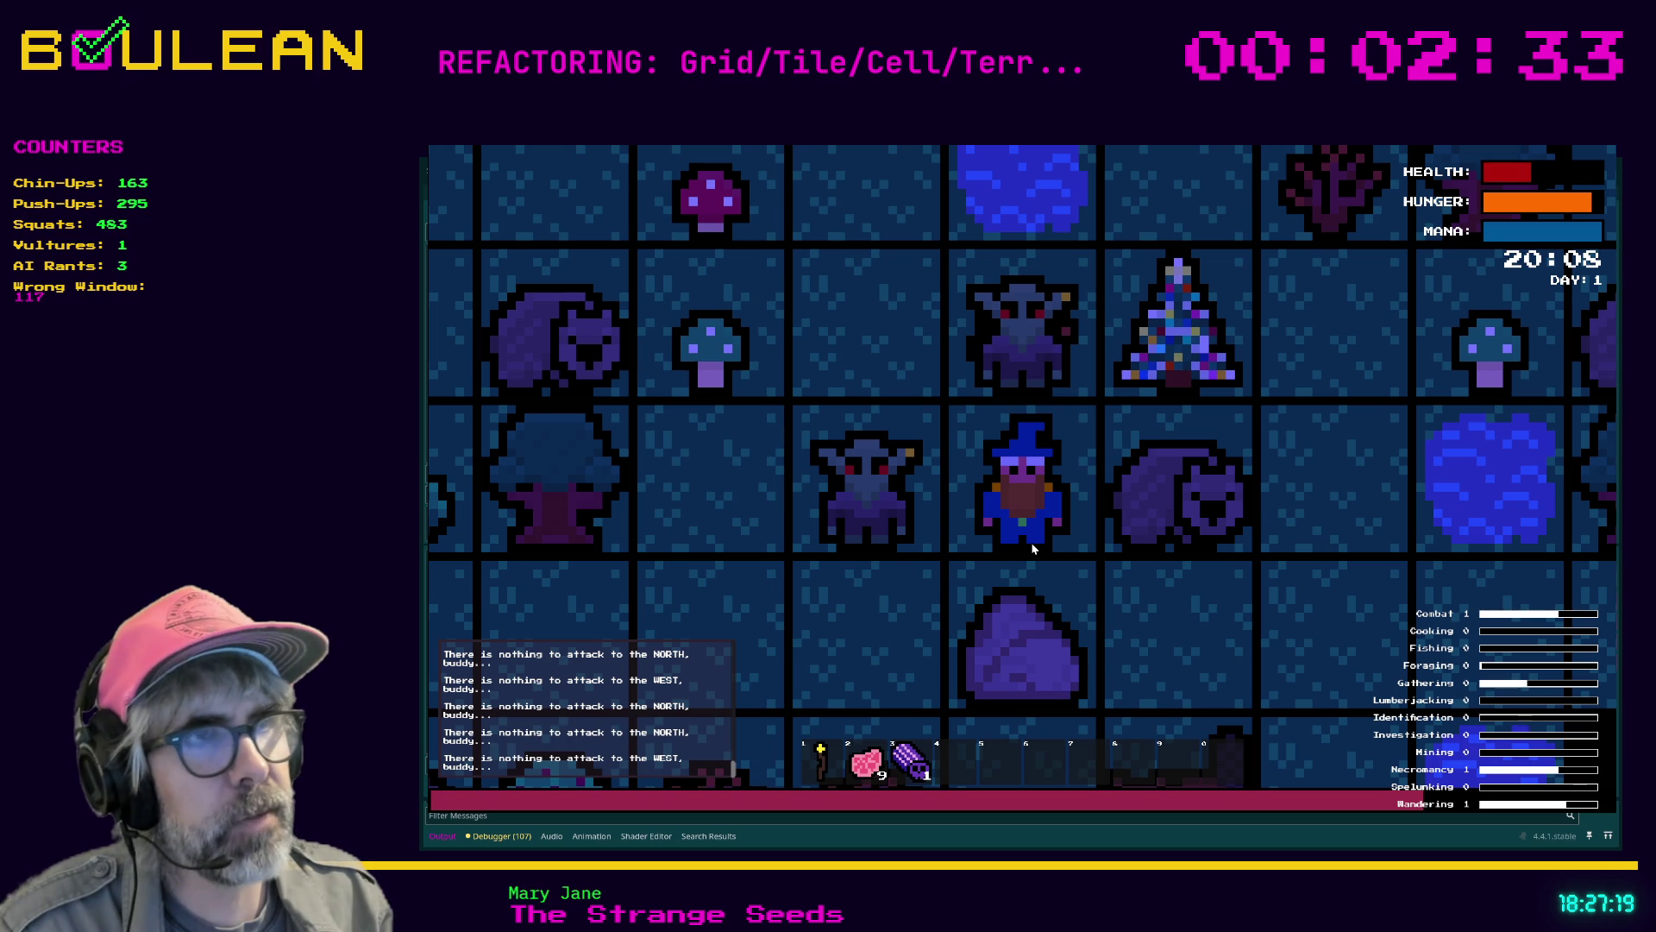
Move the wizard north and west, strike the adjacent goblin, then stop the game
key("Up")
key("Left")
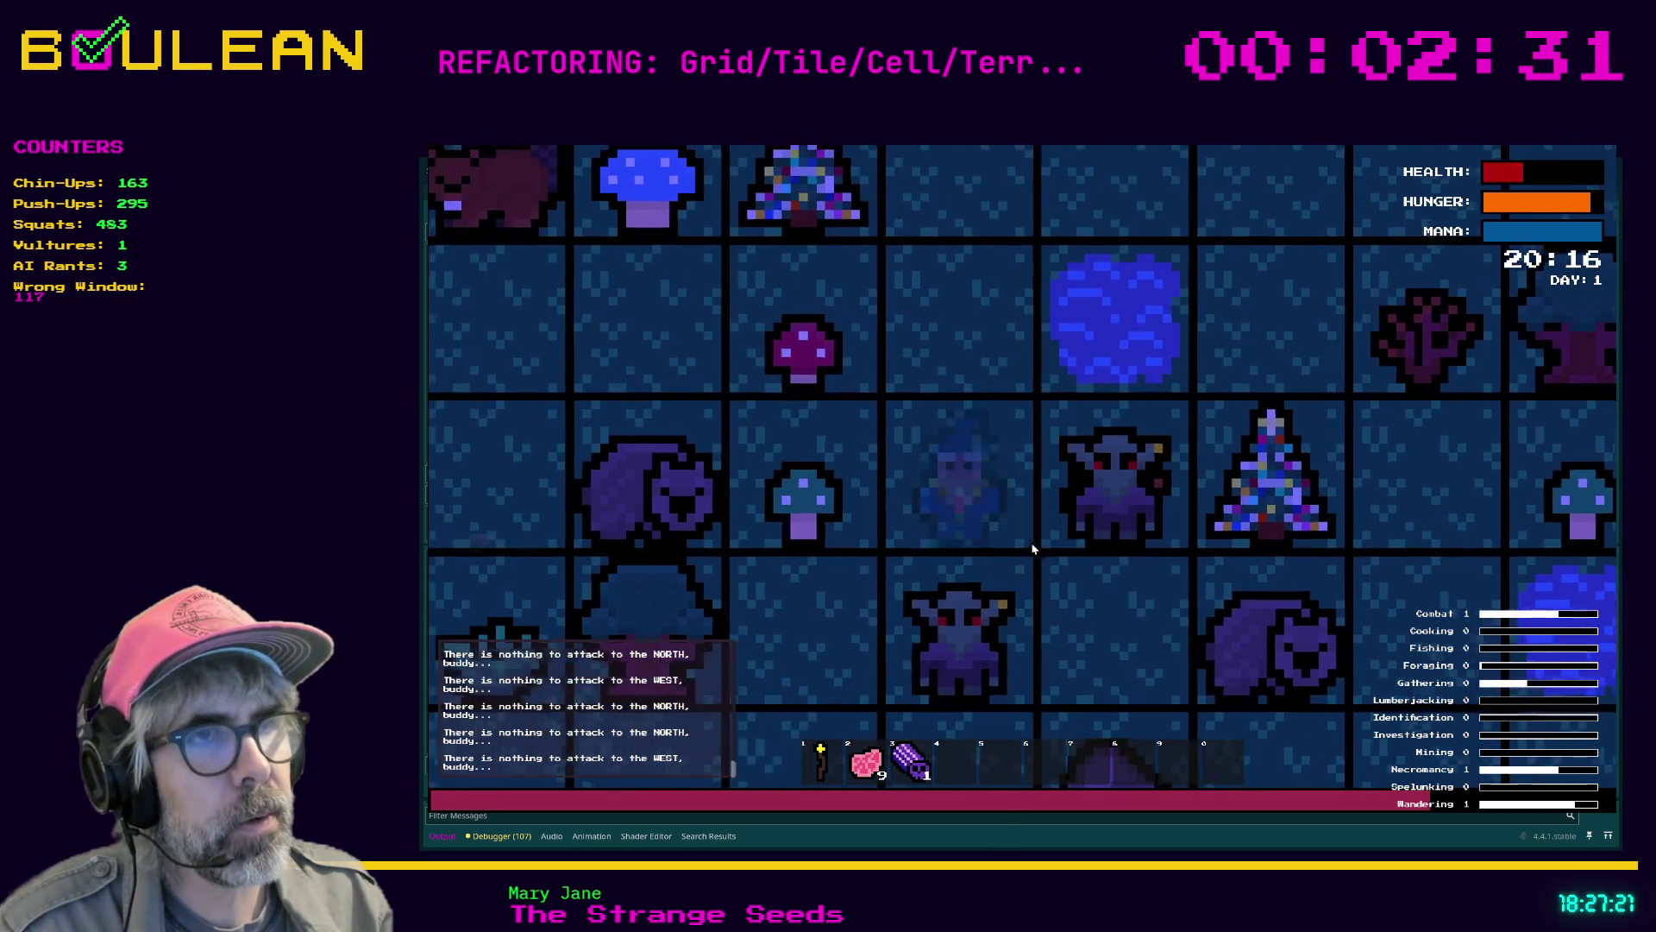
key("Down")
key("Right")
key("Right")
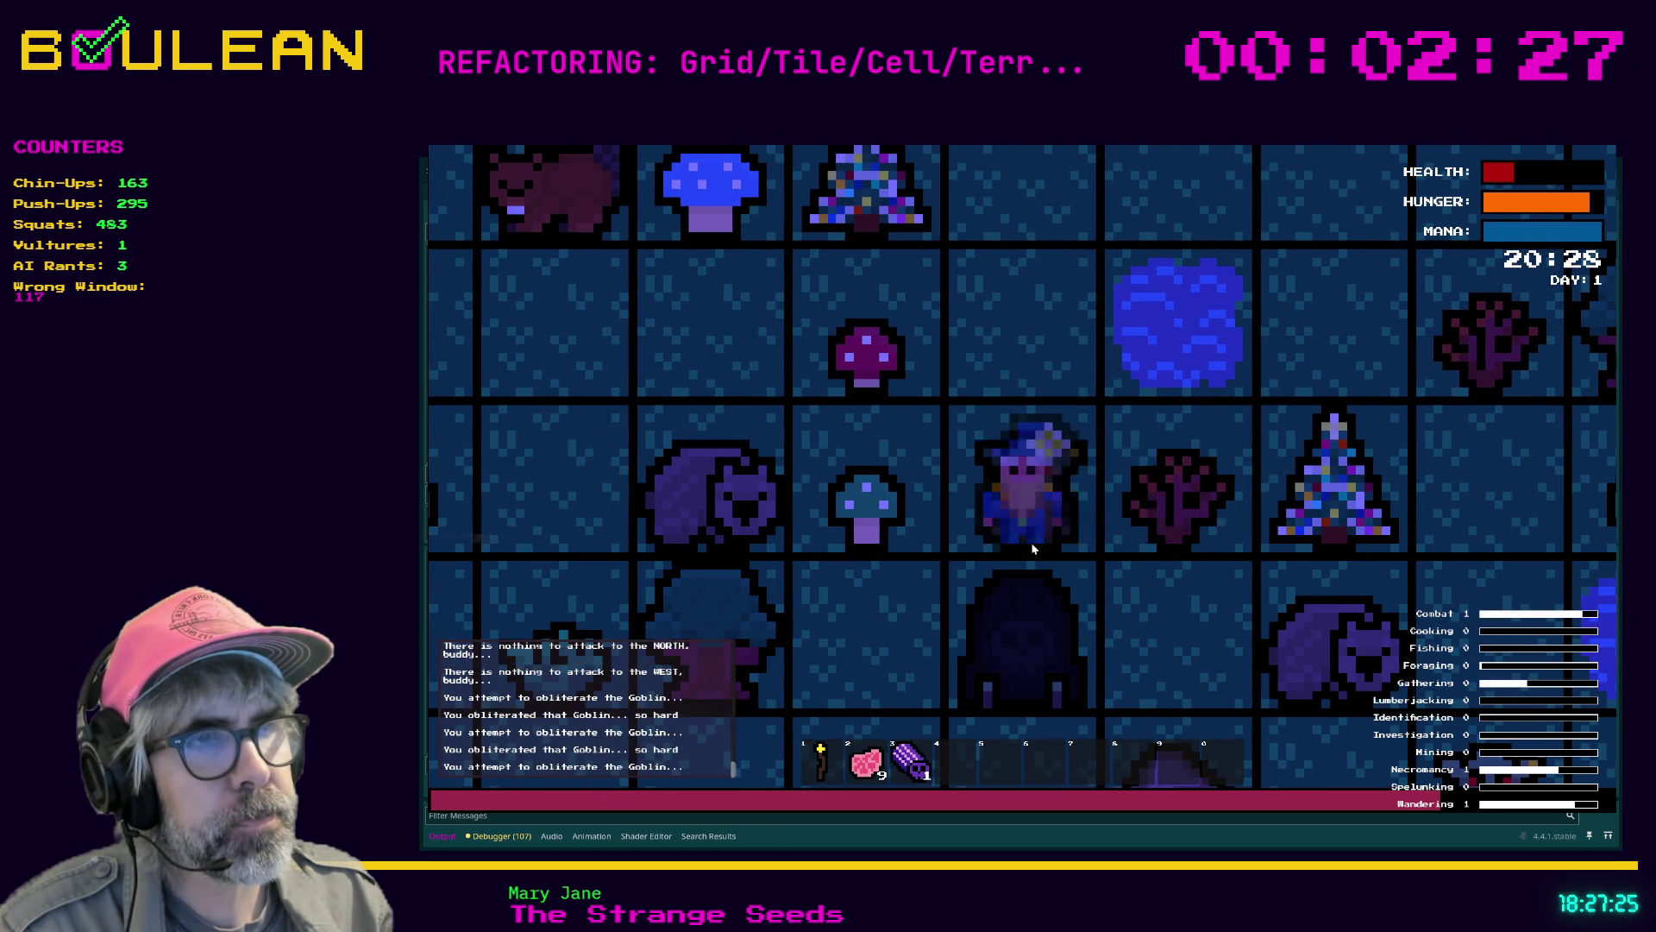
key("Right")
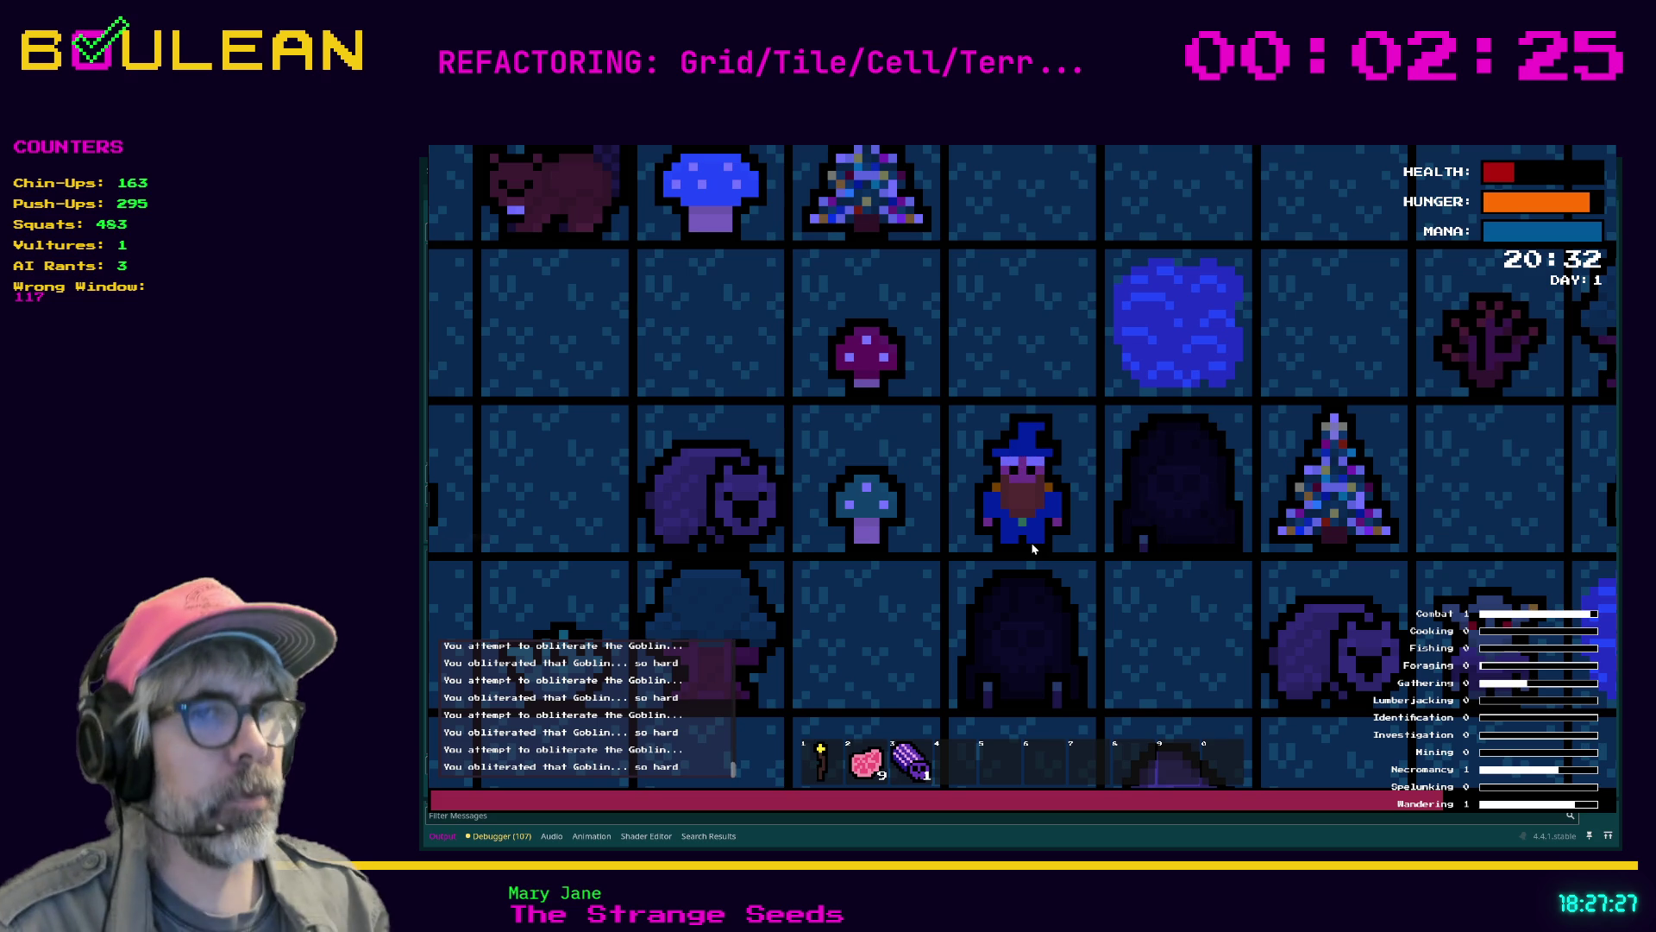
key("F8")
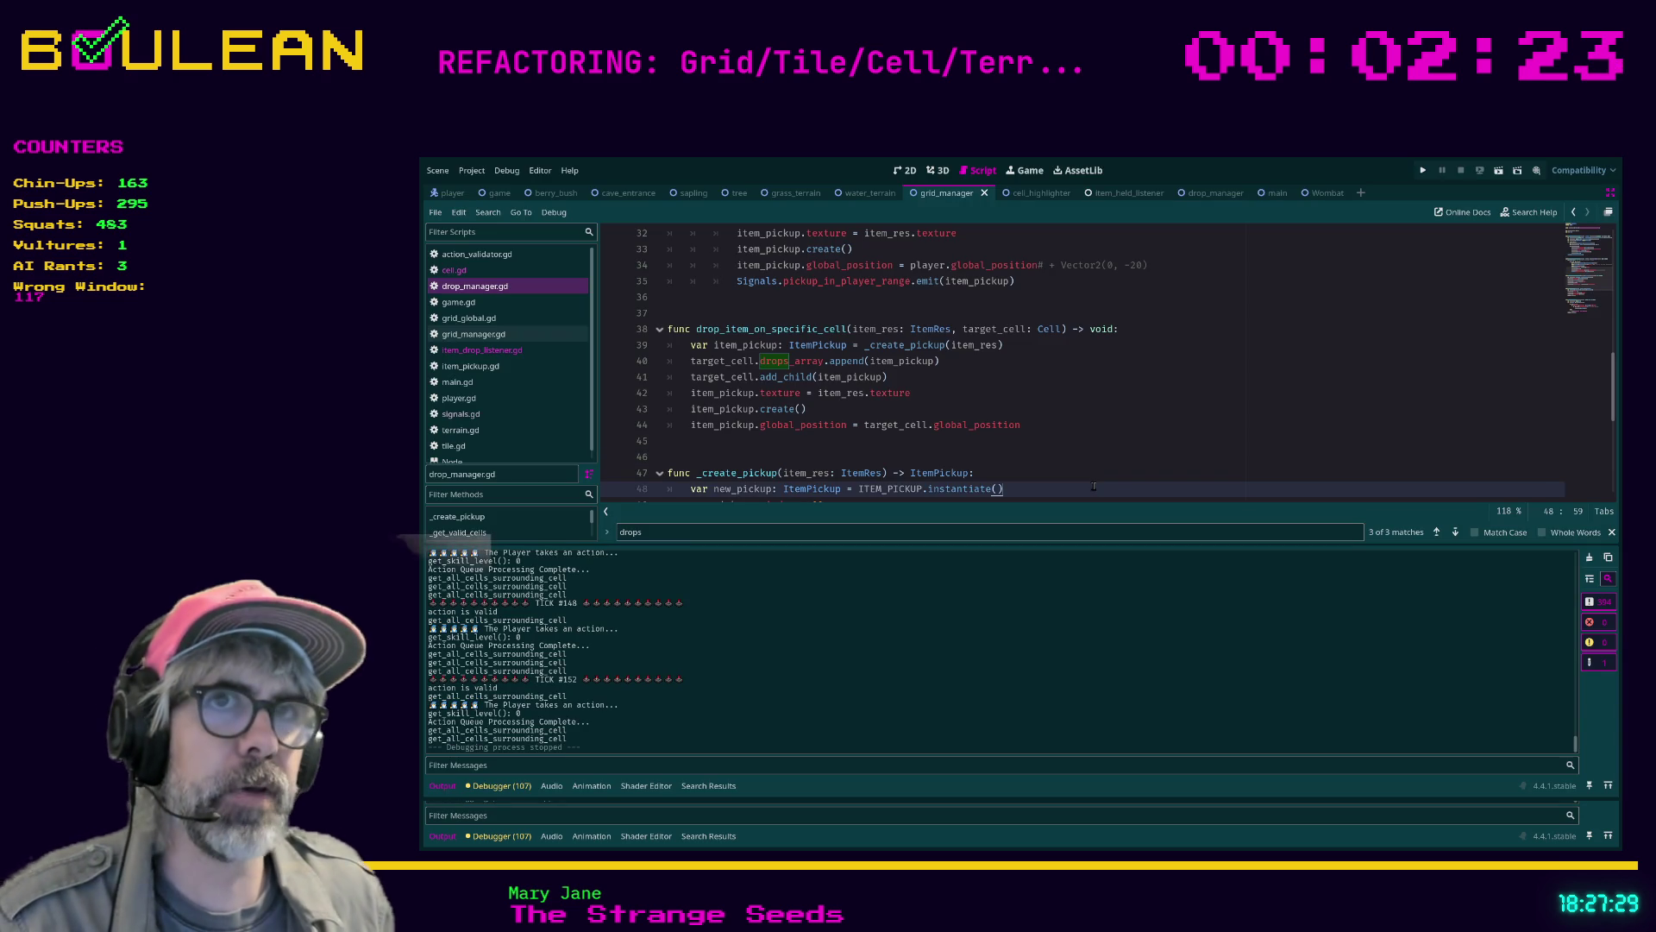
Search all project scripts for 'tile' (128 matches in 14 files) and place the cursor on line 46
left_click(1093, 479)
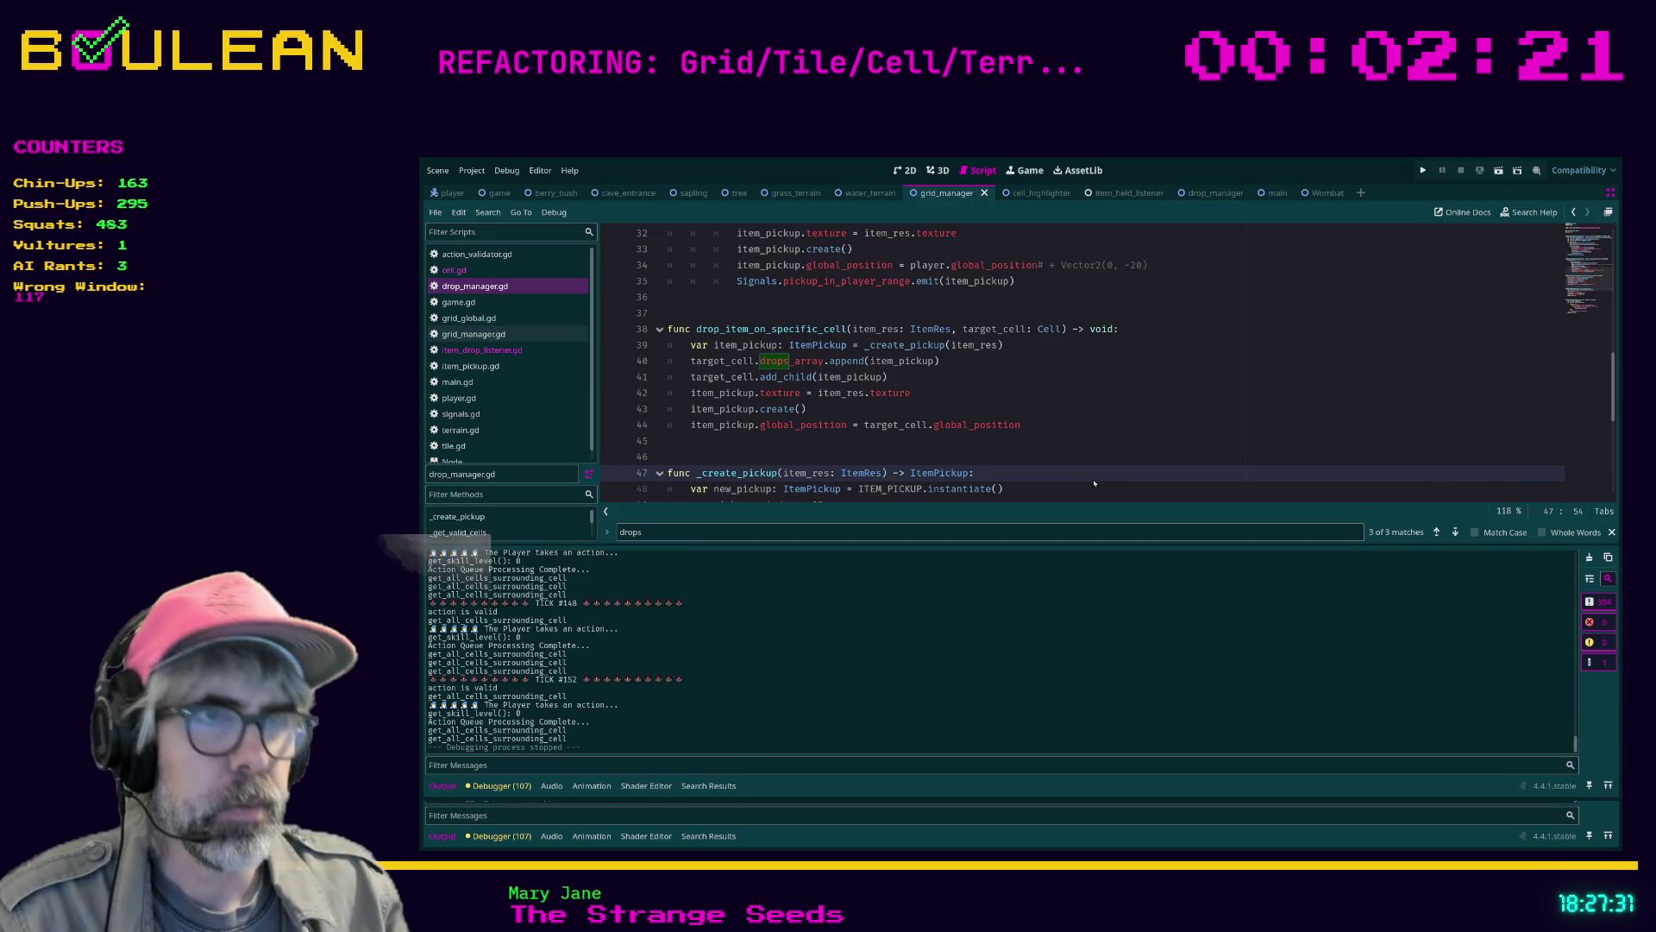
key("ctrl+shift+f")
key("Return")
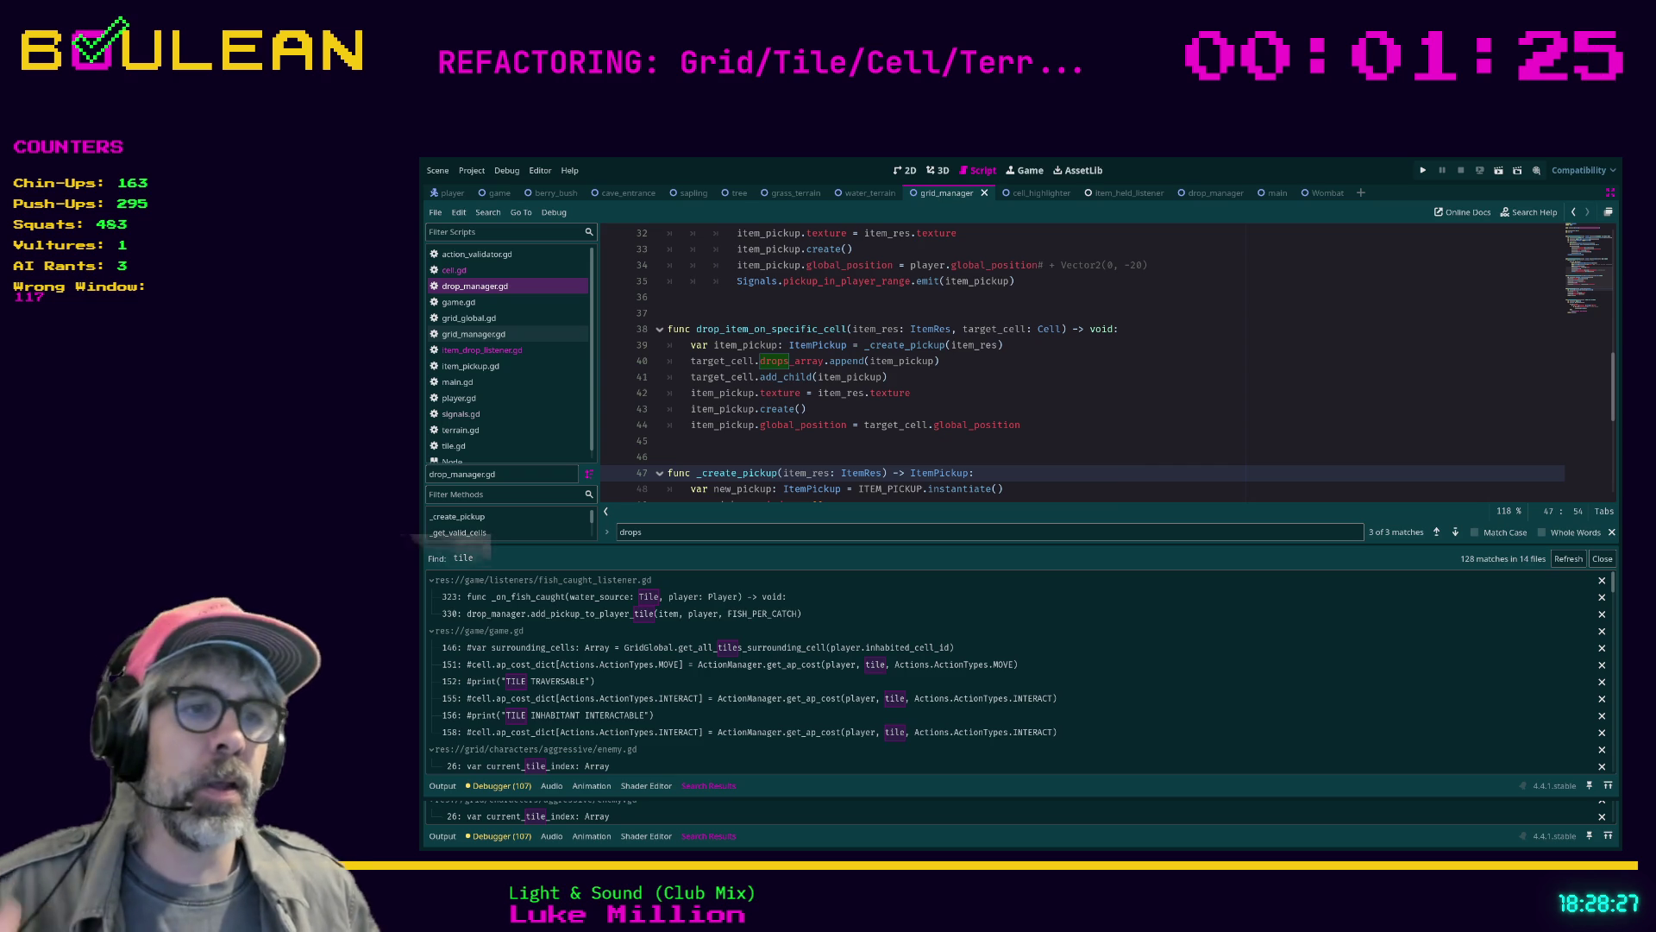
left_click(669, 456)
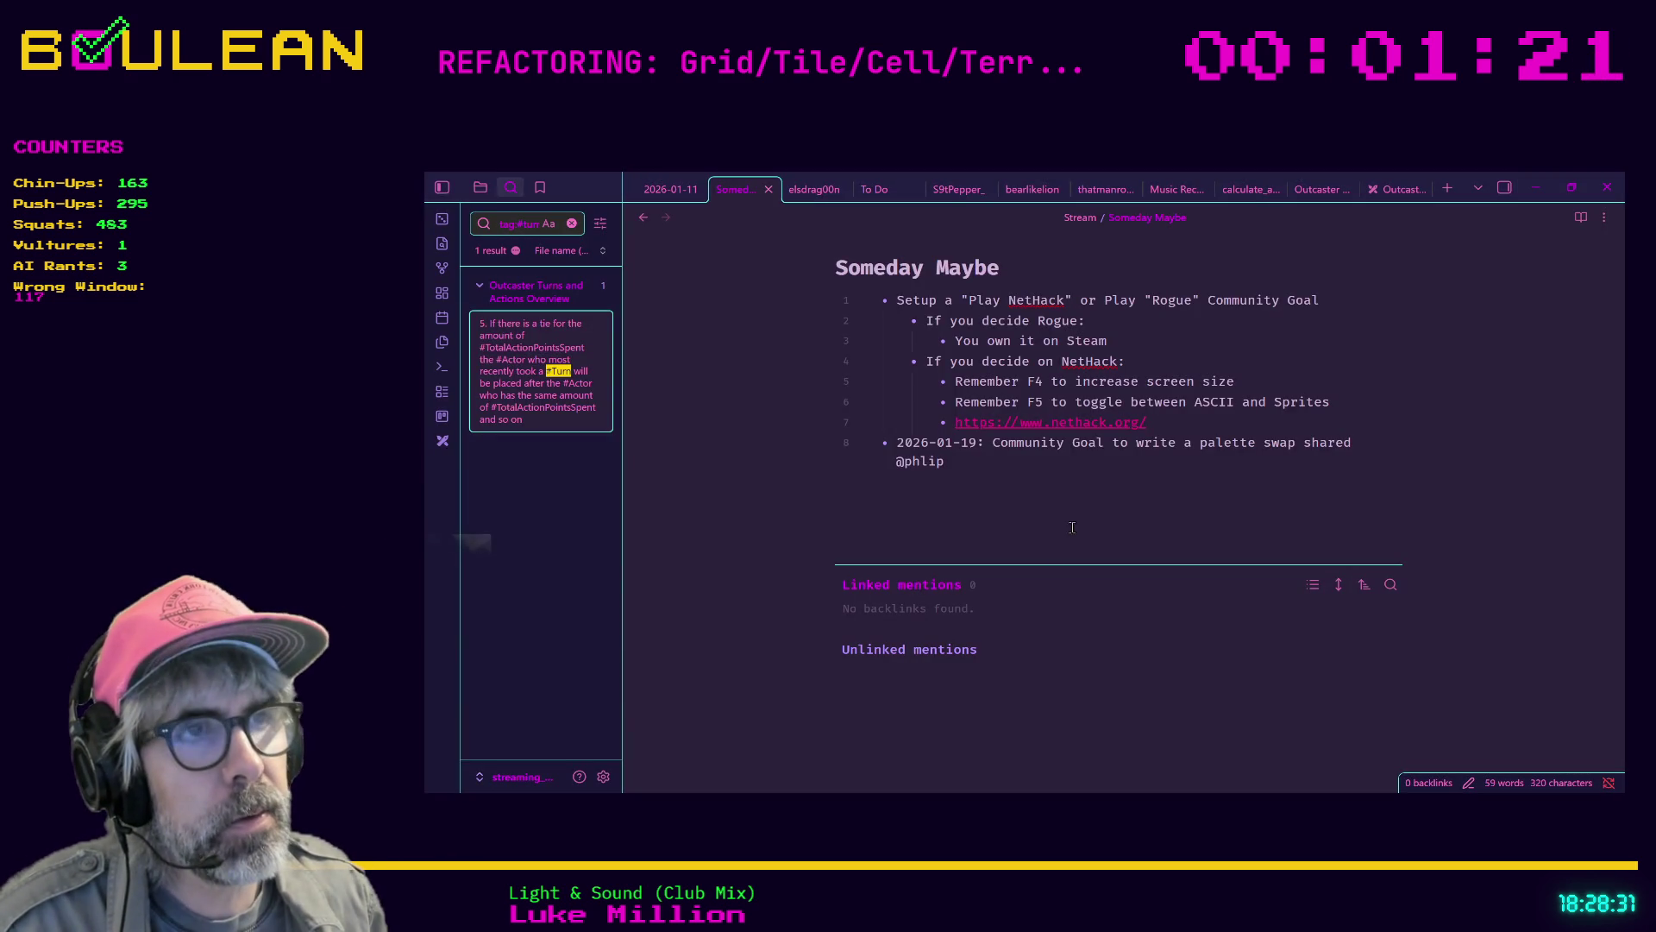
Open the Outcaster/Ideas note via 'ideas' and scroll down to the evil-wizard hairdo image
key("ctrl+o")
type("ideas")
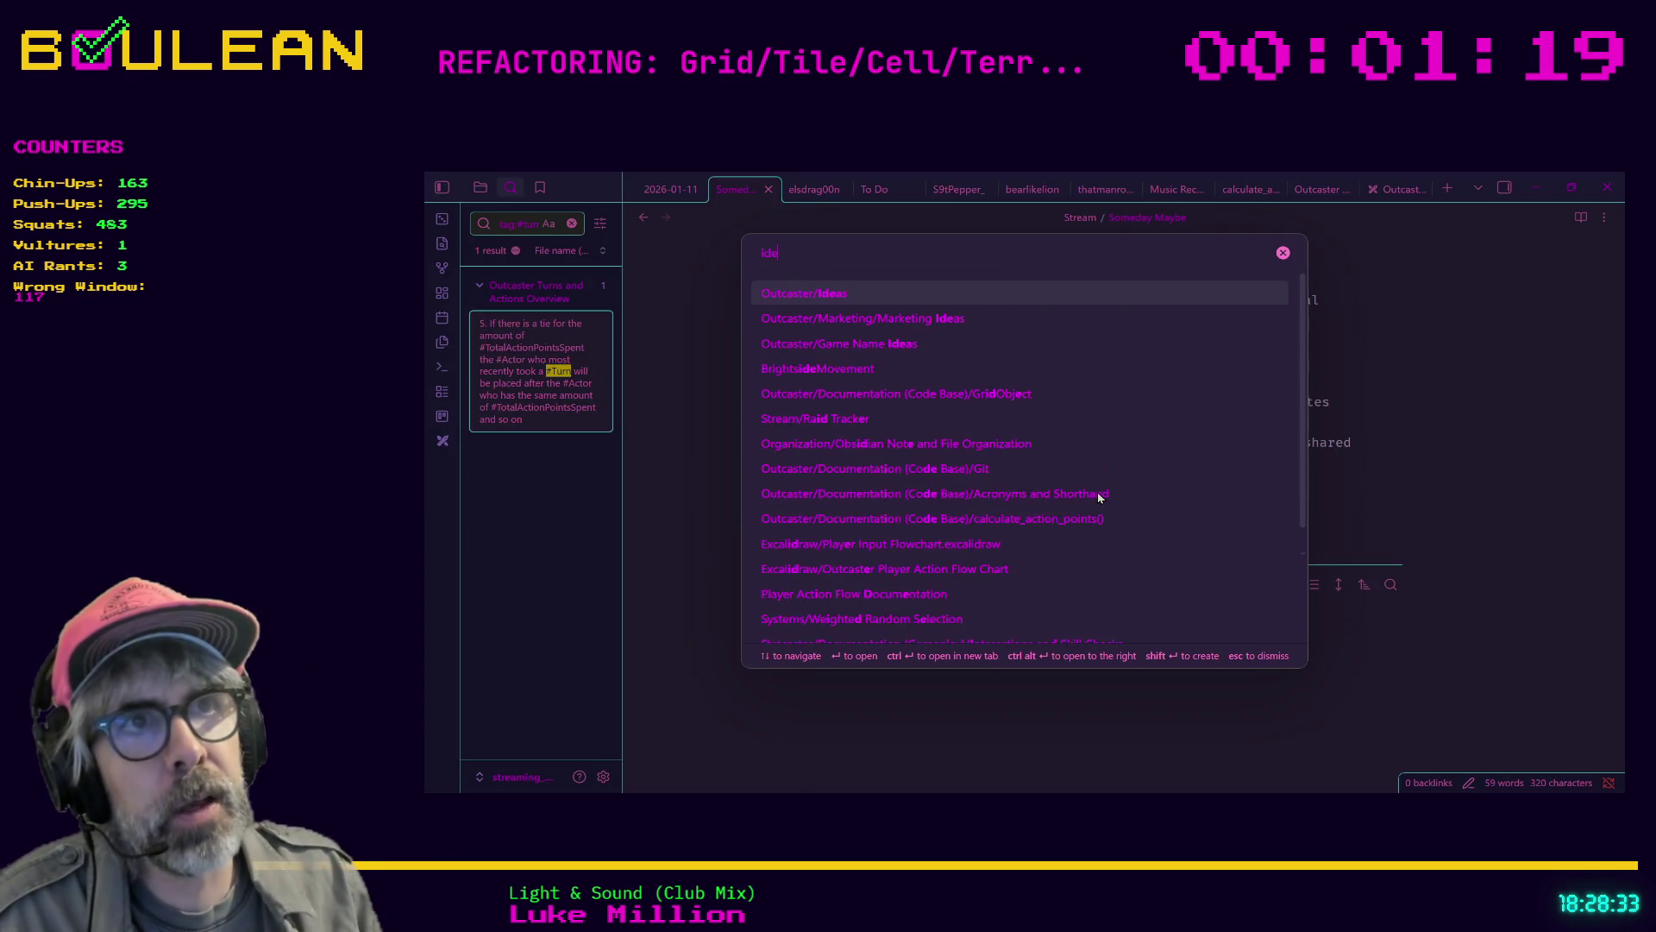
key("Return")
scroll(1332, 446, "down", 5)
scroll(1332, 445, "down", 10)
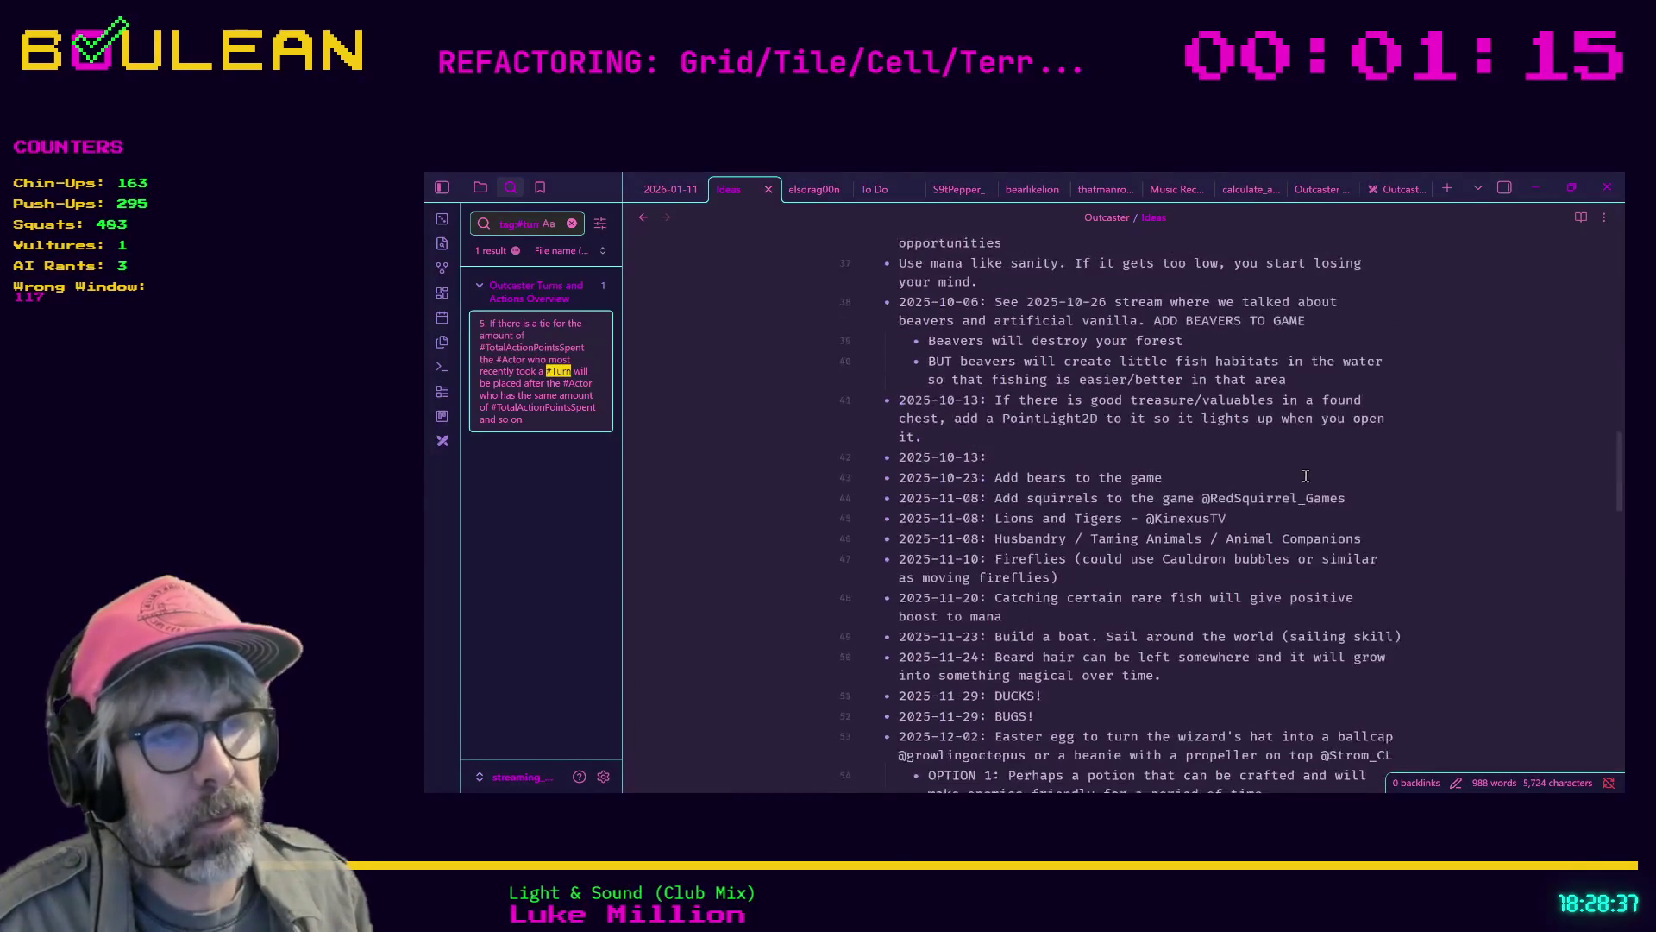
scroll(1284, 493, "down", 3)
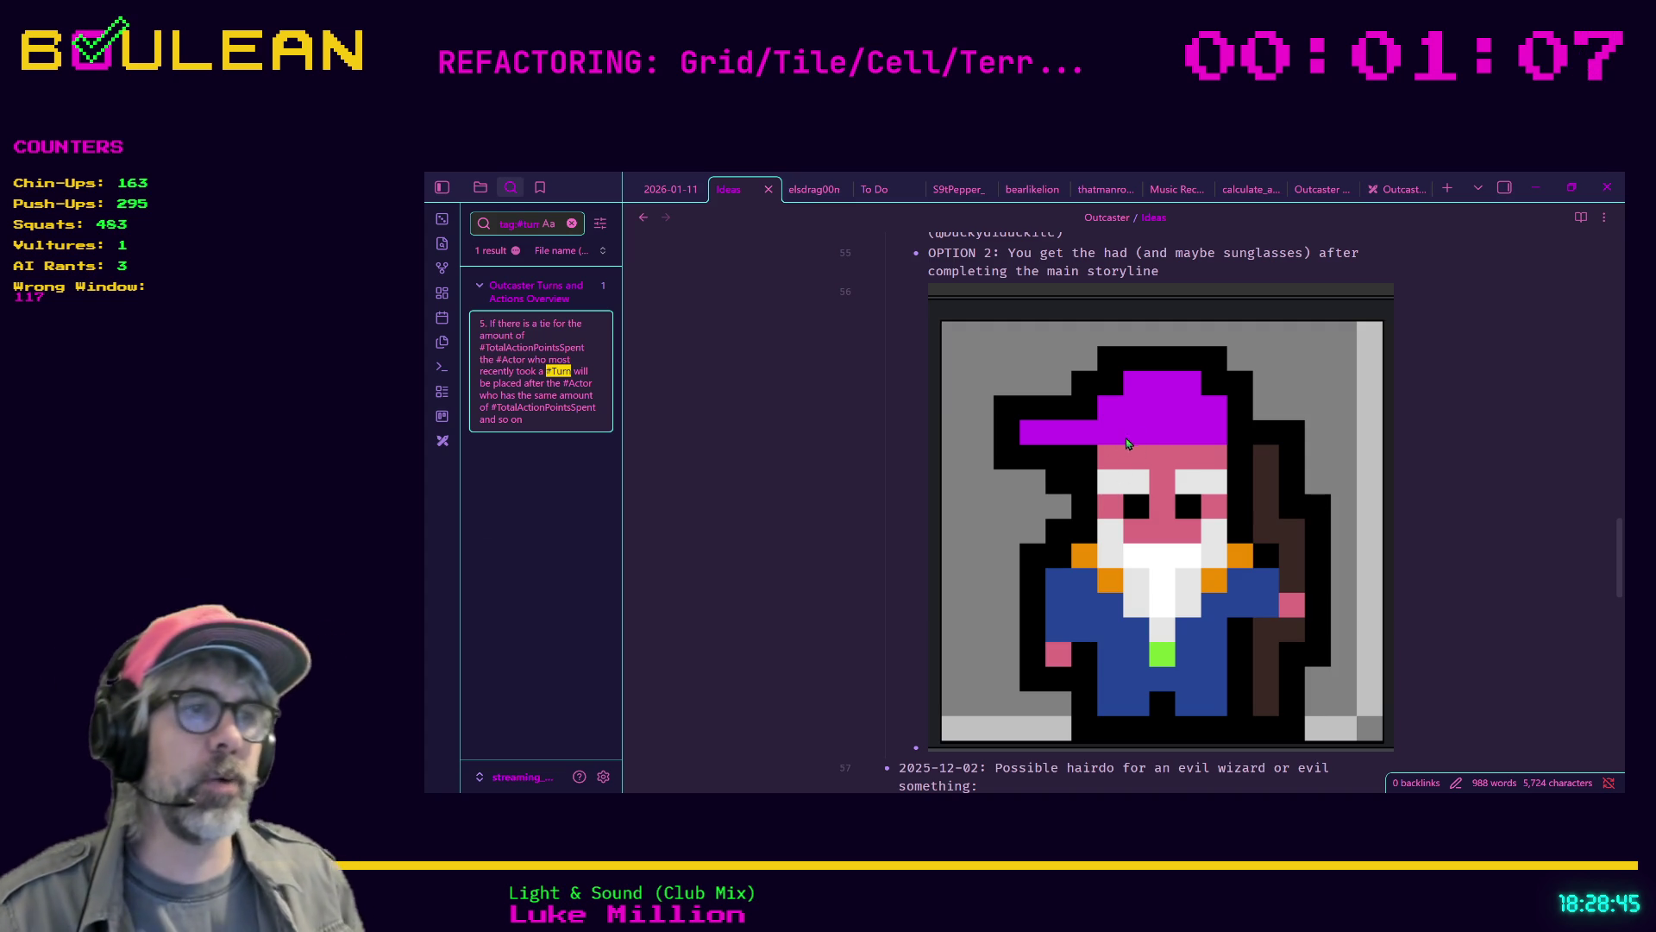
scroll(1391, 509, "down", 1)
scroll(1388, 513, "down", 2)
scroll(1388, 515, "down", 3)
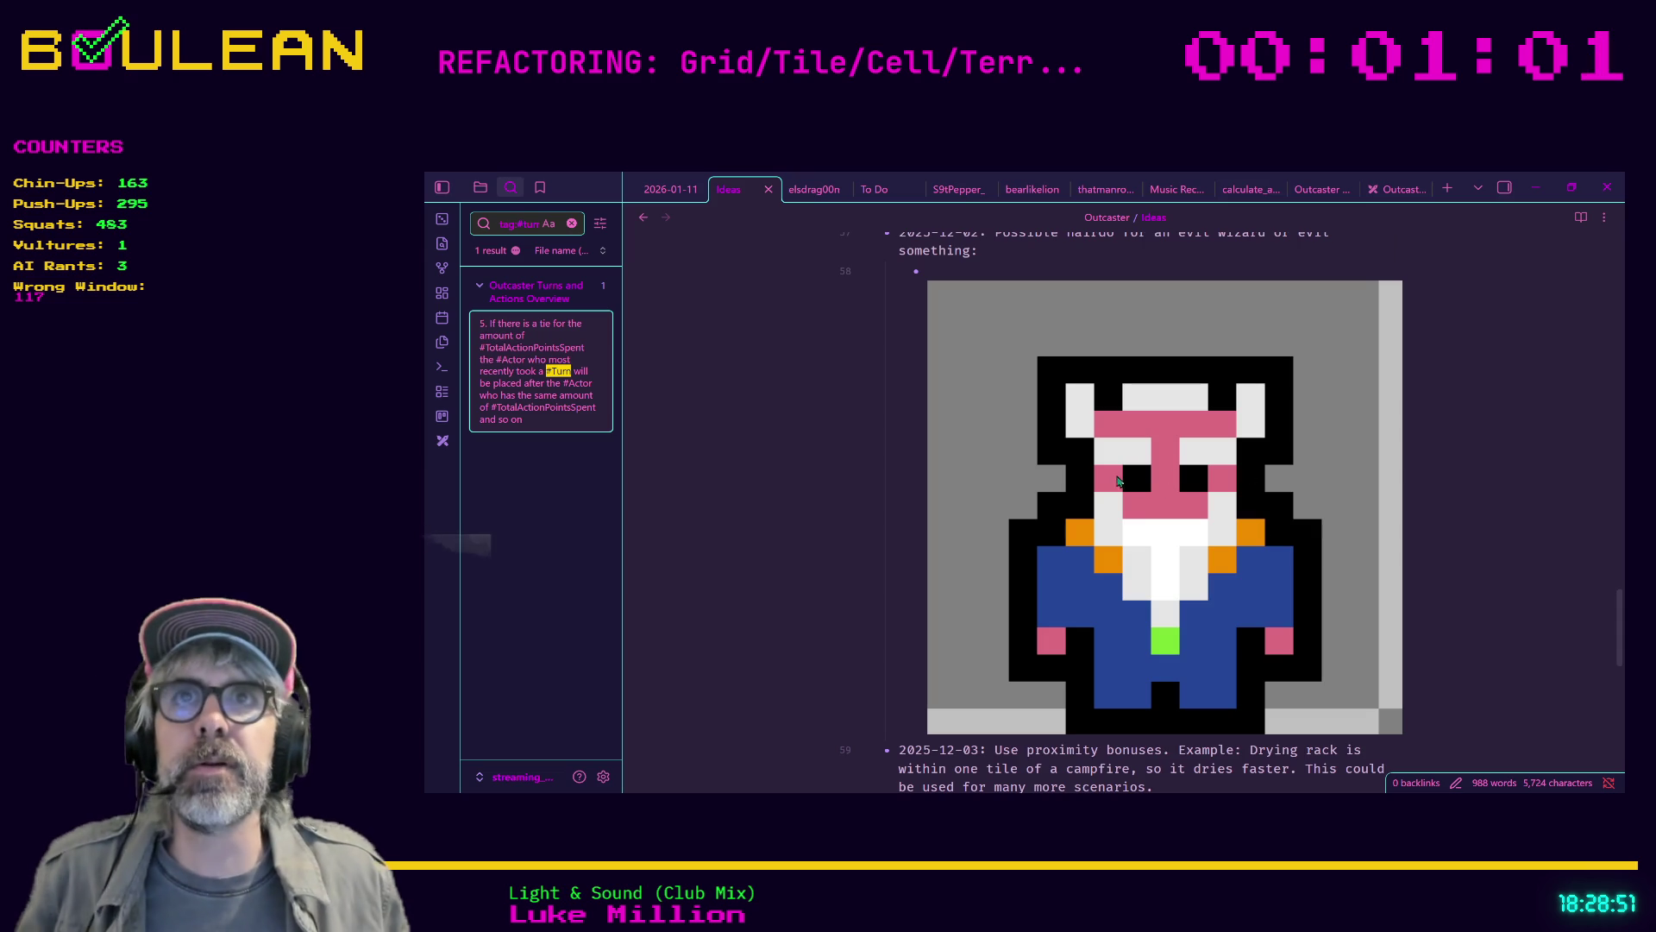
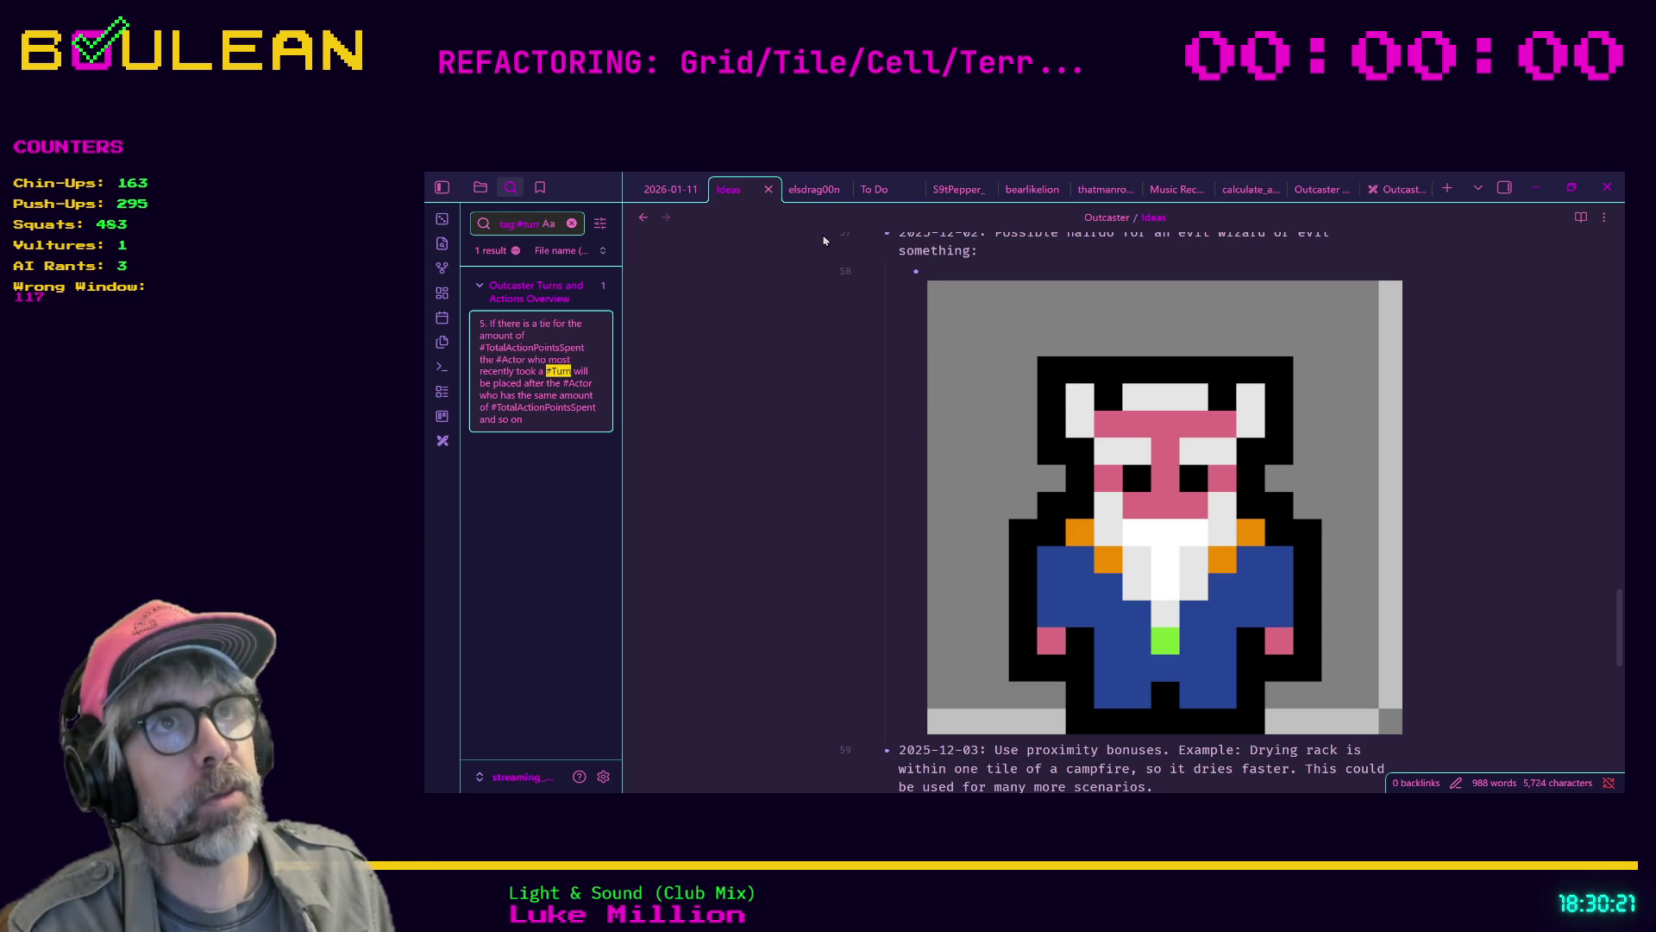
Open the To Do note and fold Stream to show the Outcaster General, Architecture and Art tasks
left_click(874, 189)
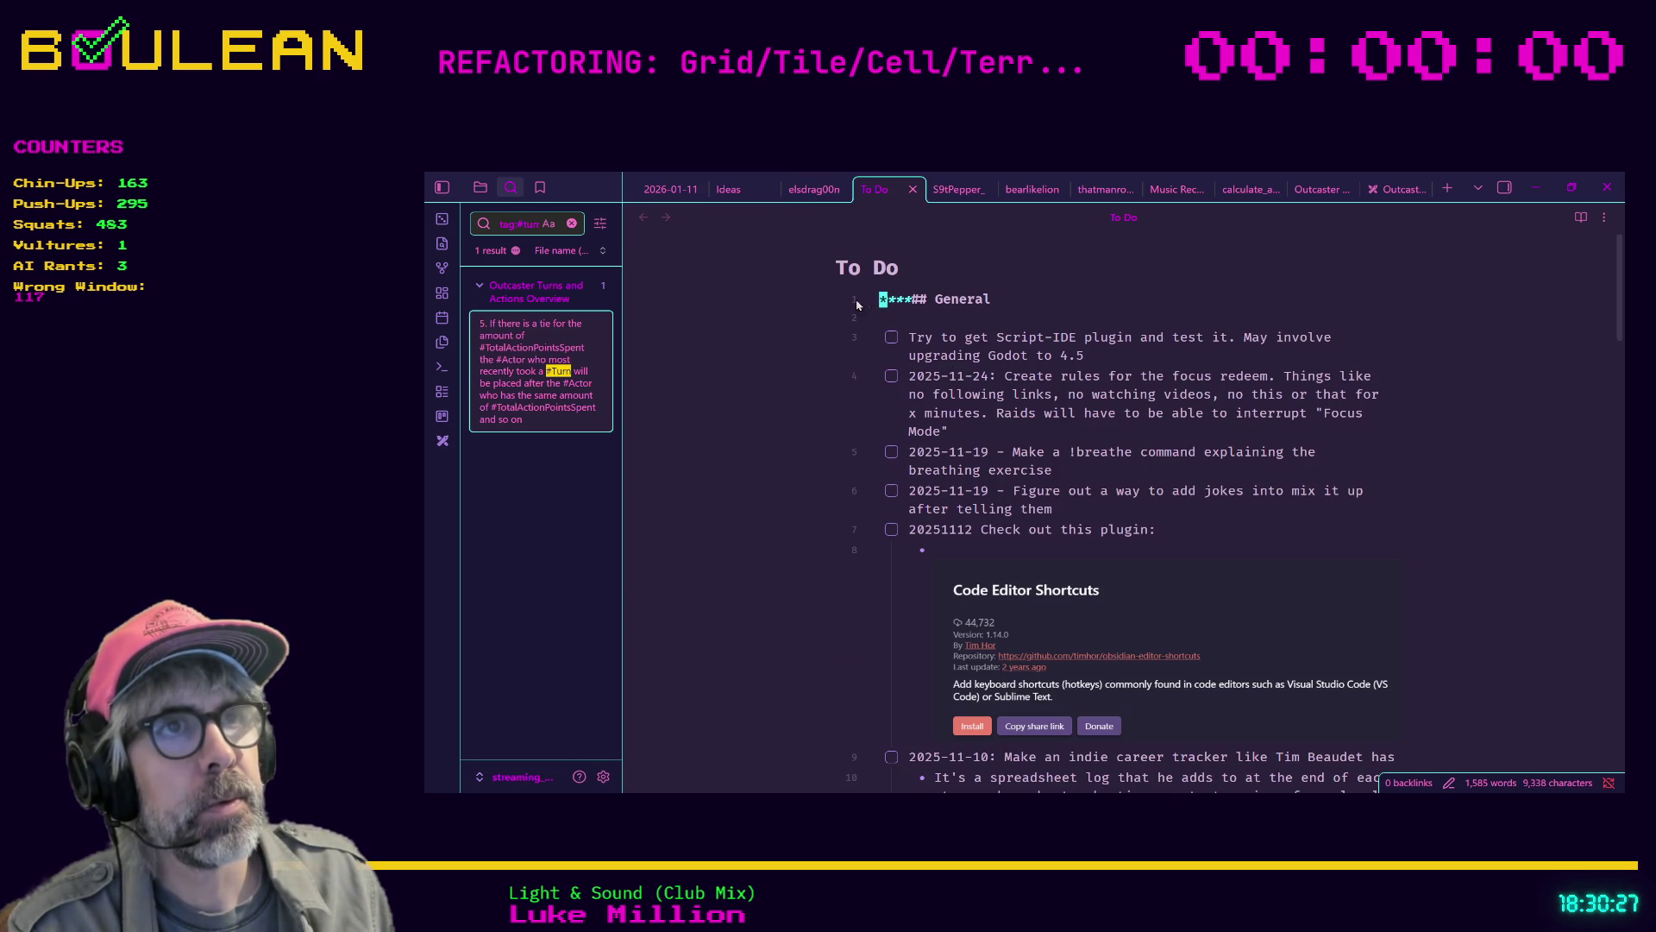
left_click(929, 300)
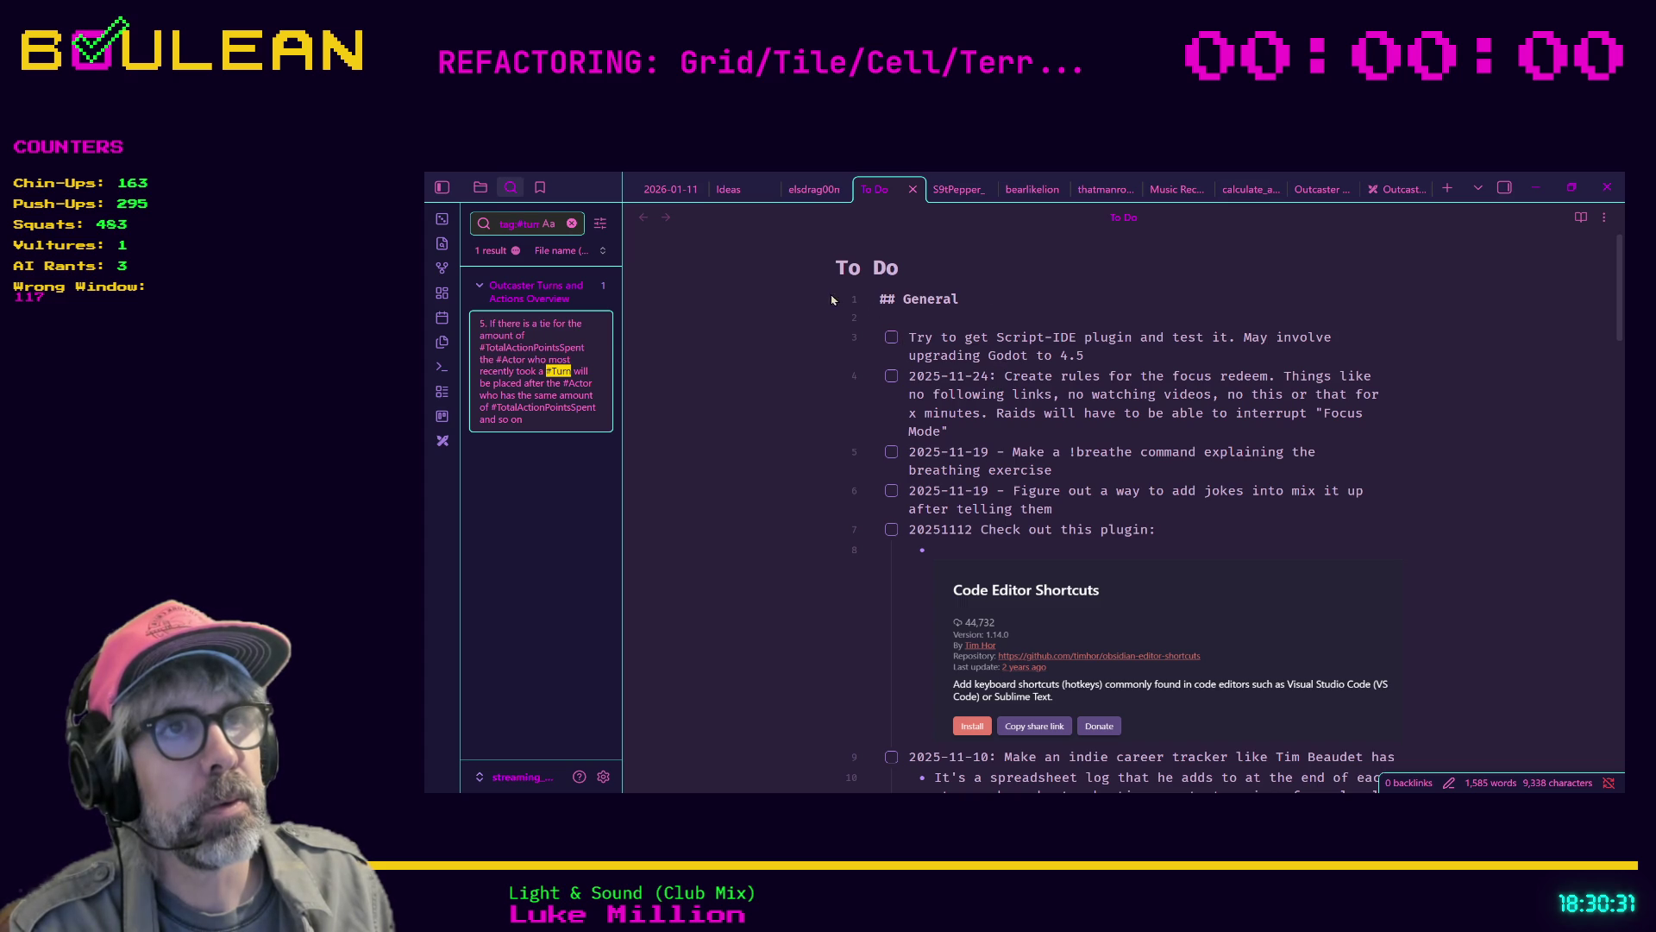
scroll(1008, 470, "down", 1)
scroll(1007, 469, "down", 5)
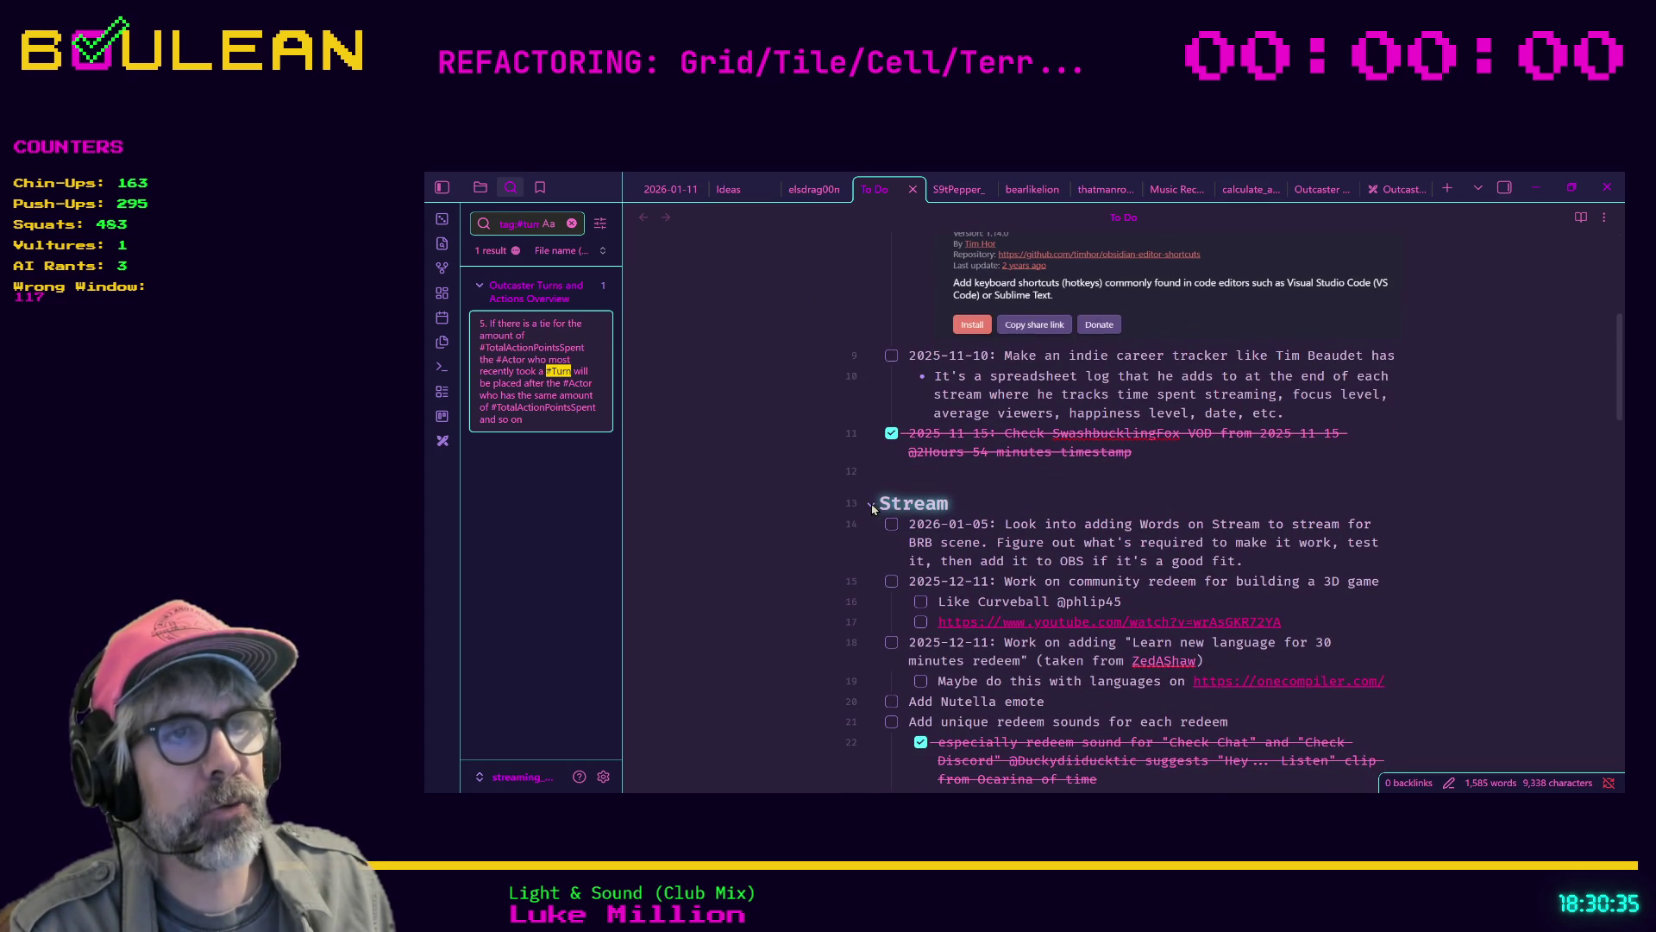
left_click(872, 507)
scroll(977, 539, "down", 1)
scroll(977, 539, "down", 2)
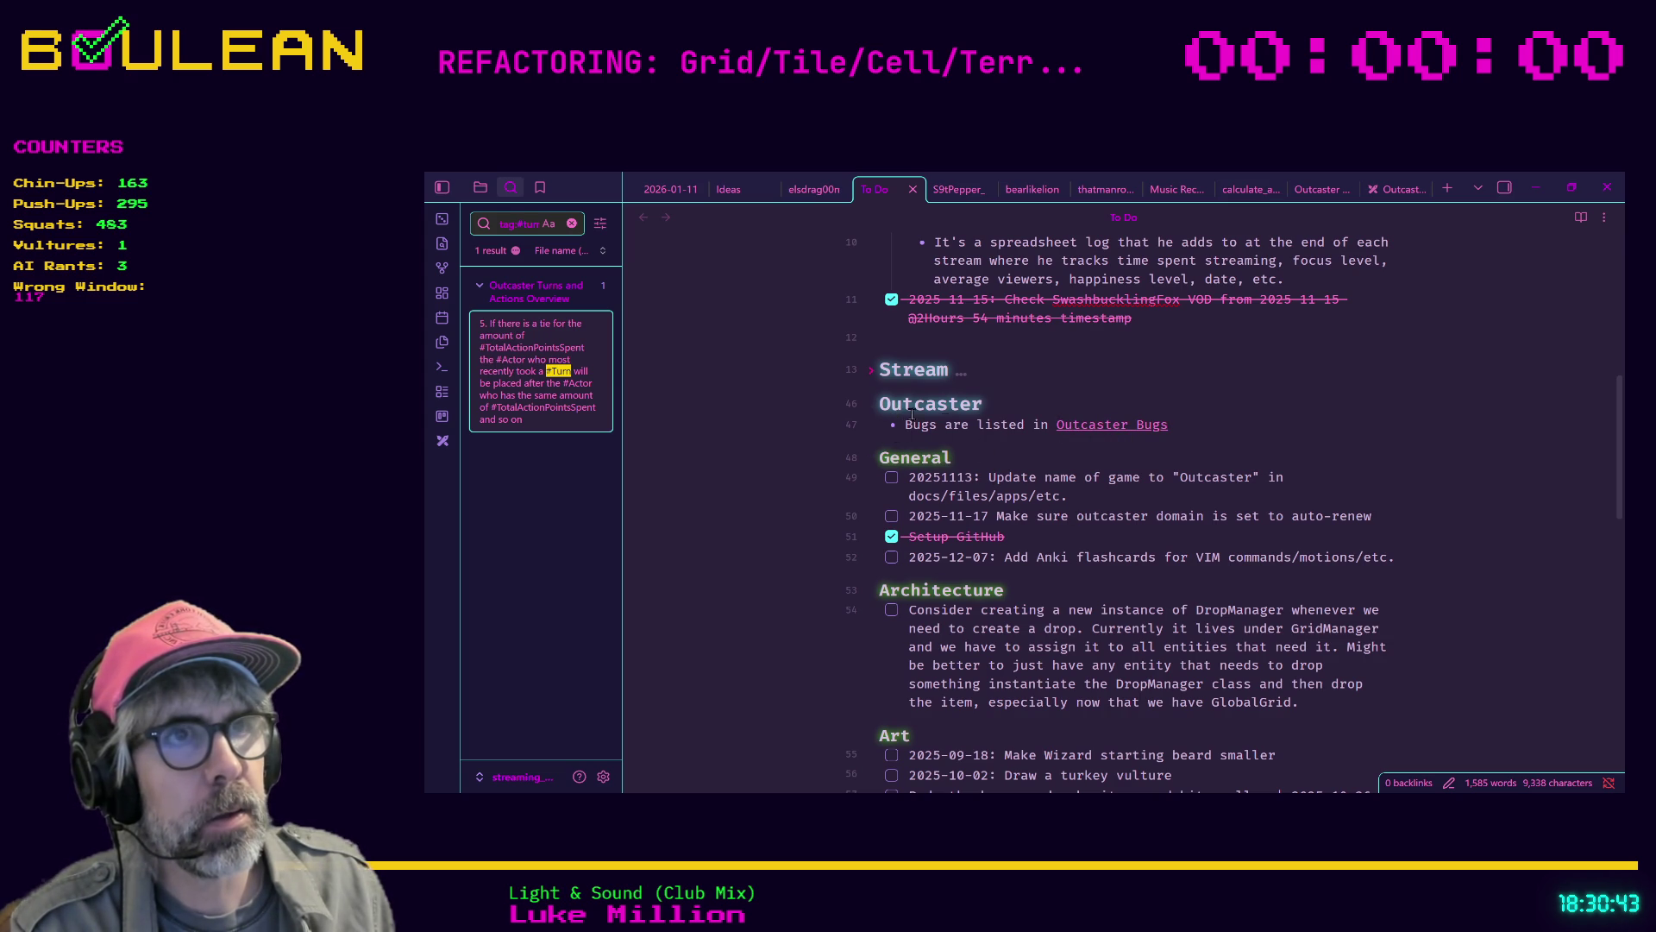
left_click(1242, 427)
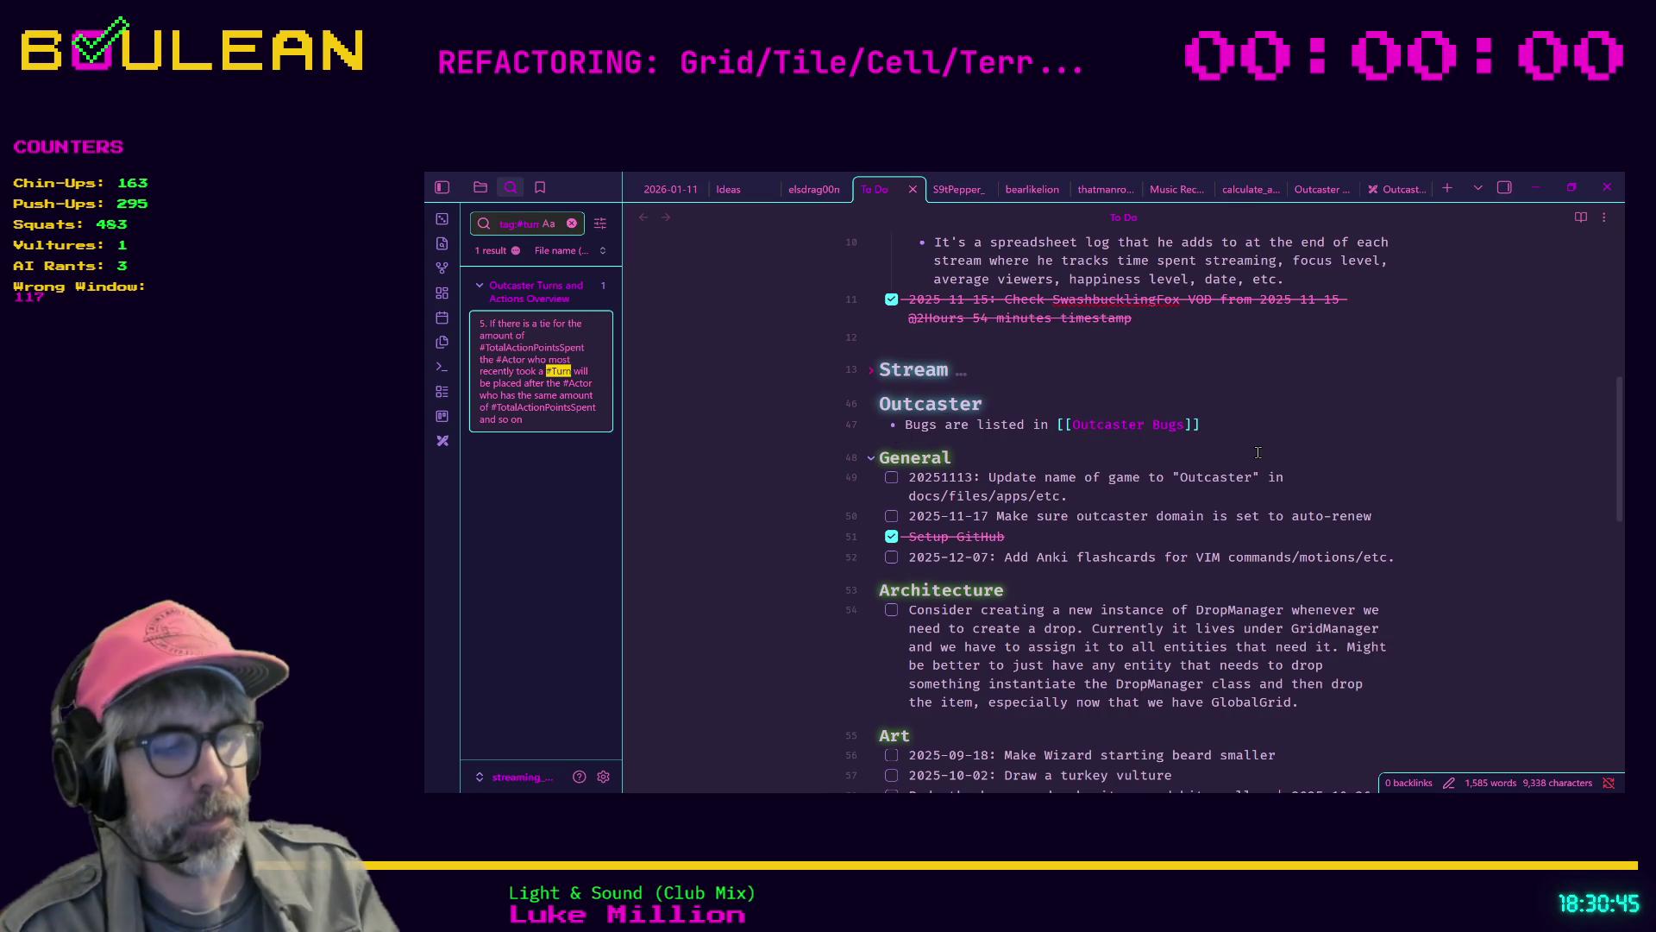
Add a 26-01-19 bullet under Outcaster Bugs about generating the world from a player-entered seed
key("Return")
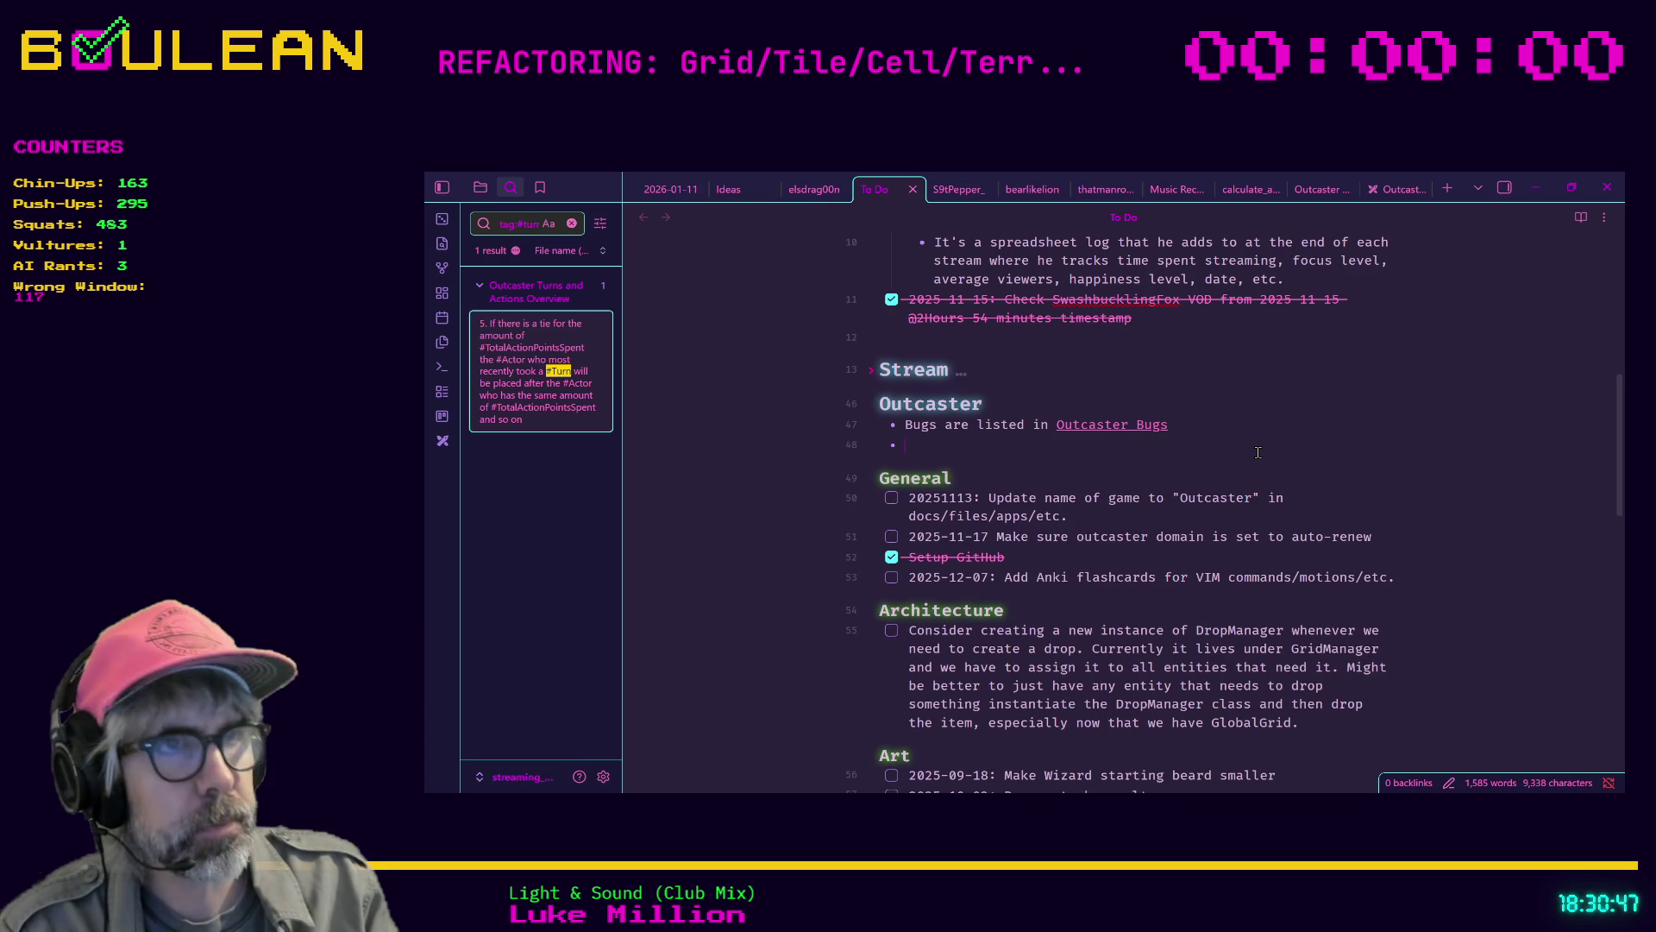
type("2026-01-19:")
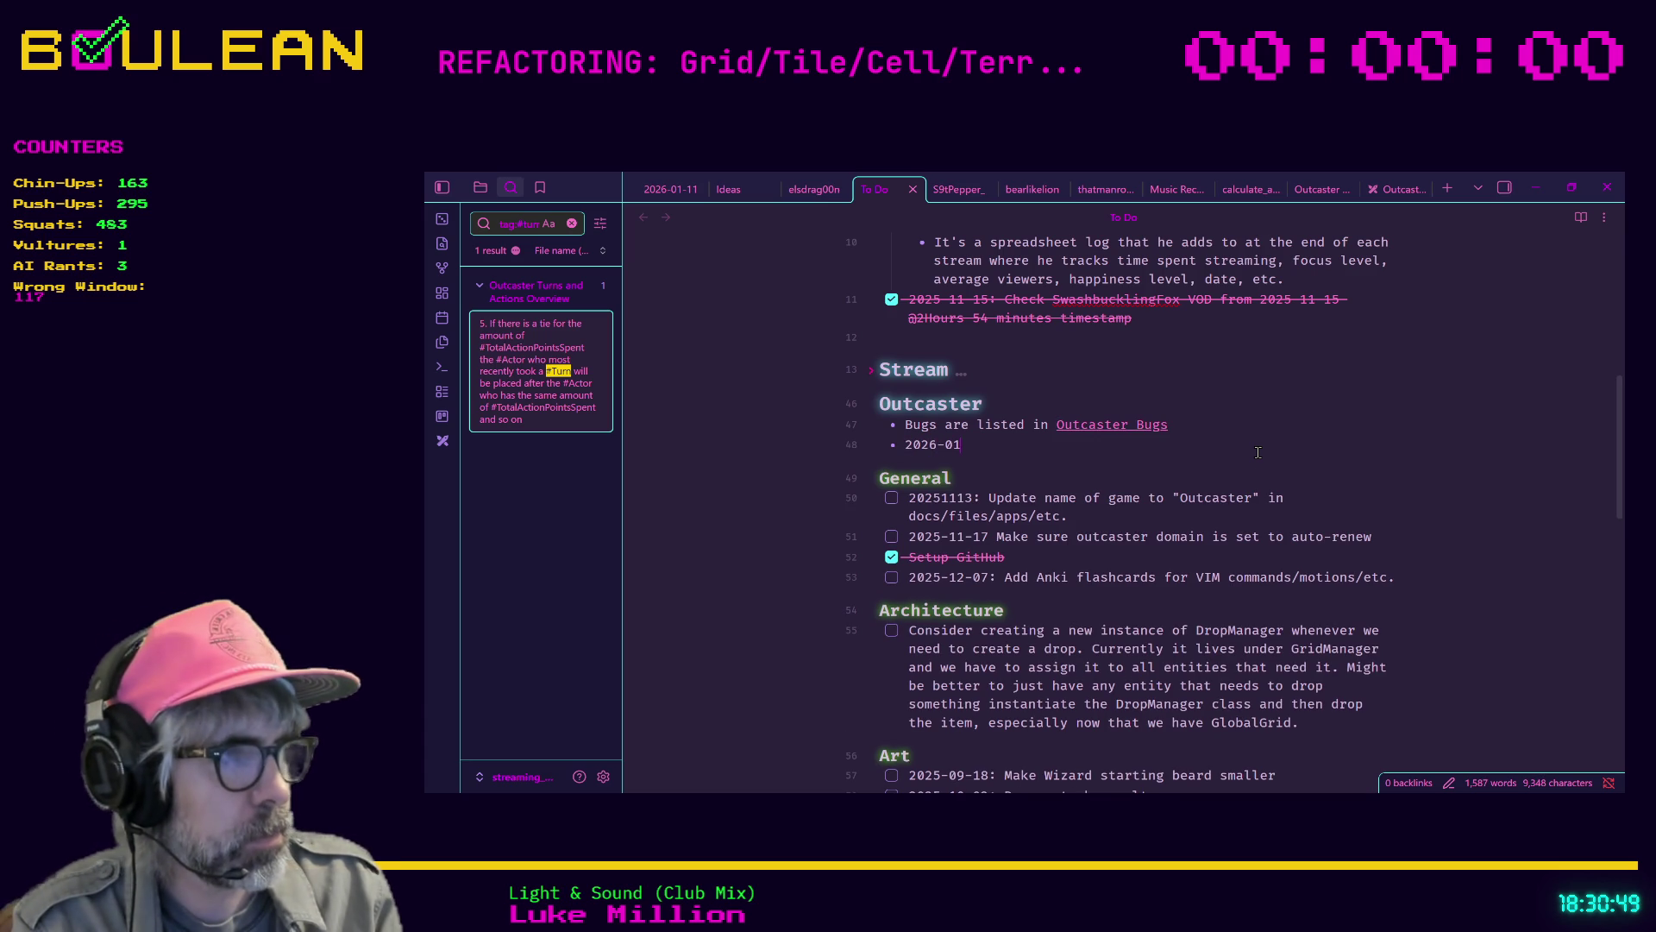
type(" Cre")
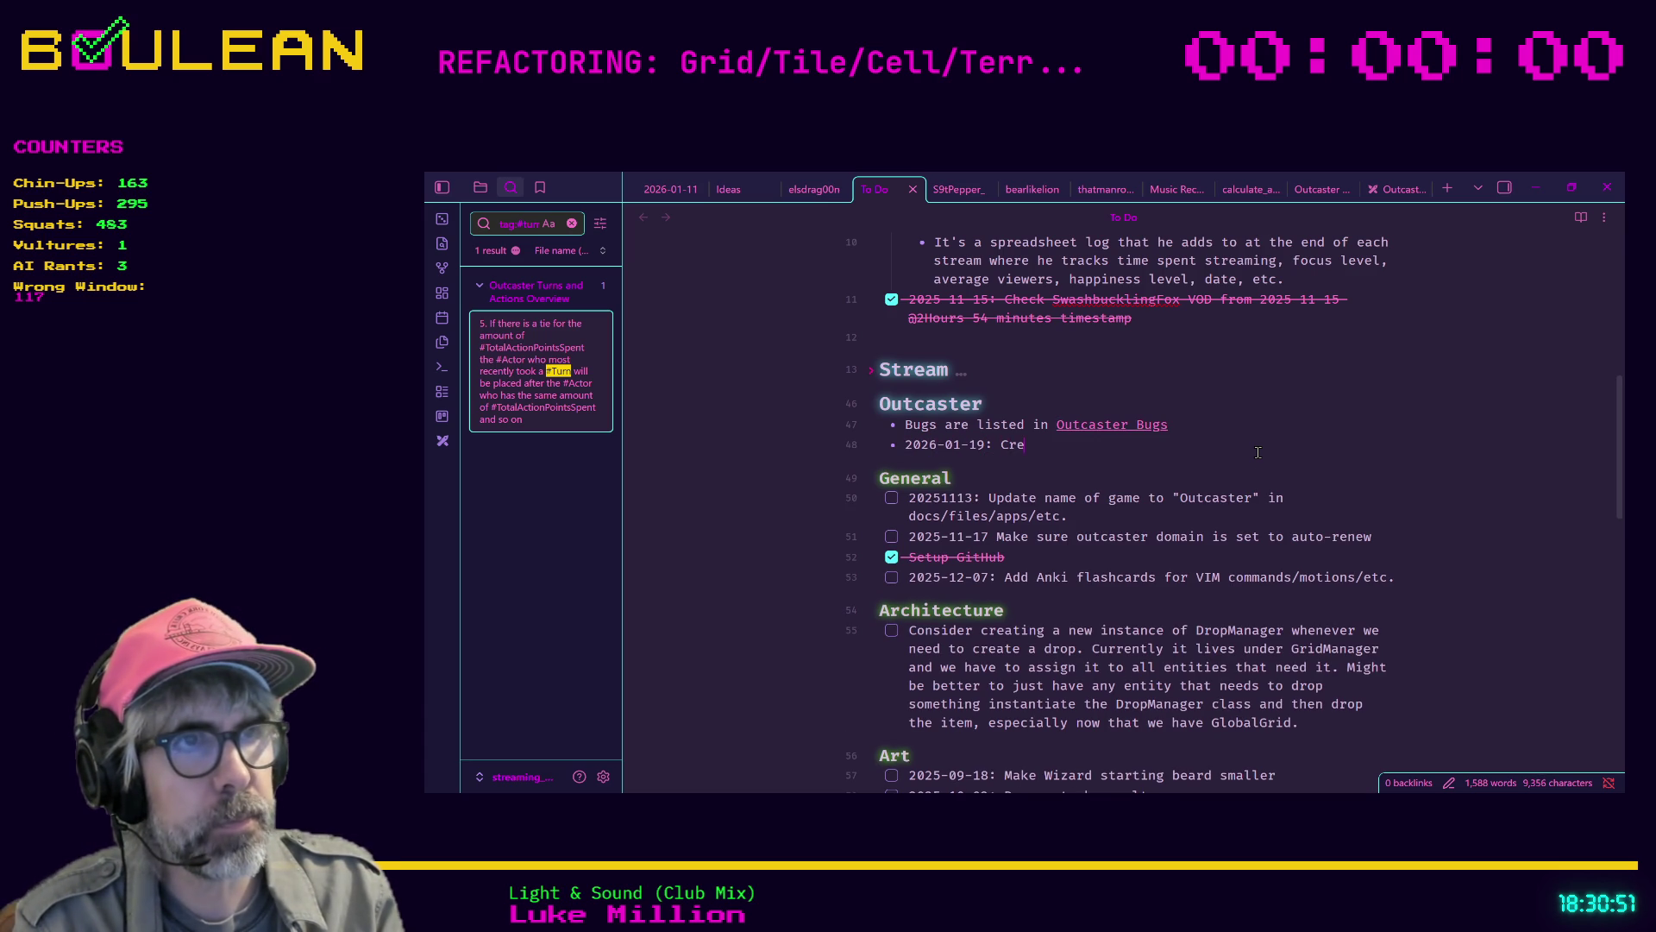
type("ate a system to allow the player to input a seed and then generate the world based on that seed. I")
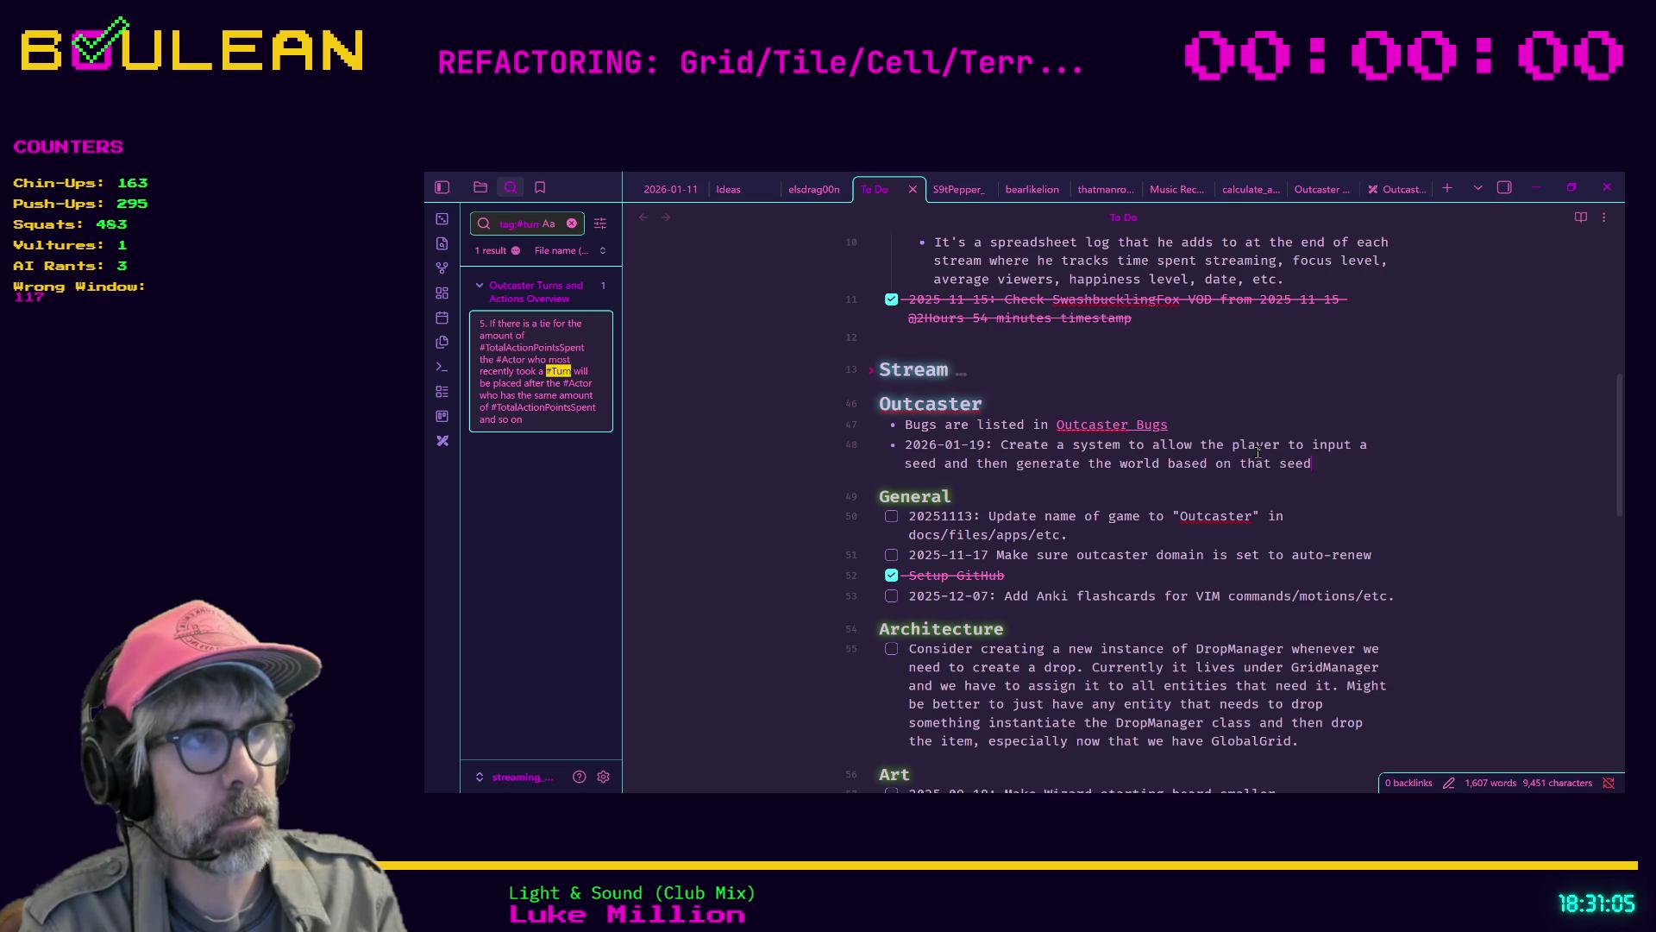
type("f no seed i")
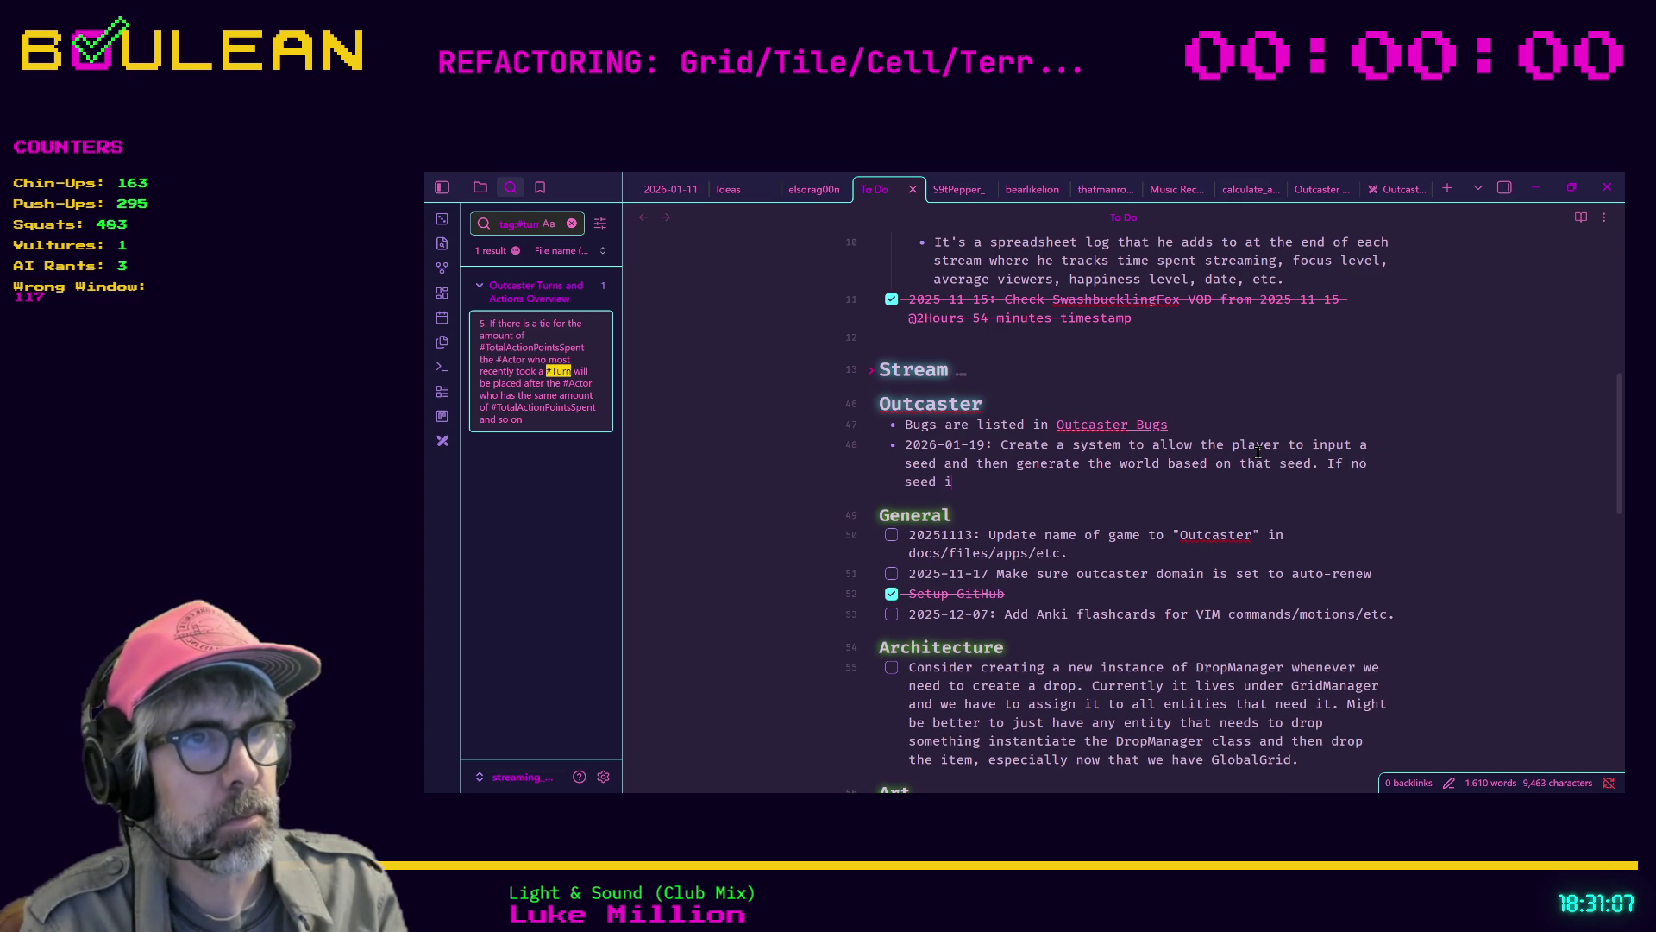
type("s selected,")
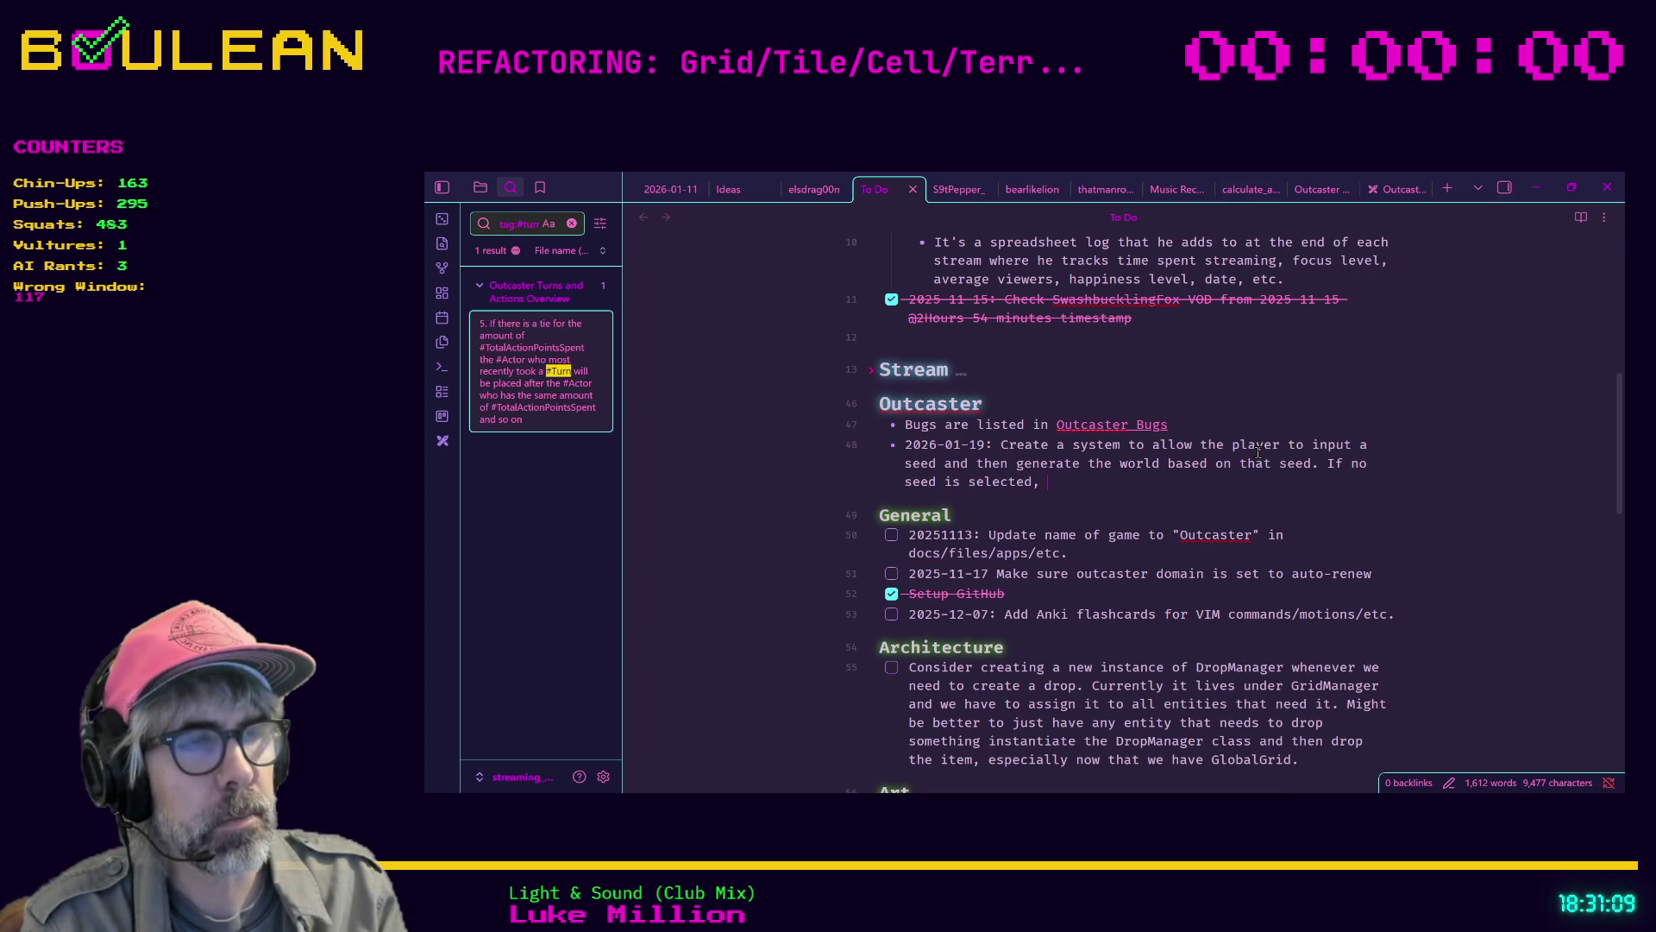
key("alt+Tab")
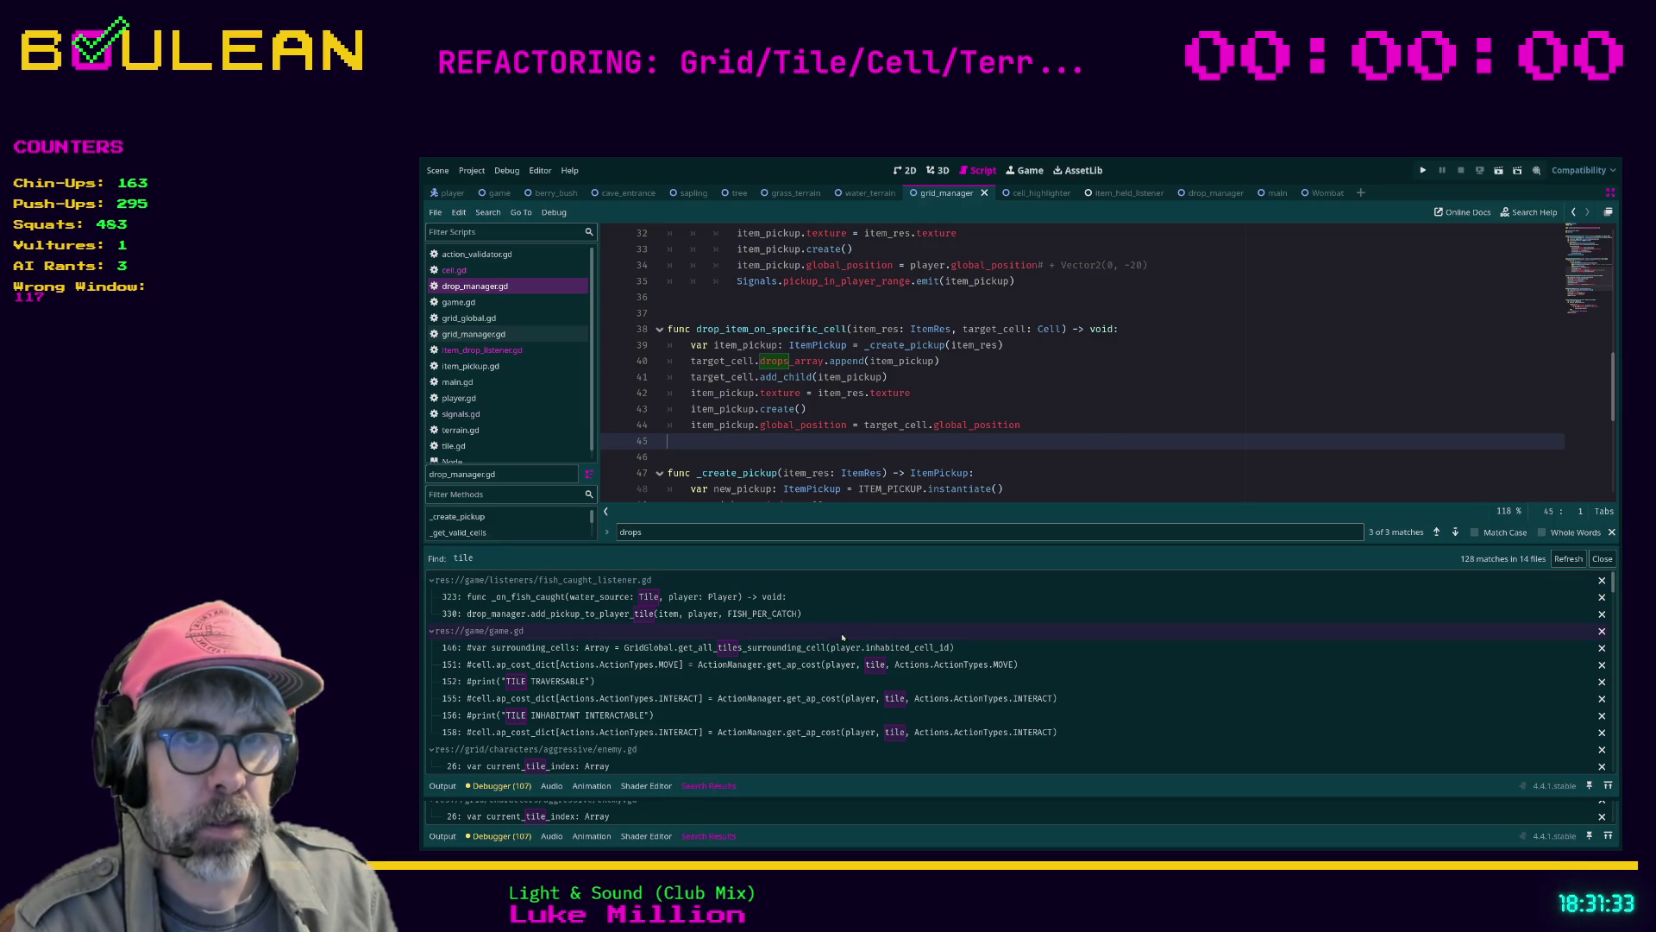
Restore the editor docks and open enemy.gd by filtering the FileSystem for 'enemy'
left_click_drag(776, 546, 772, 489)
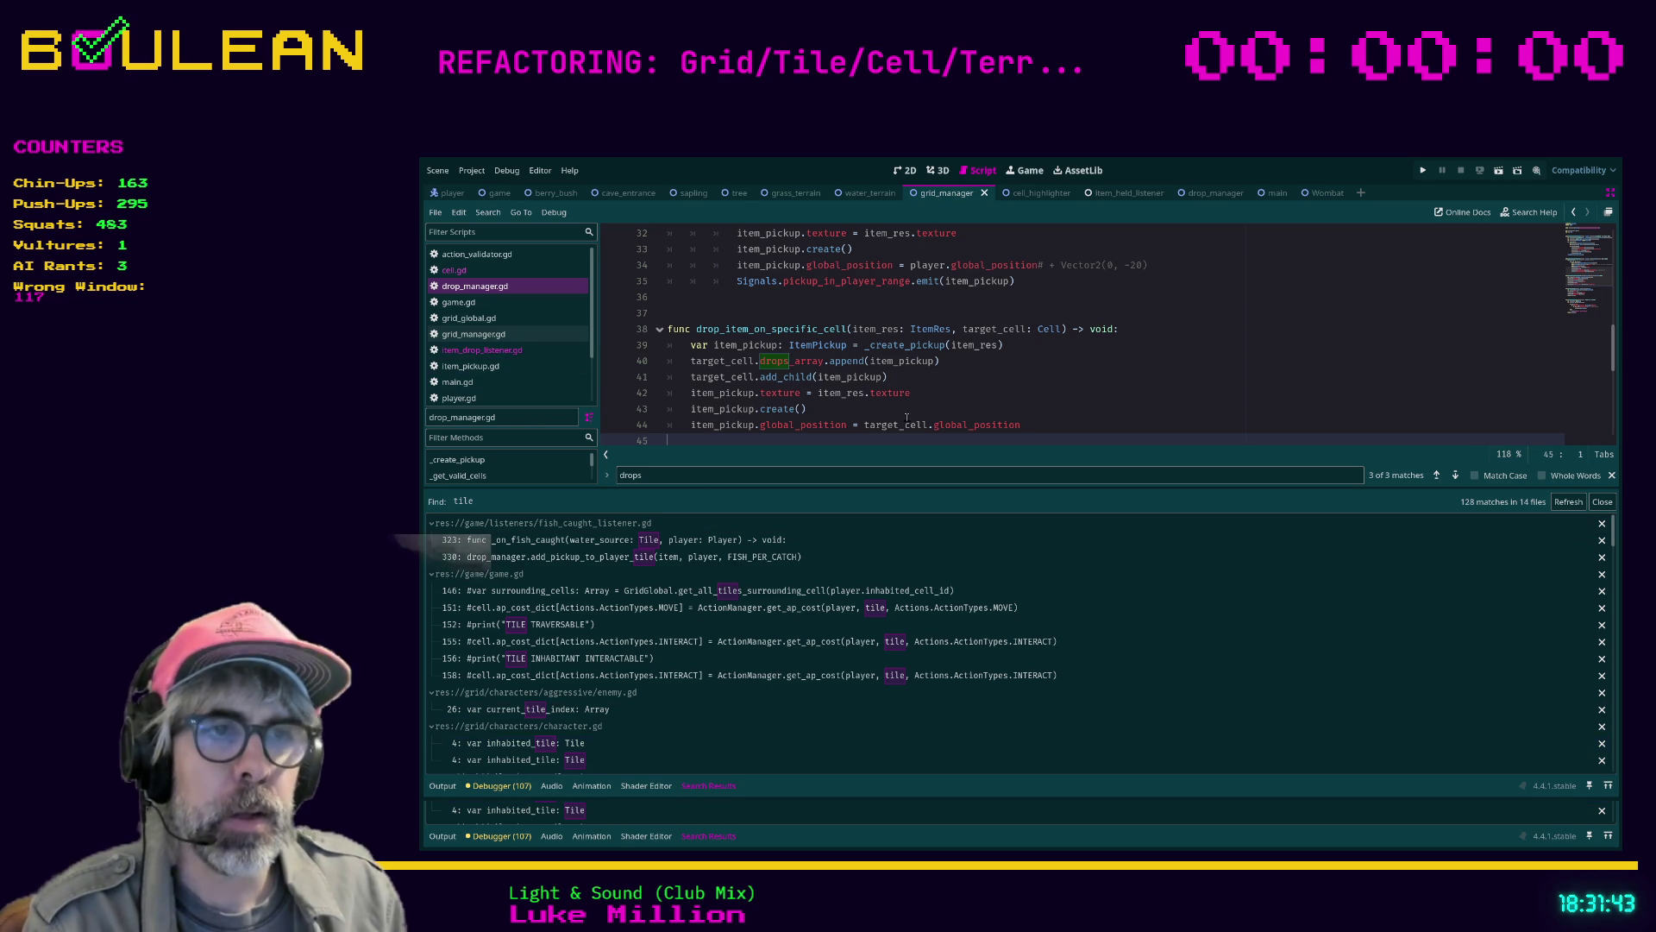
left_click(1013, 397)
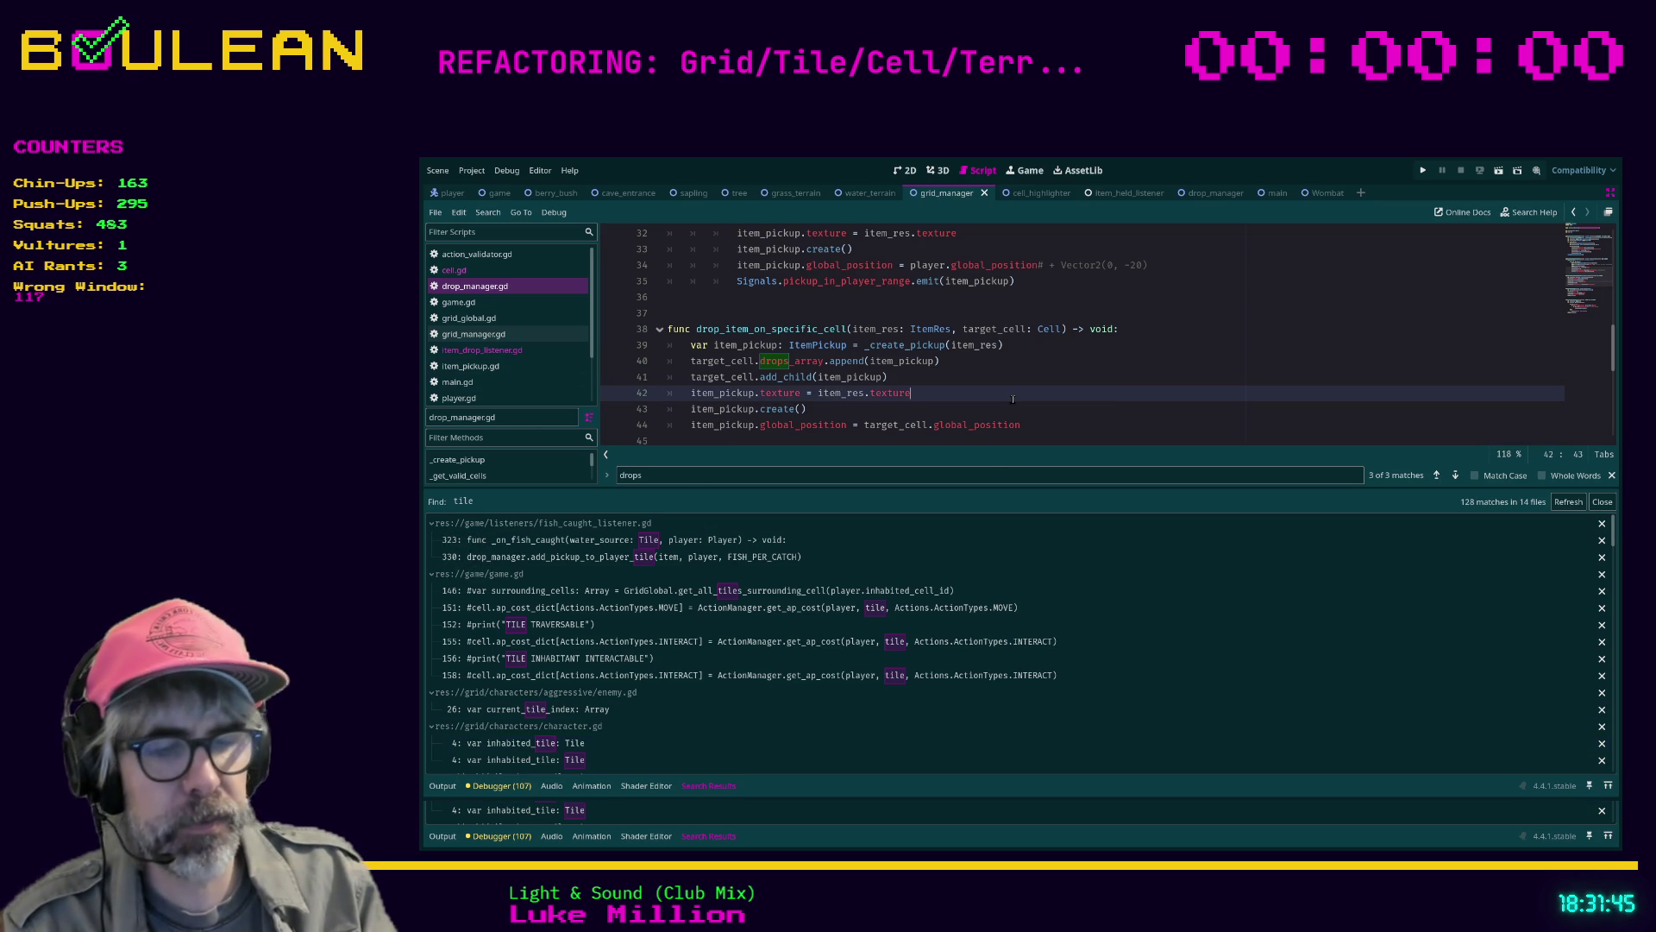
key("ctrl+shift+F11")
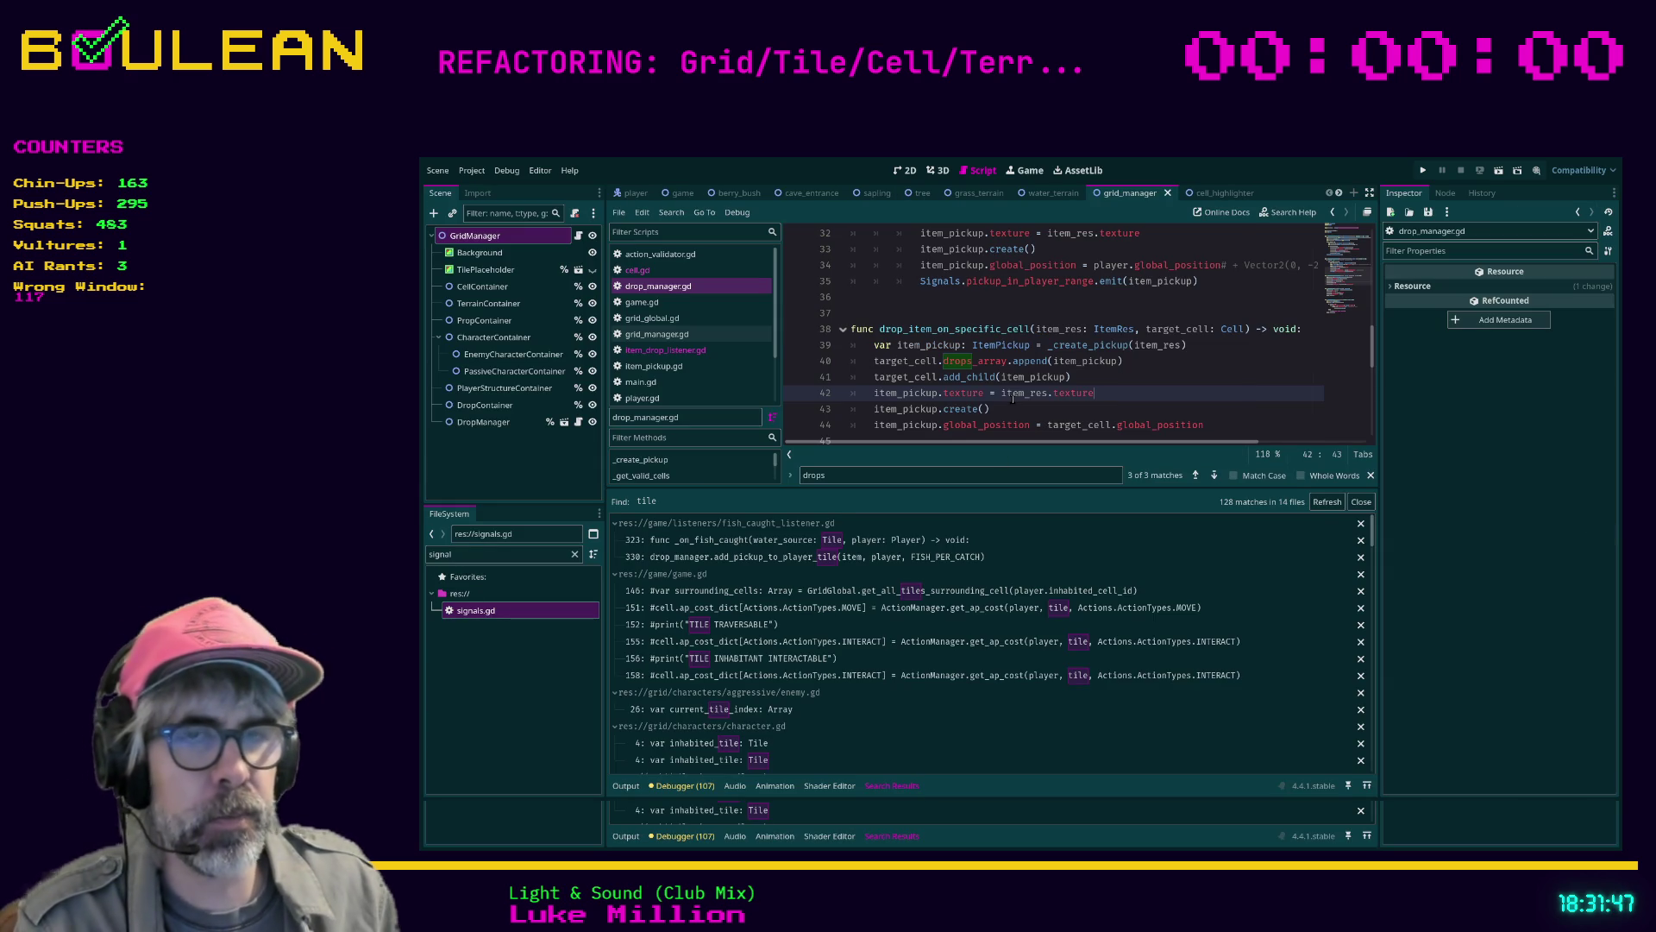
left_click(497, 554)
key("ctrl+a")
type("enemy")
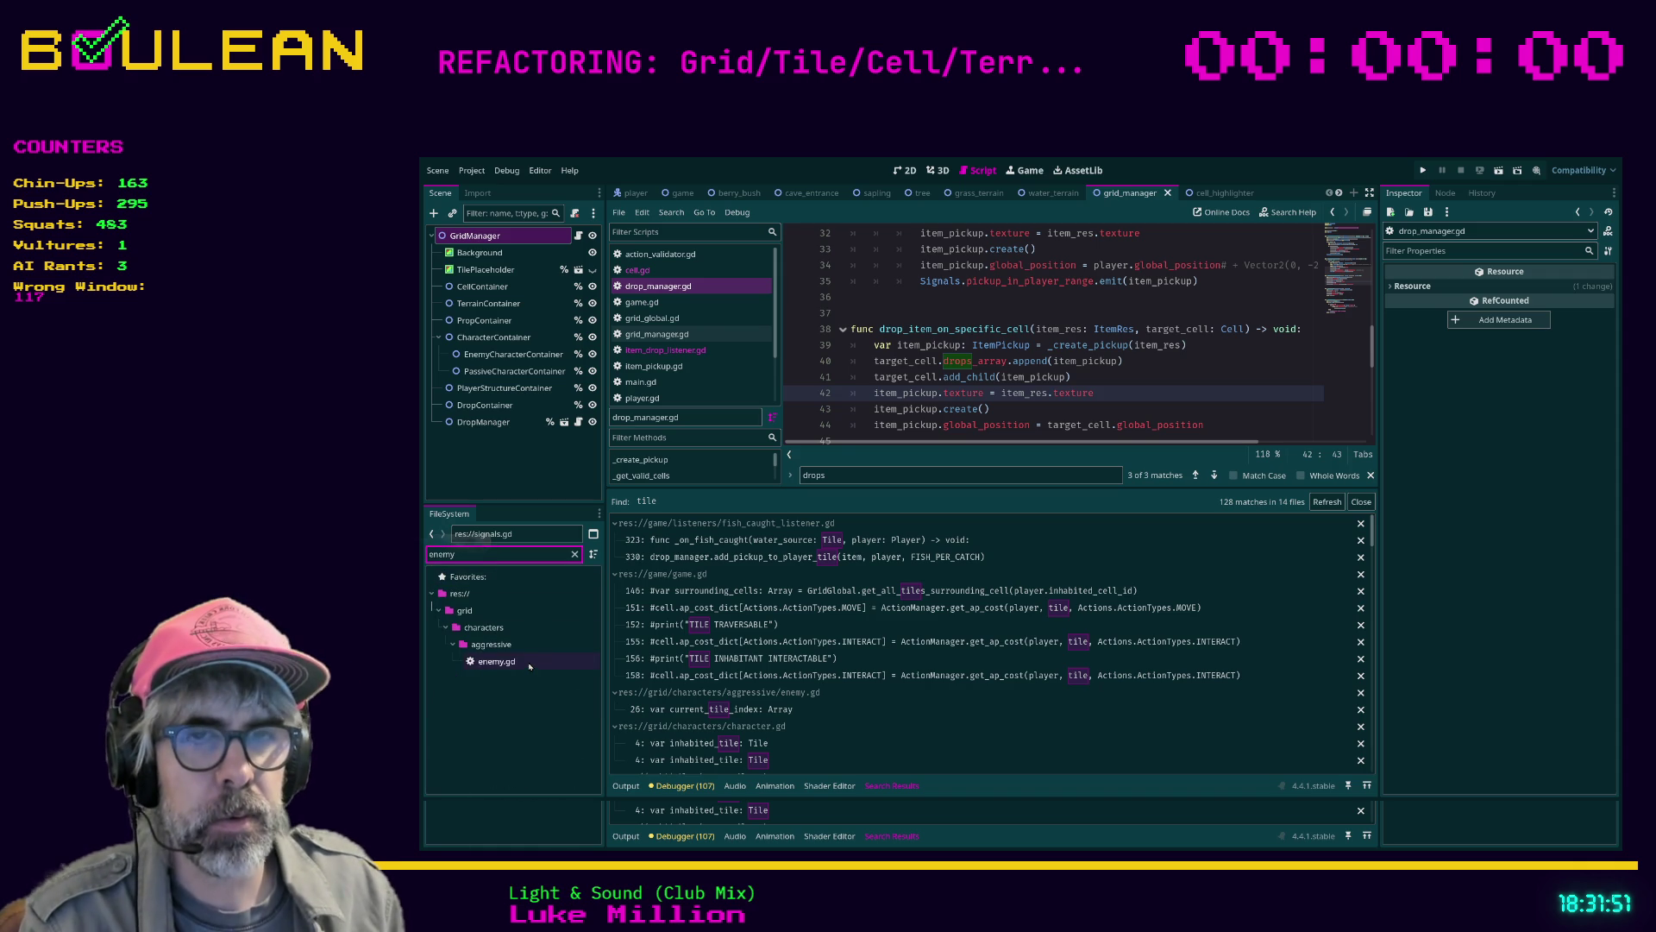
double_click(523, 666)
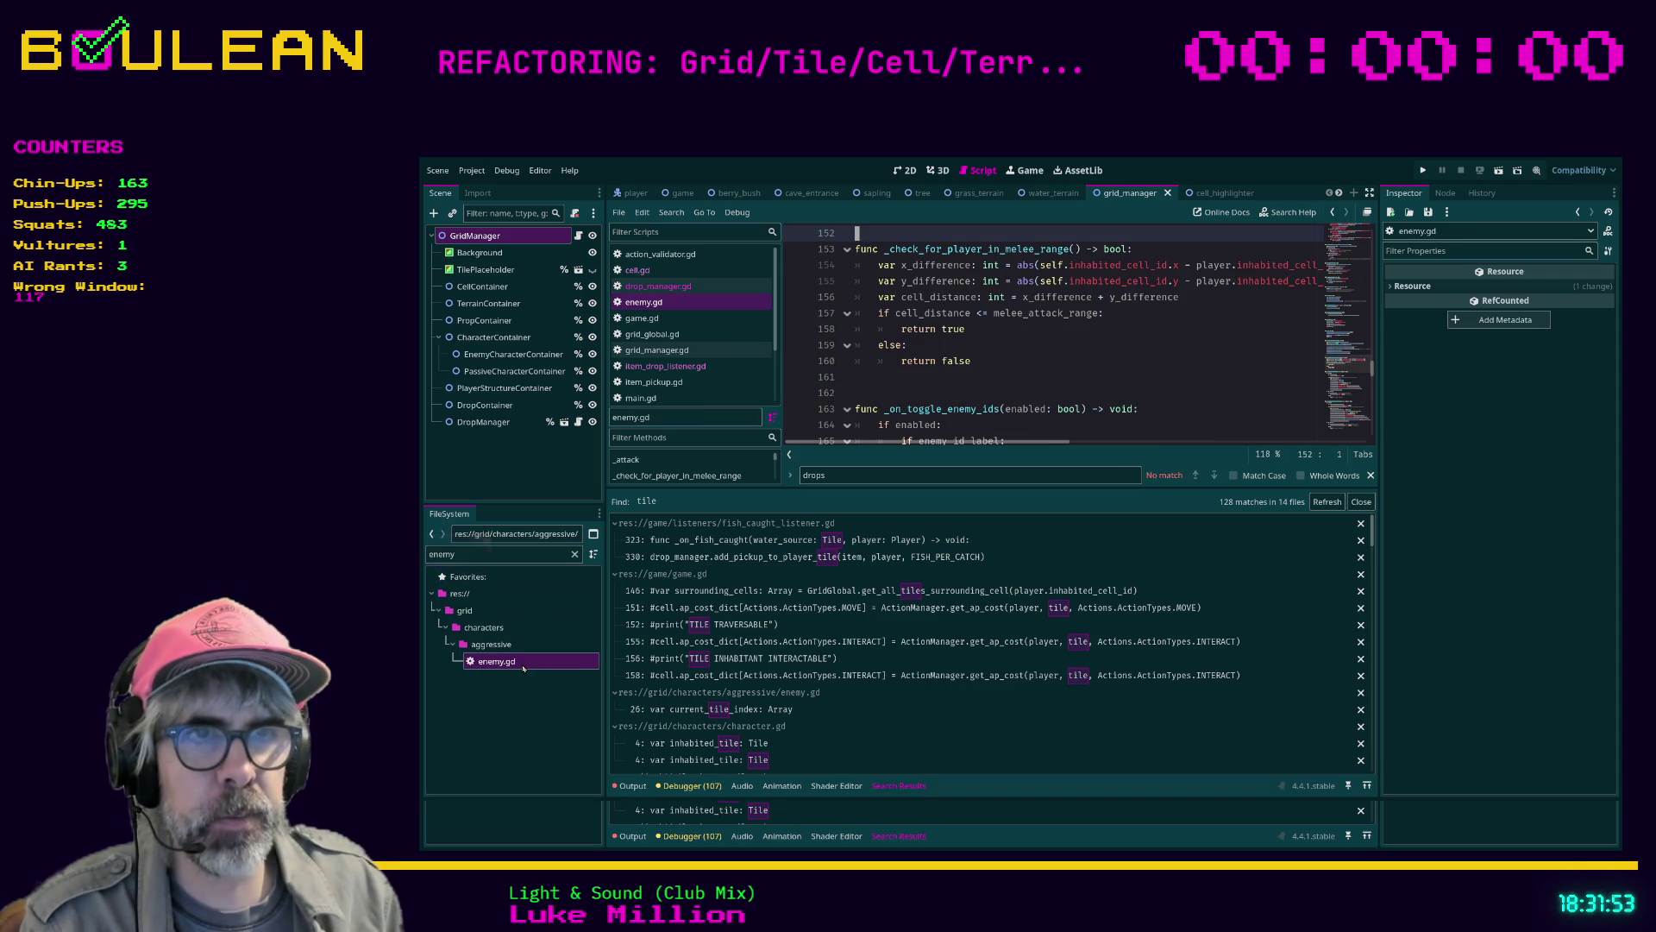
Search enemy.gd for 'tile' to locate the current_tile_index variable
left_click_drag(918, 488, 918, 621)
left_click(1065, 345)
scroll(1065, 345, "up", 3)
left_click(1055, 361)
key("ctrl+f")
type("tile")
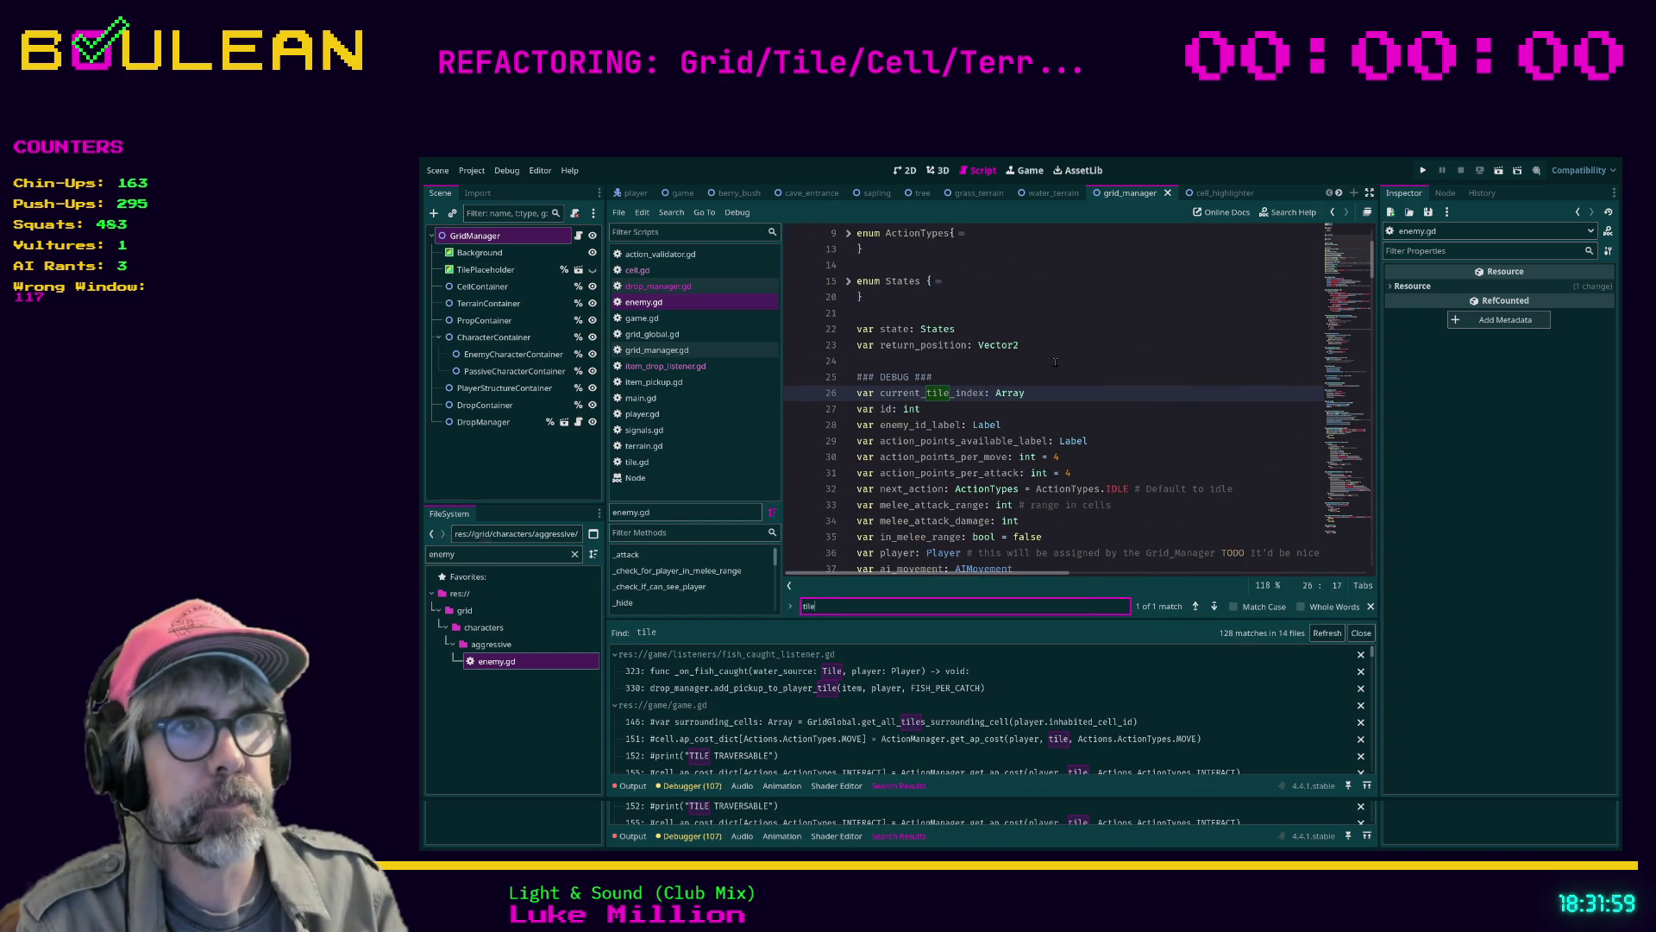
left_click(1052, 409)
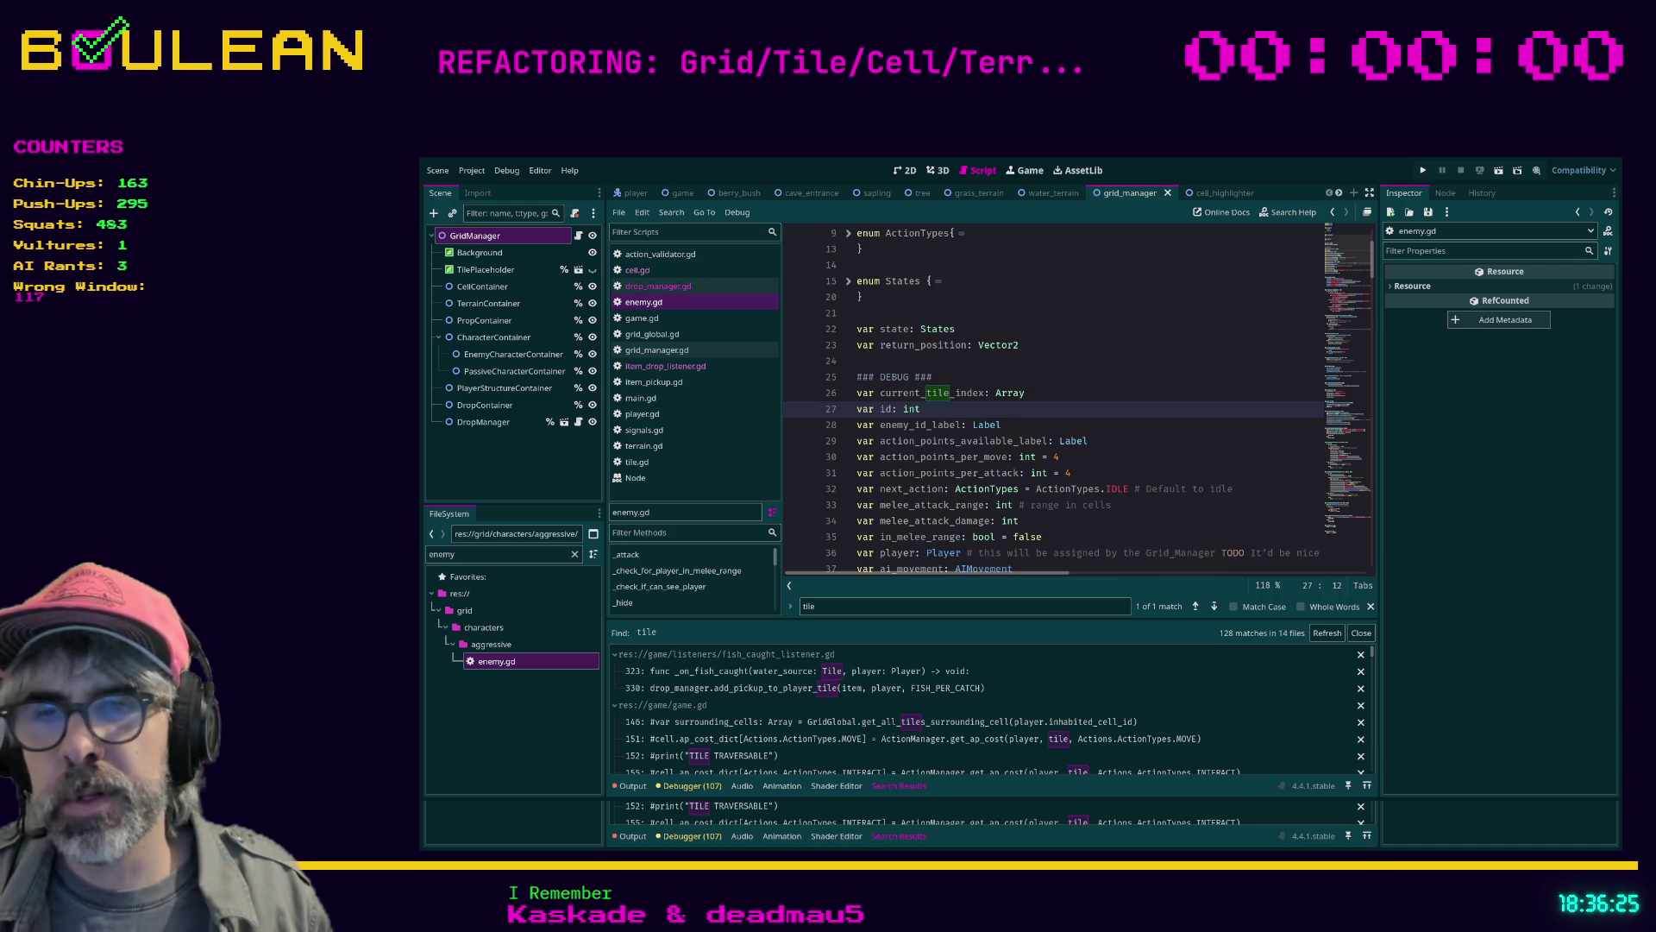
left_click(1146, 440)
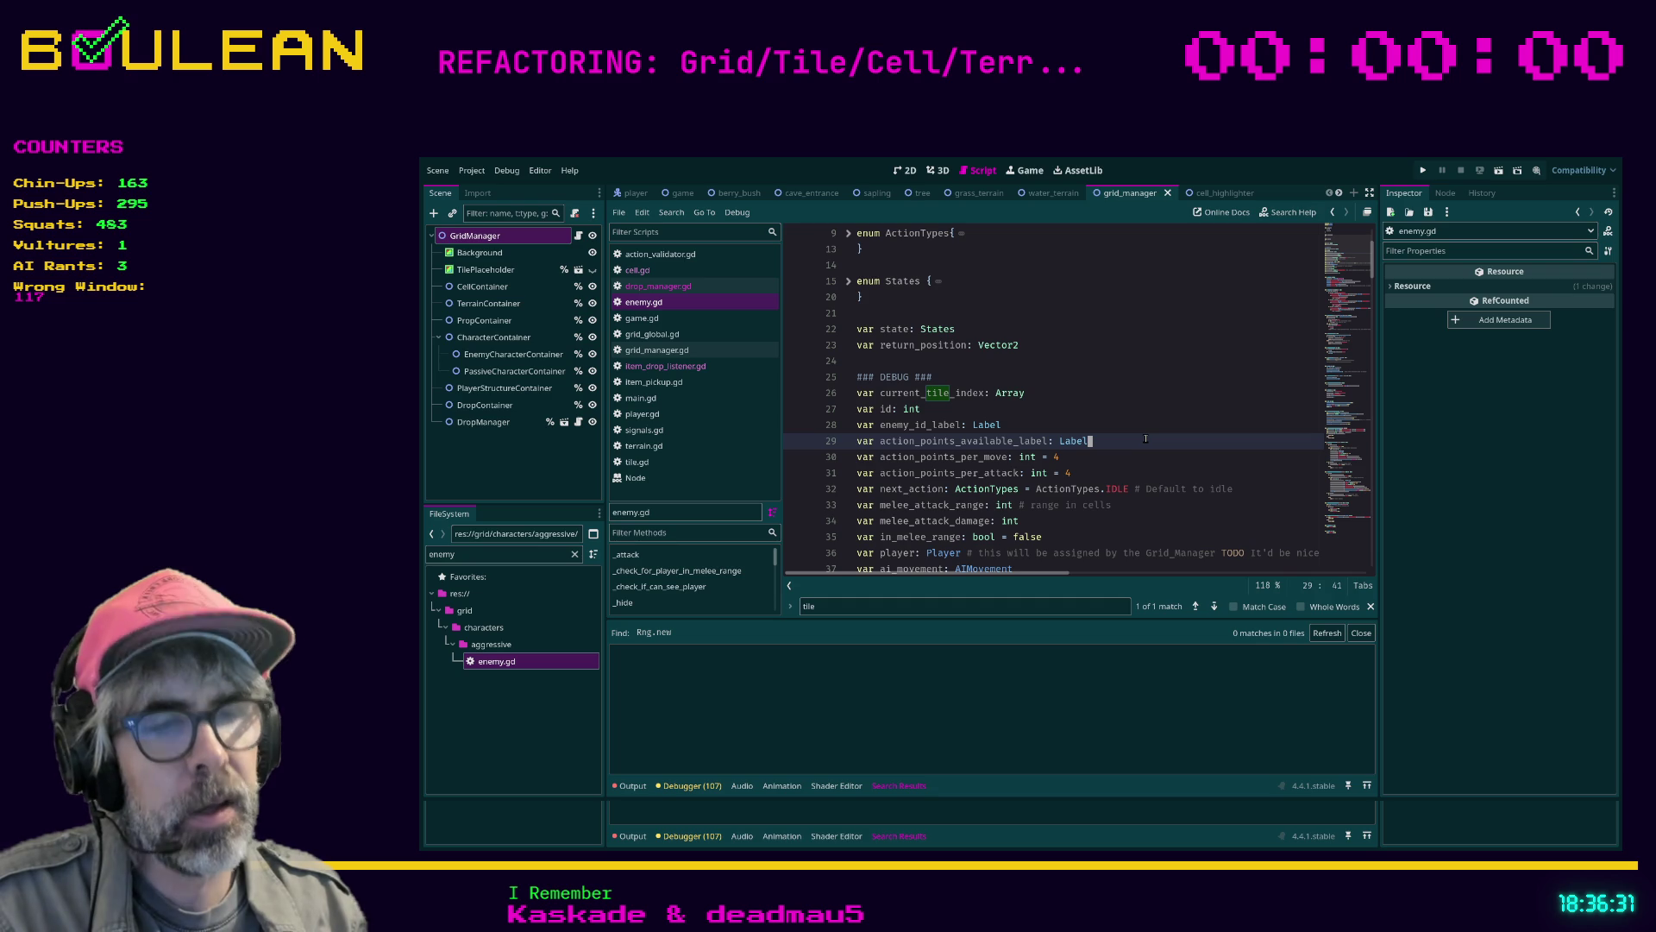
type("rng")
key("Return")
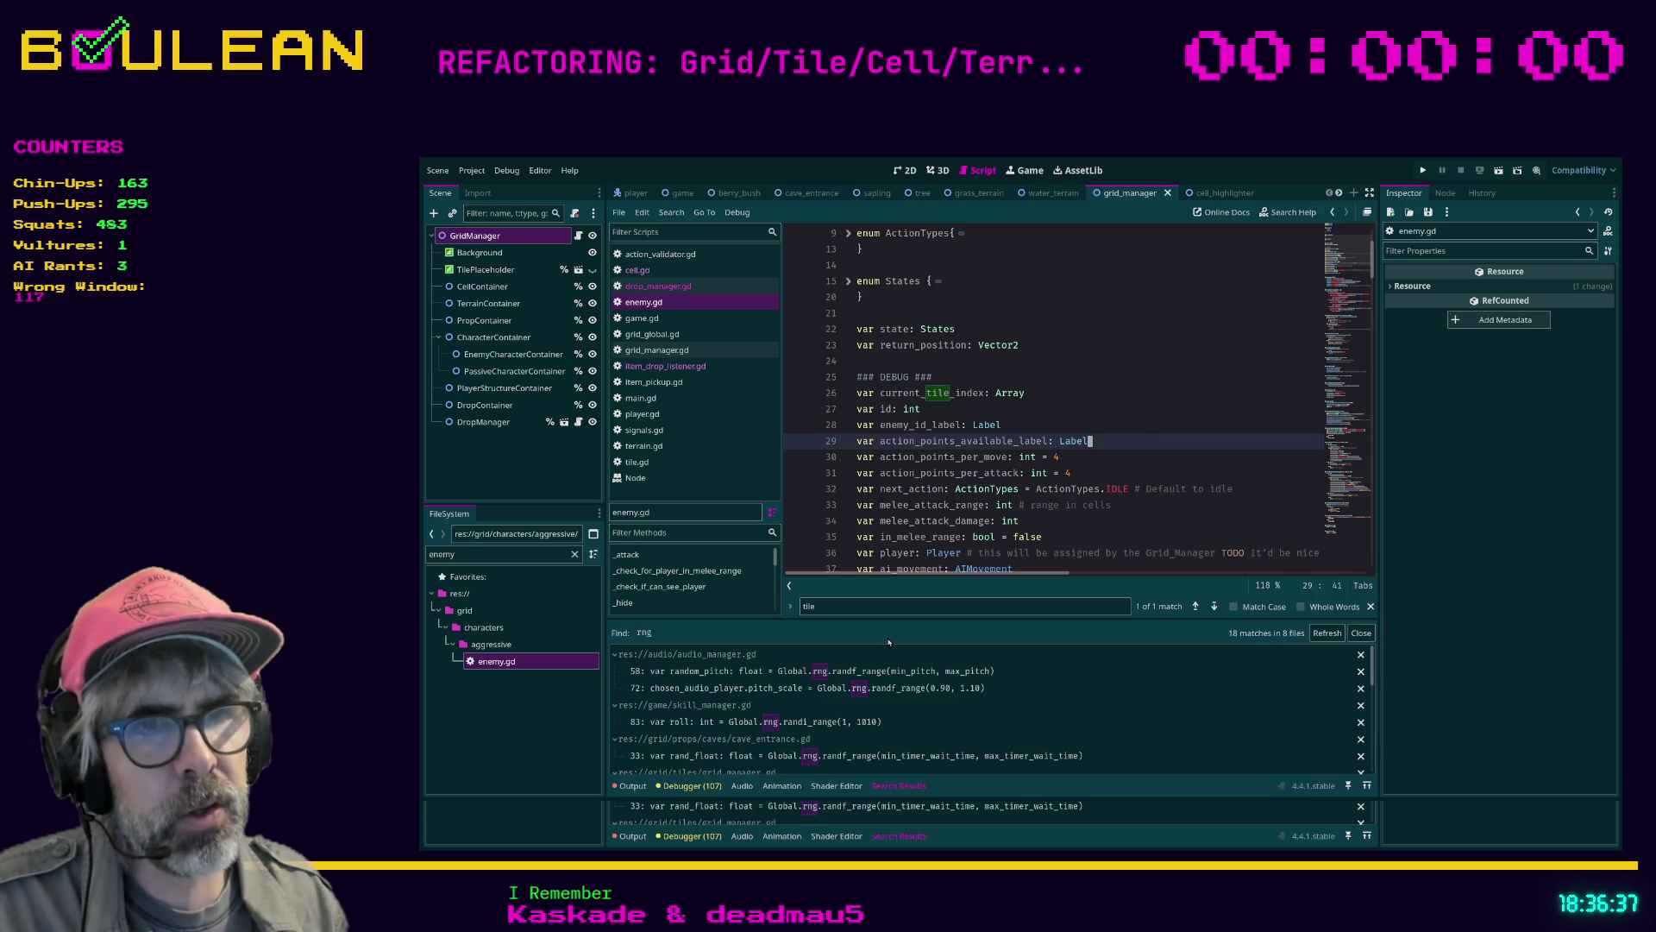
scroll(988, 680, "down", 1)
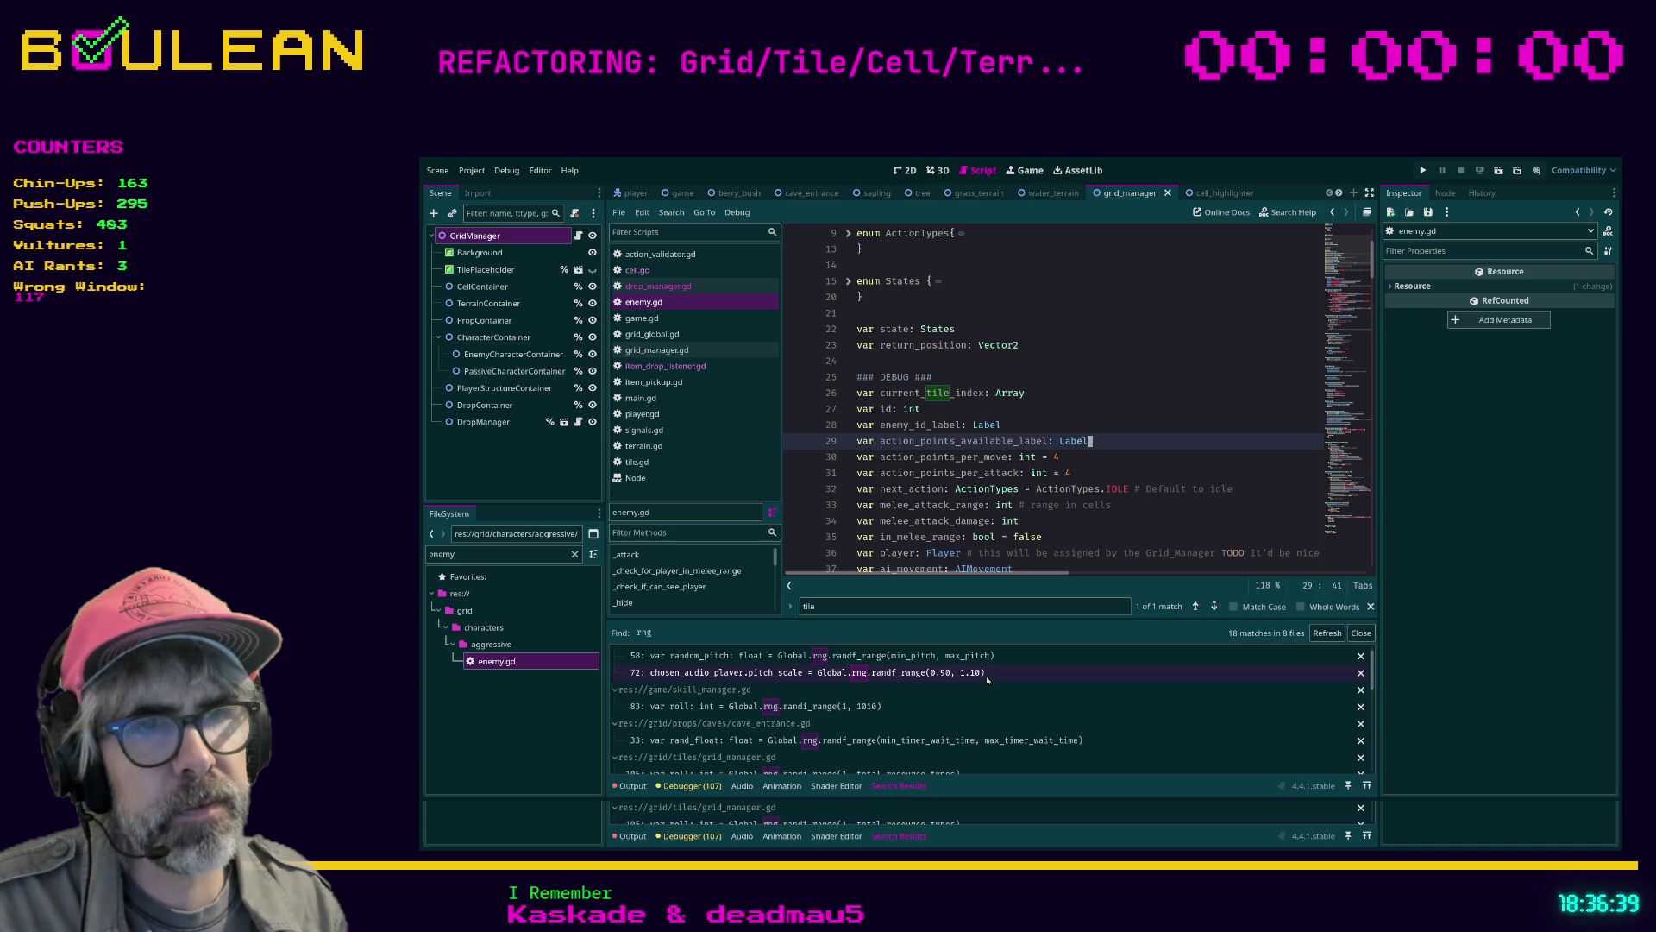
scroll(871, 700, "down", 1)
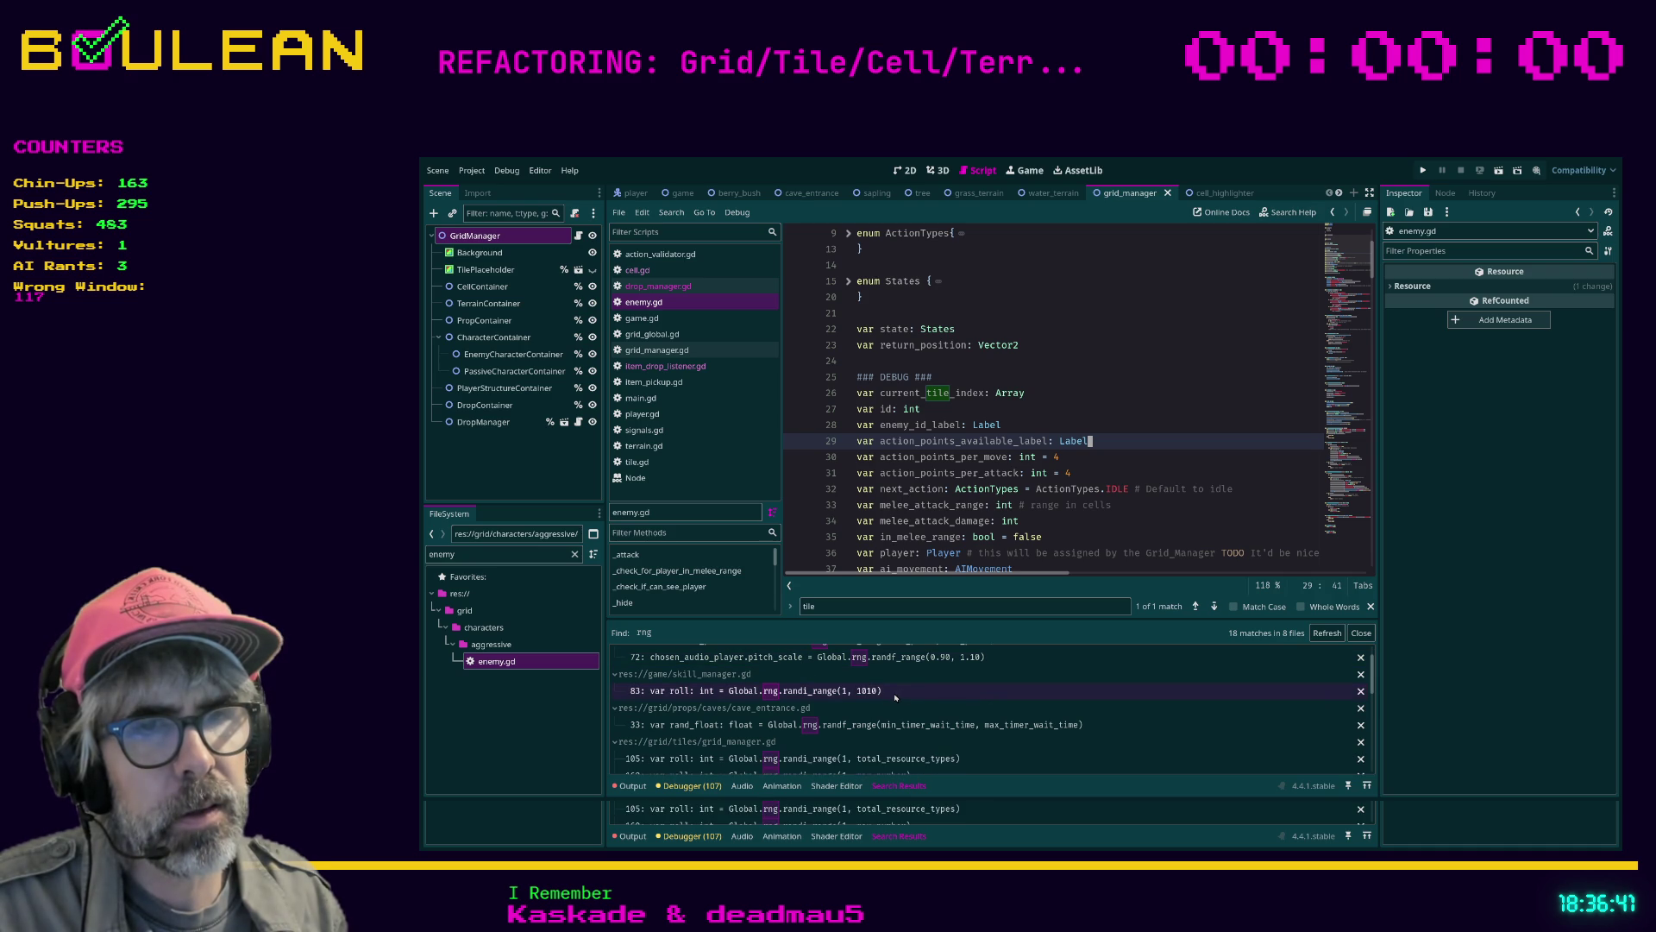
scroll(911, 690, "down", 3)
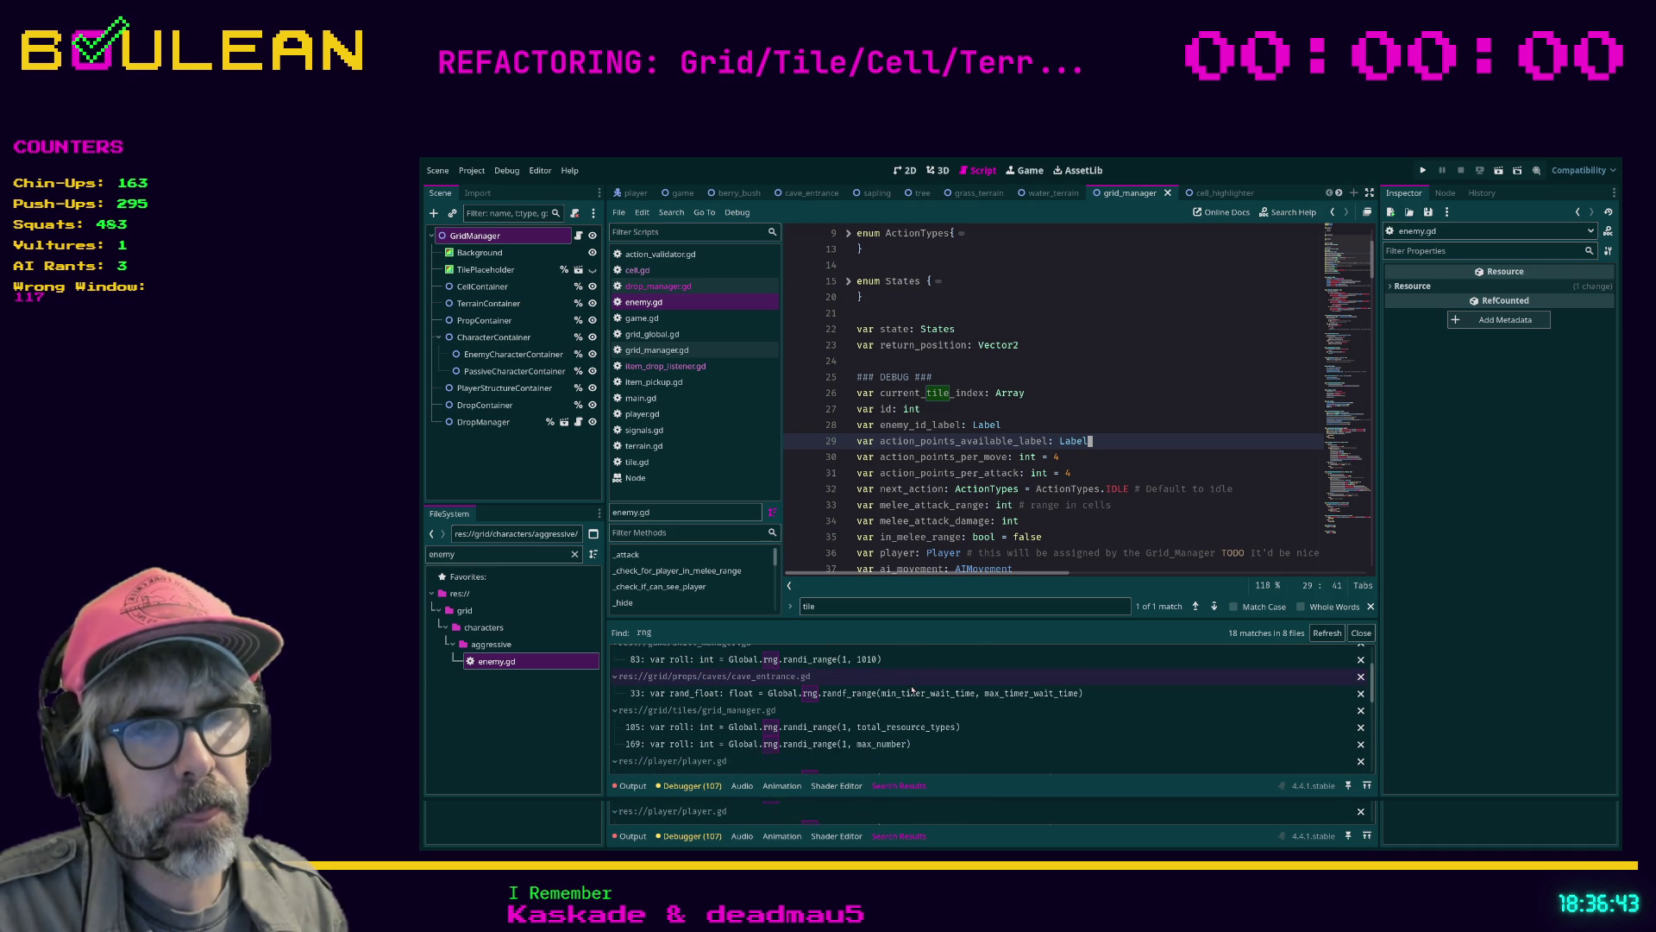
scroll(912, 689, "up", 2)
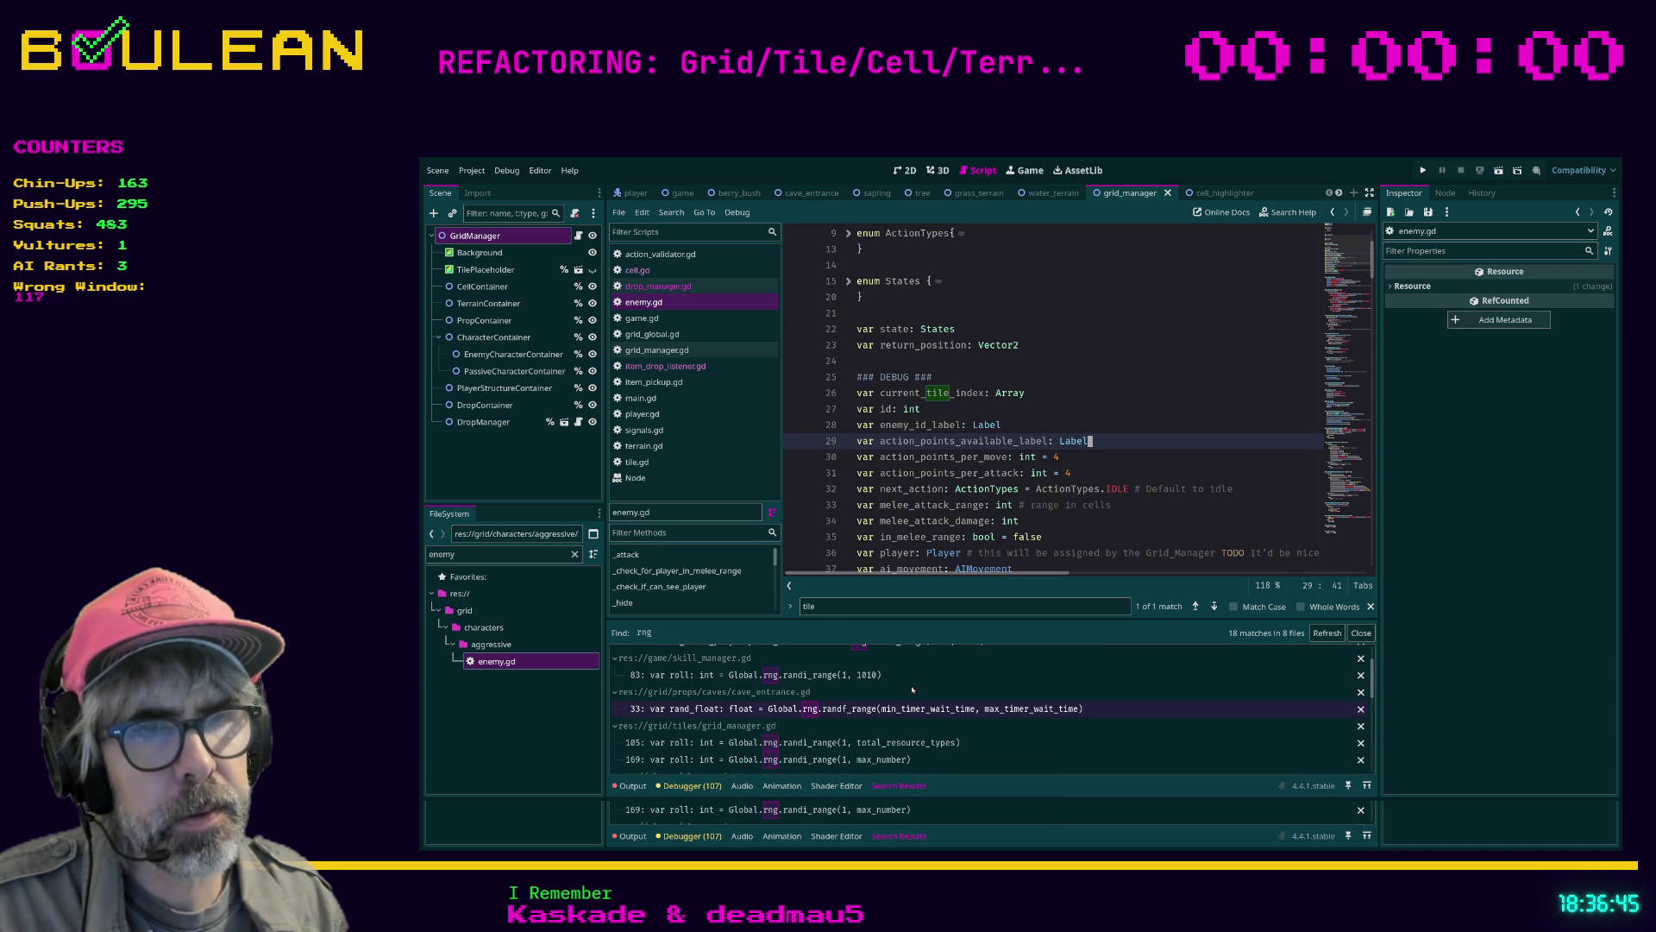
Follow rng from skill_manager.gd line 83 to its RandomNumberGenerator definition in global.gd
left_click(824, 681)
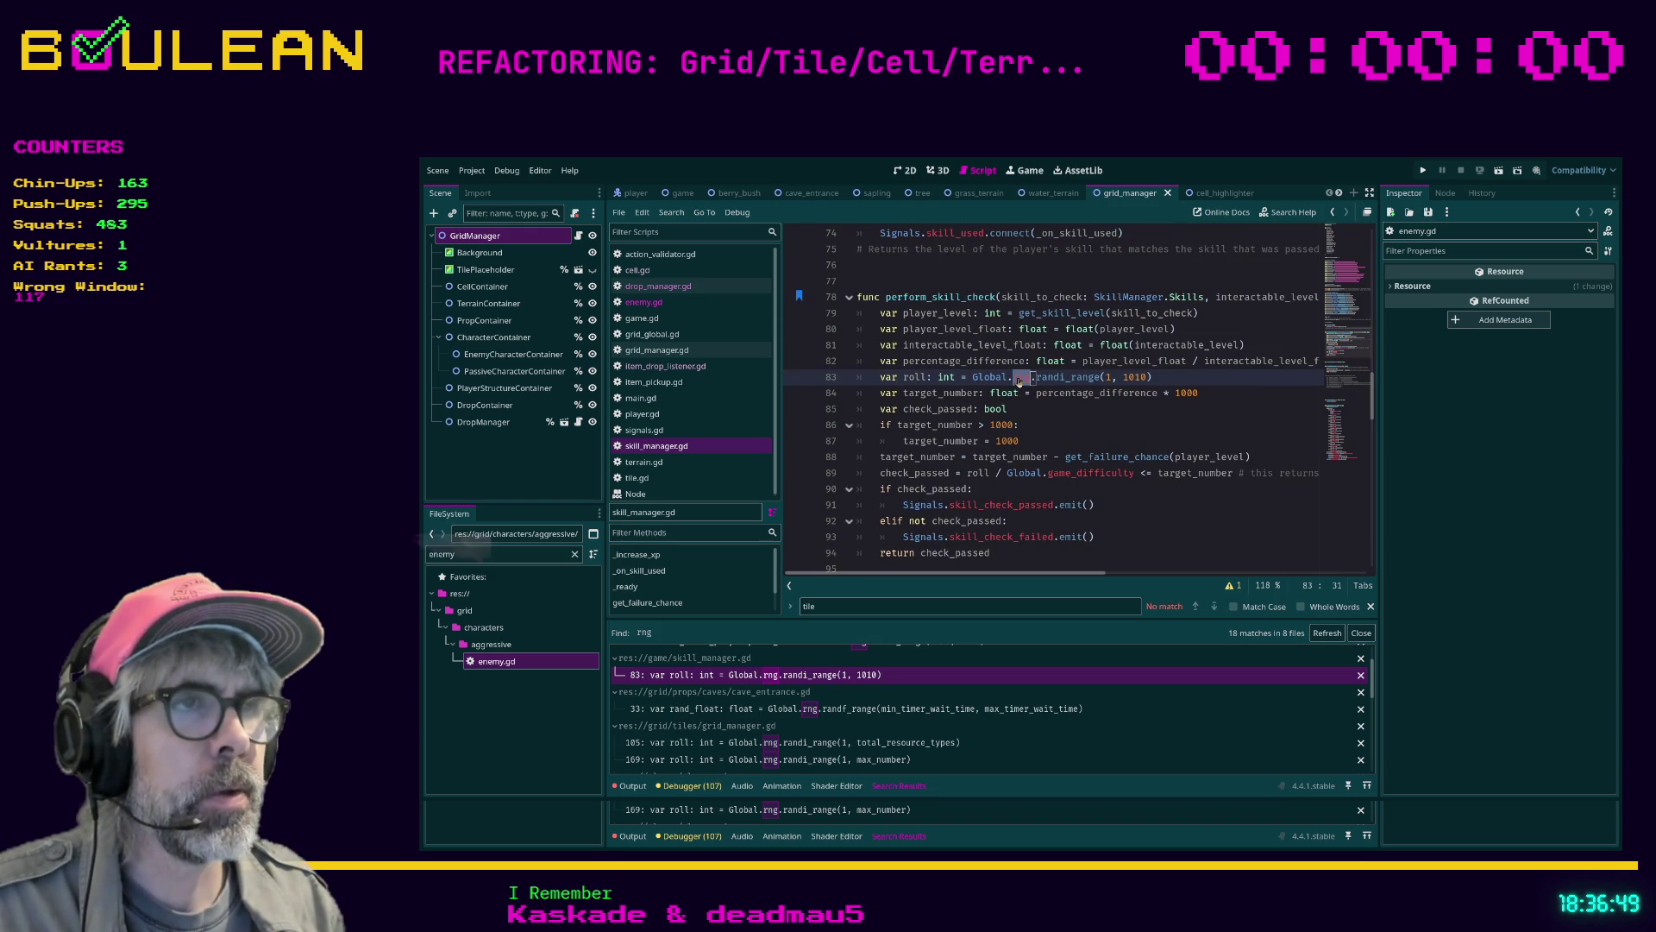
left_click(1086, 440)
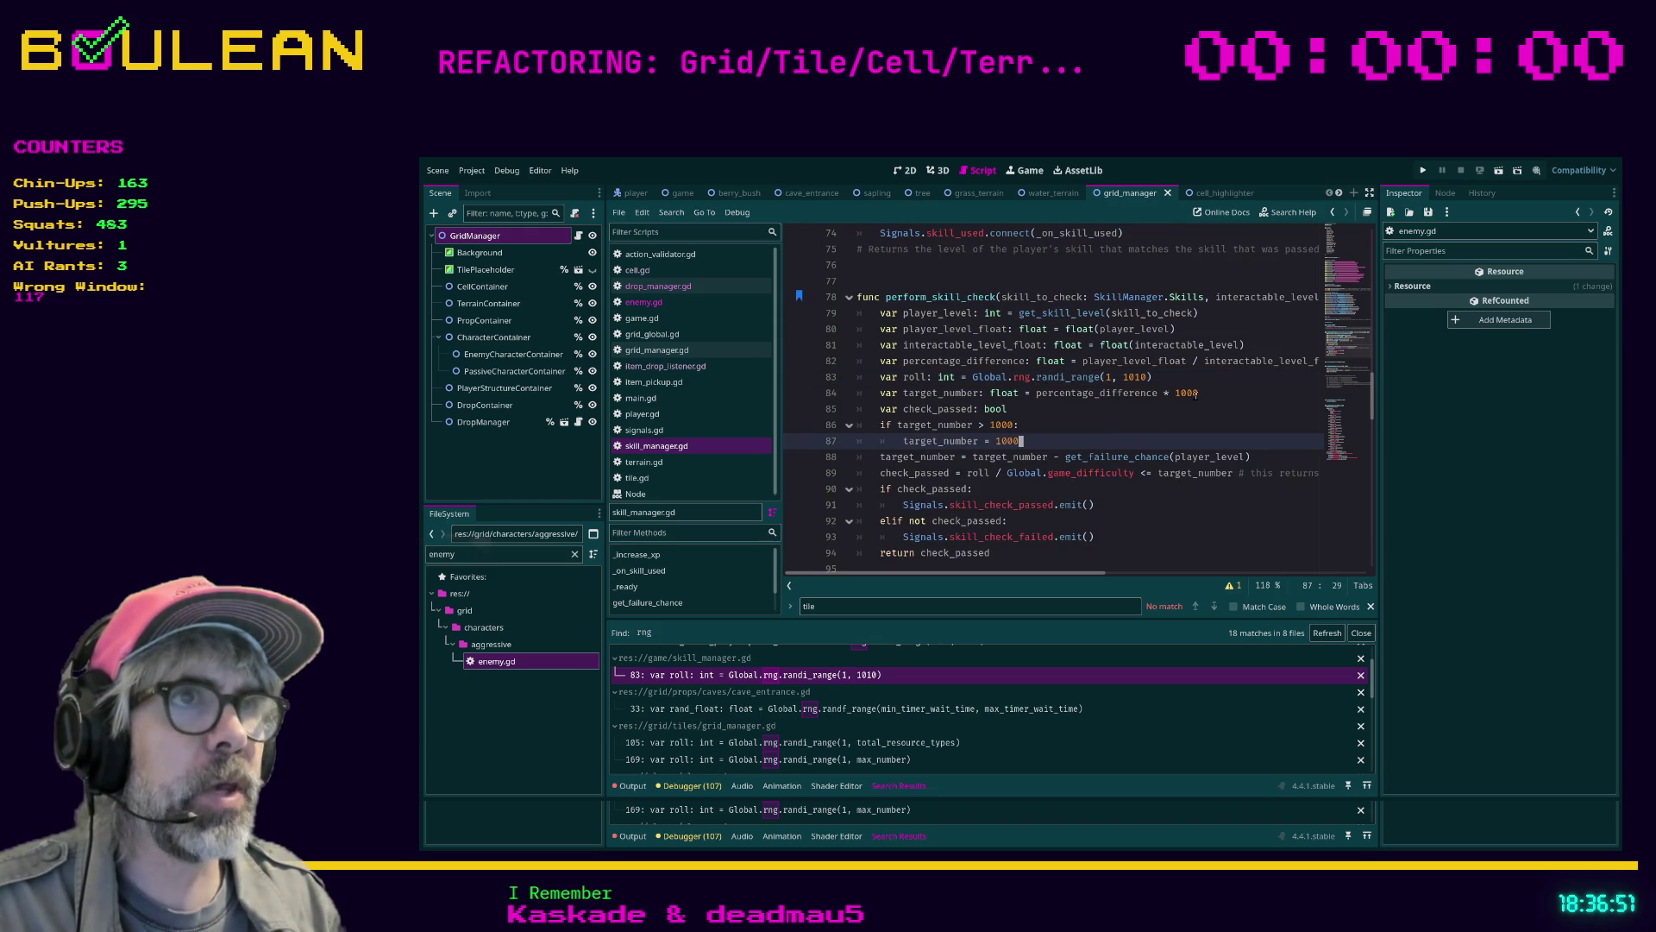
left_click(1054, 409)
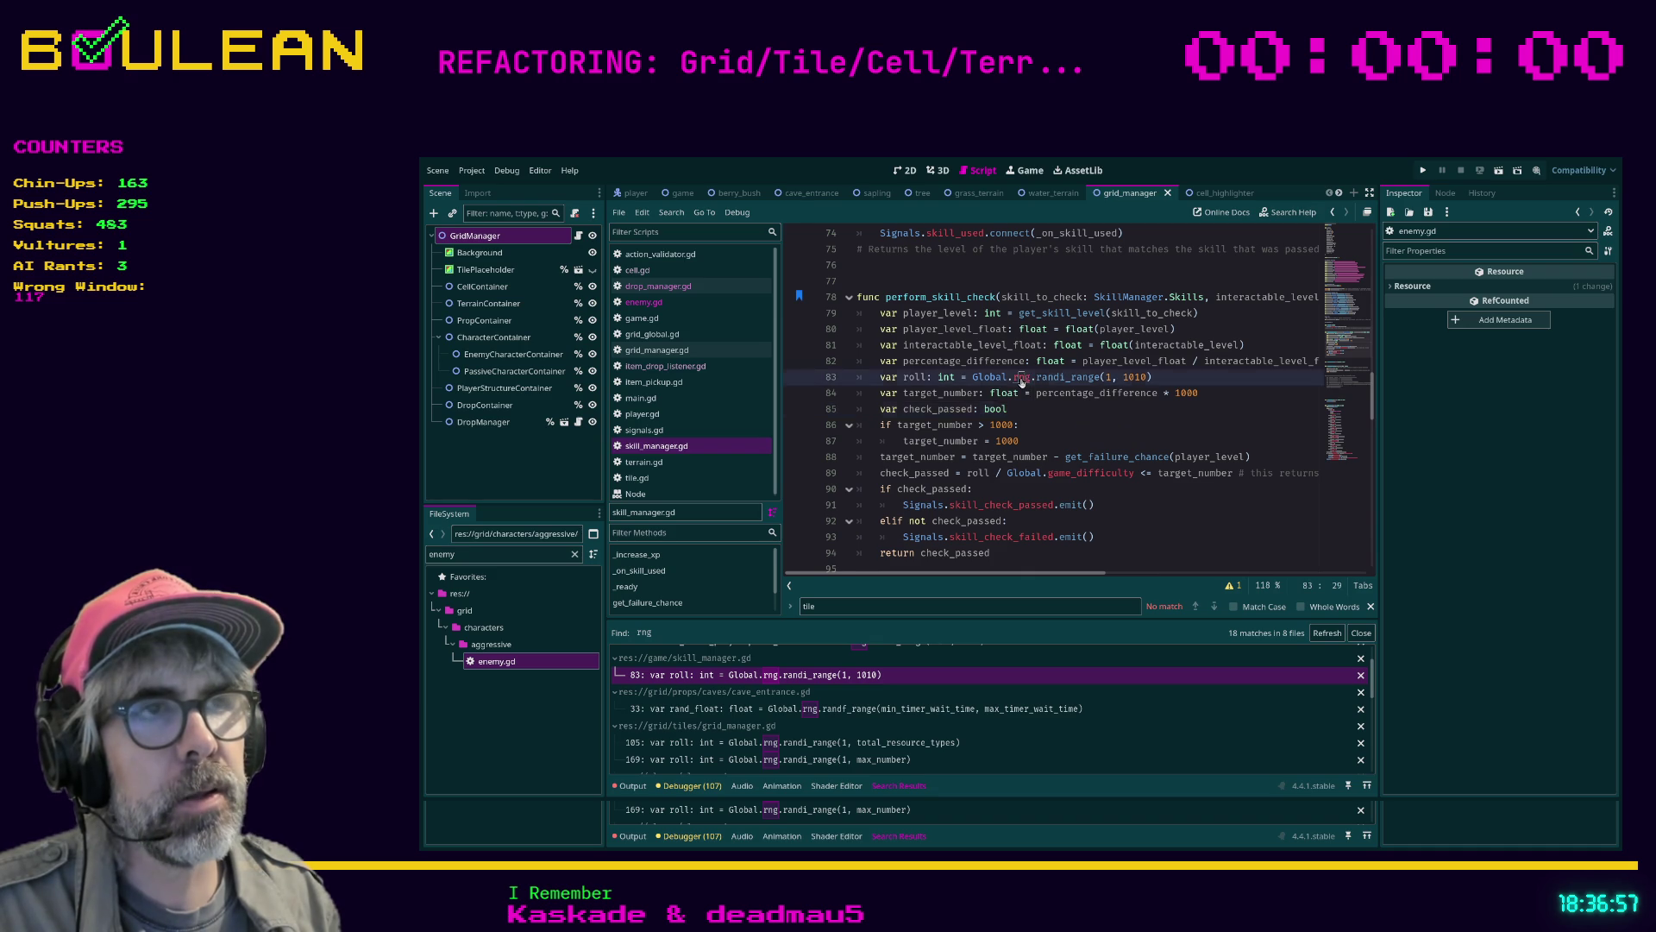
left_click(1021, 381, "ctrl")
scroll(1081, 380, "up", 2)
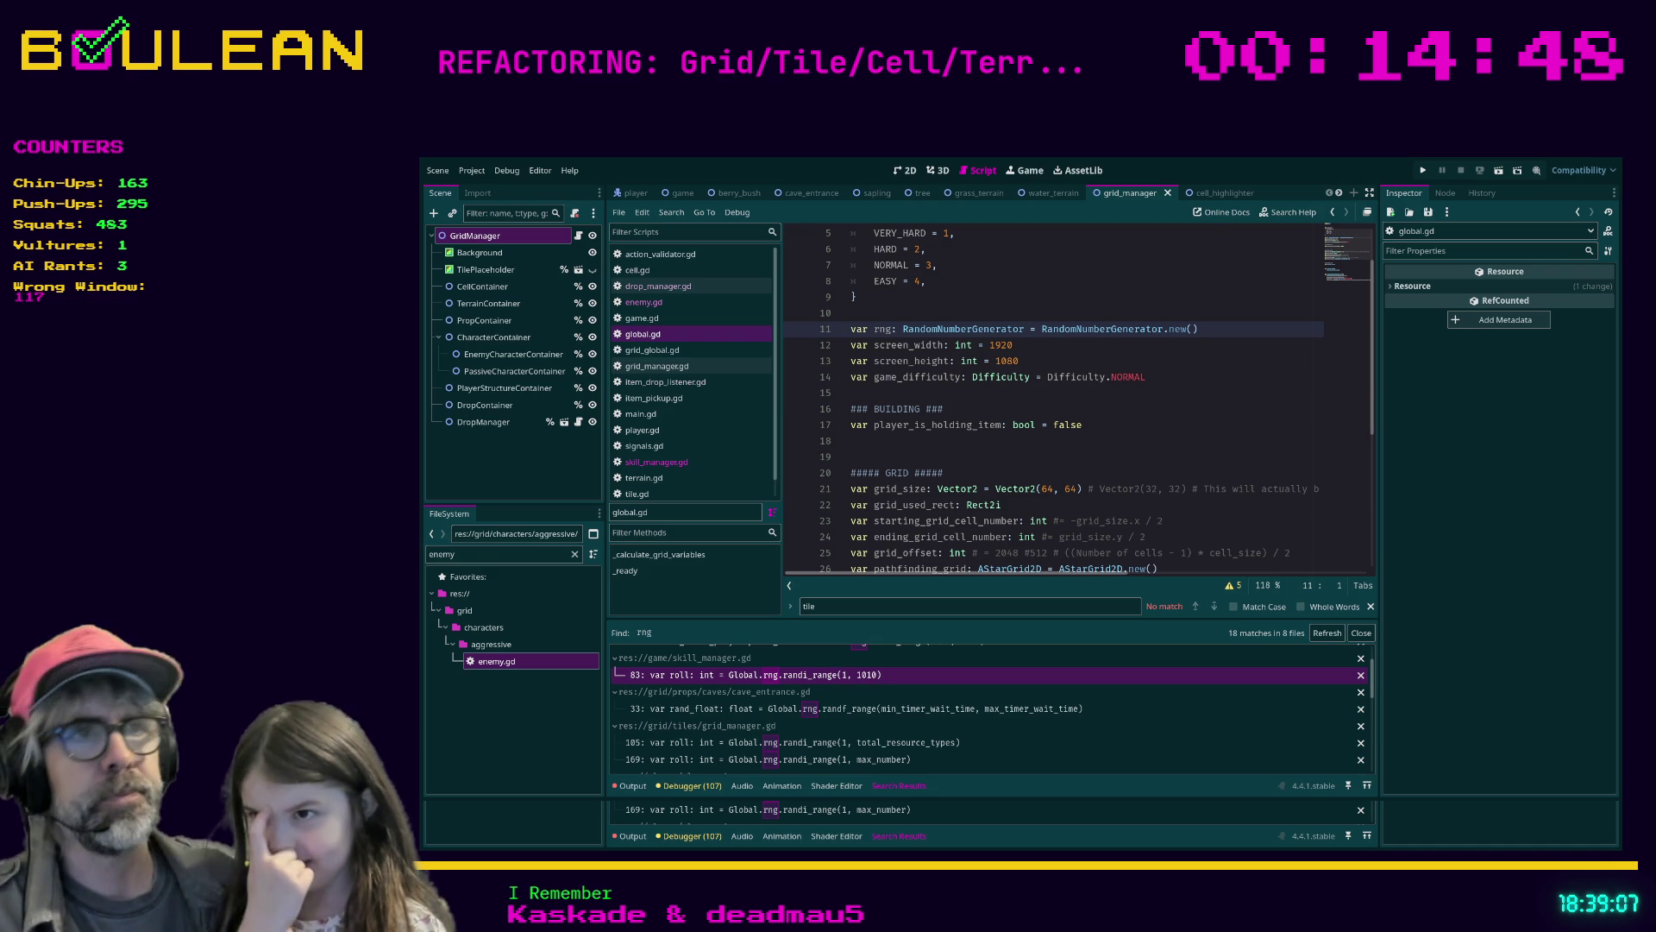
Search the whole project for 'tile', listing 128 matches across 14 files
left_click(1030, 472)
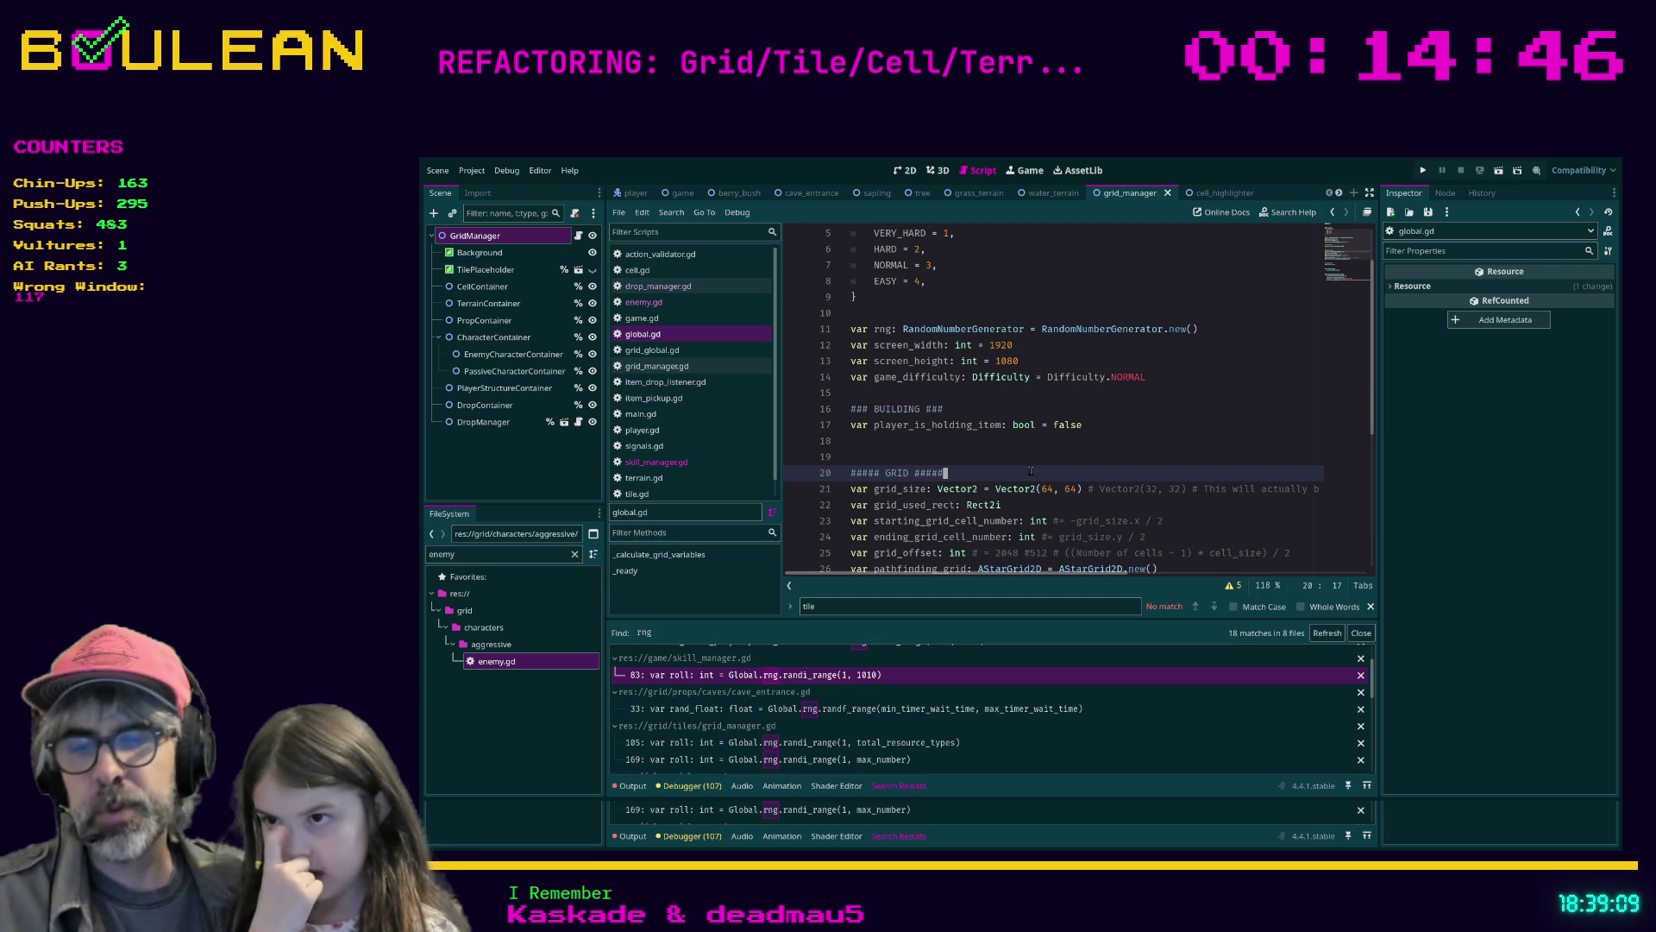
left_click(1006, 461)
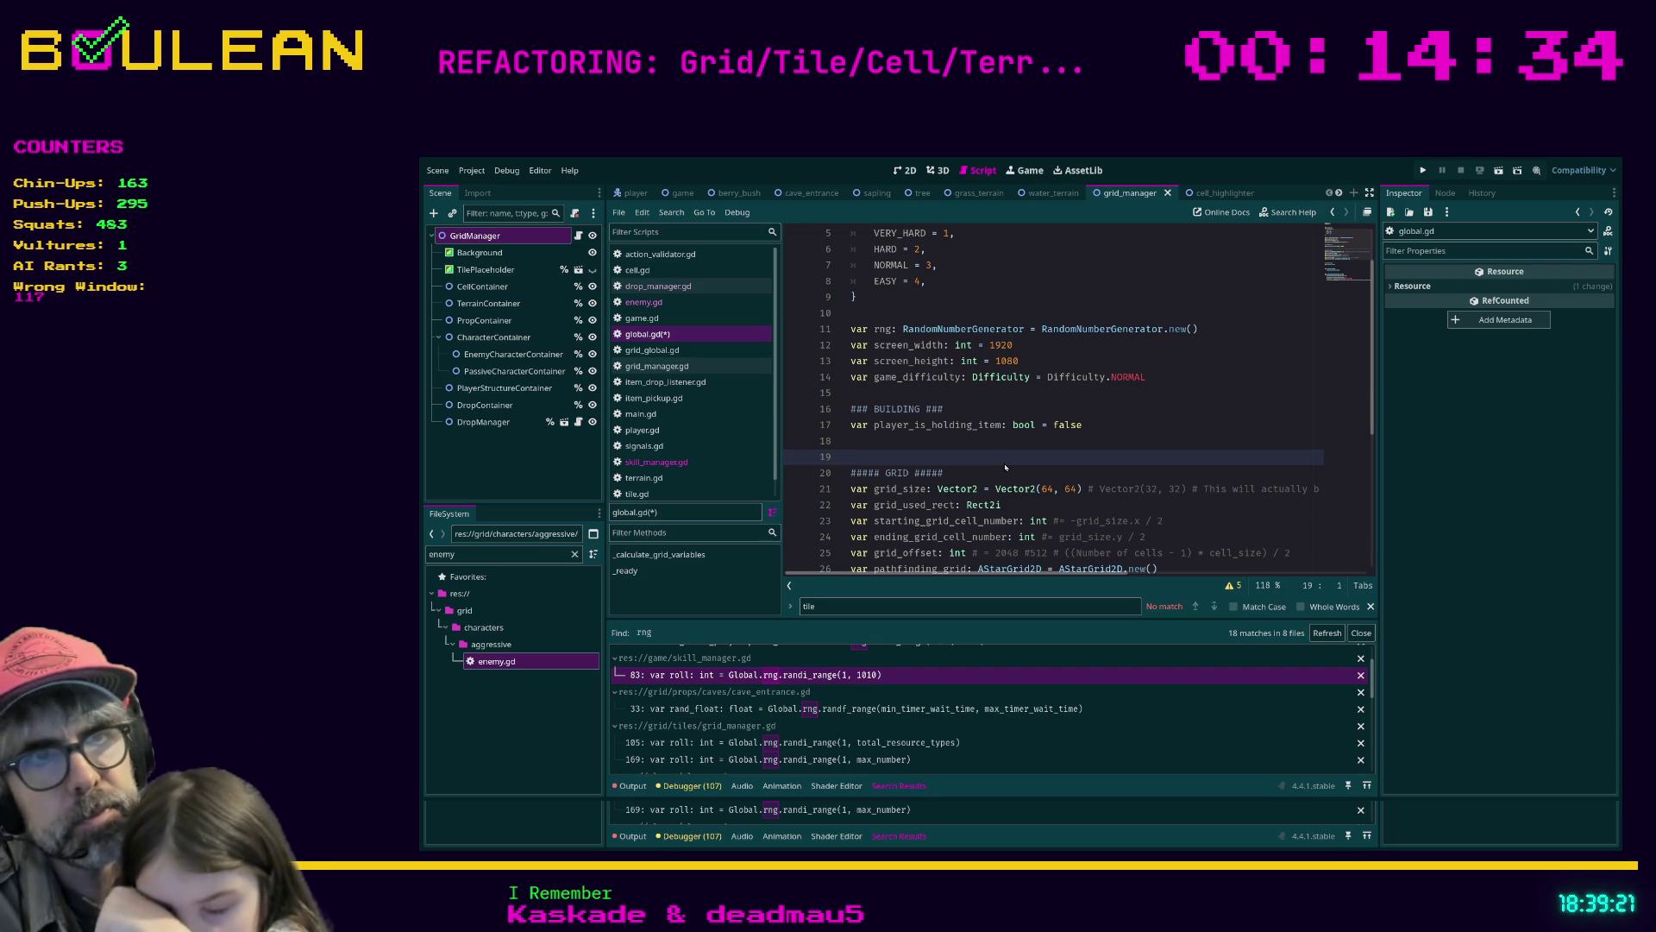
key("ctrl+shift+f")
key("Return")
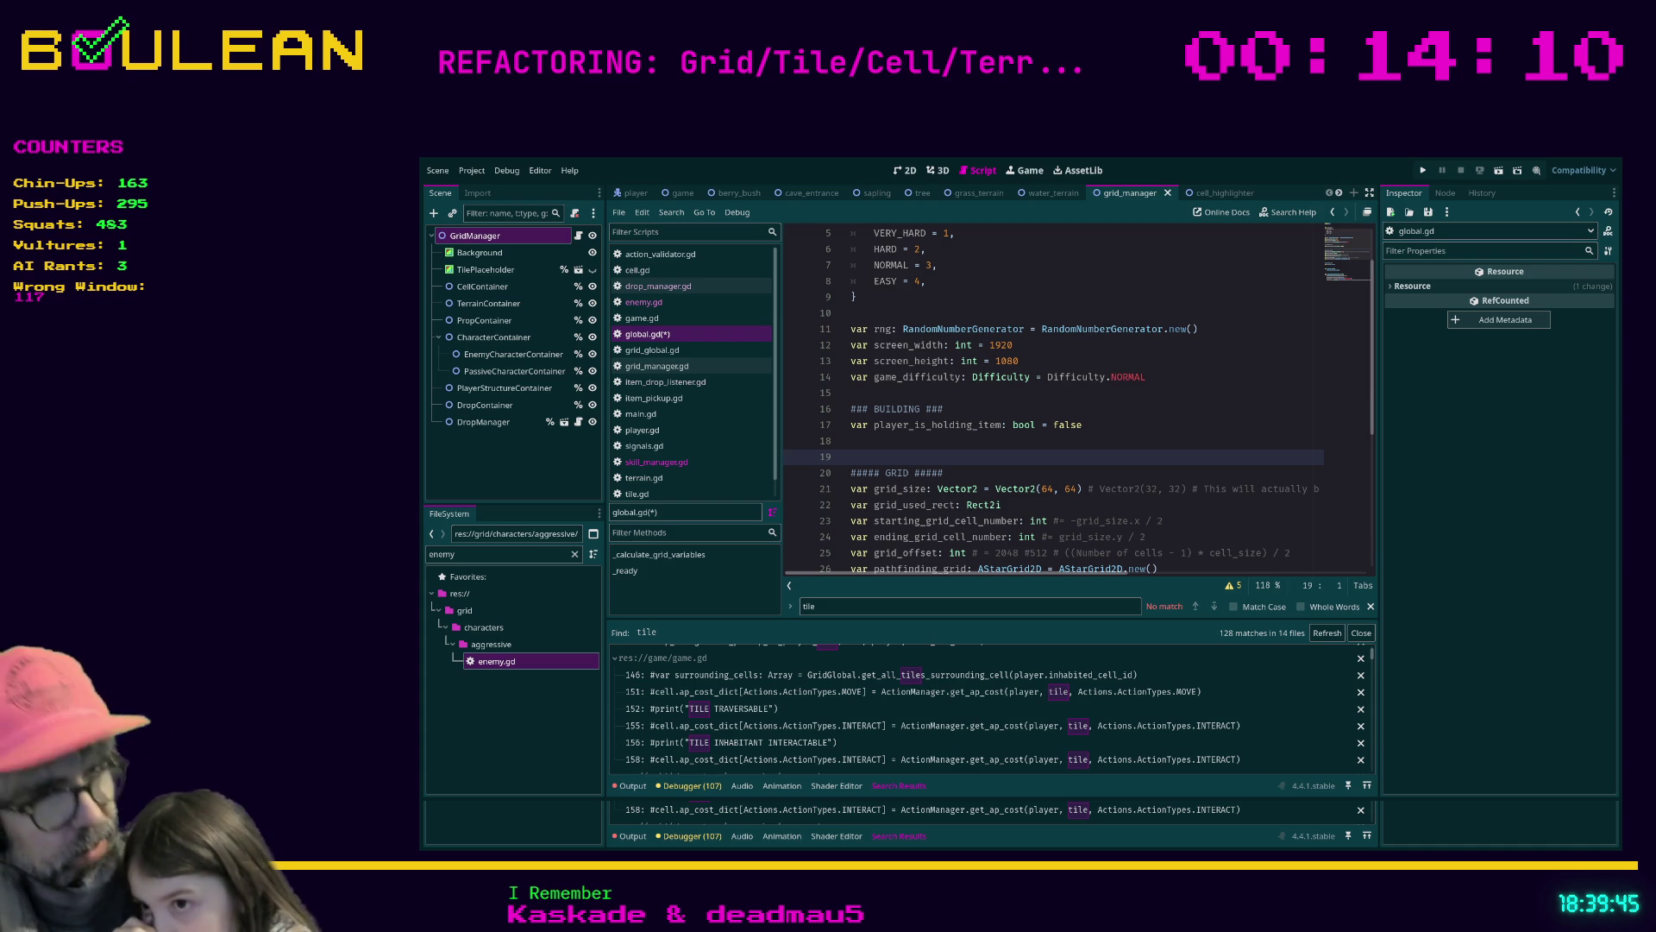
Save global.gd with its grid variables so no unsaved changes remain
key("ctrl+f")
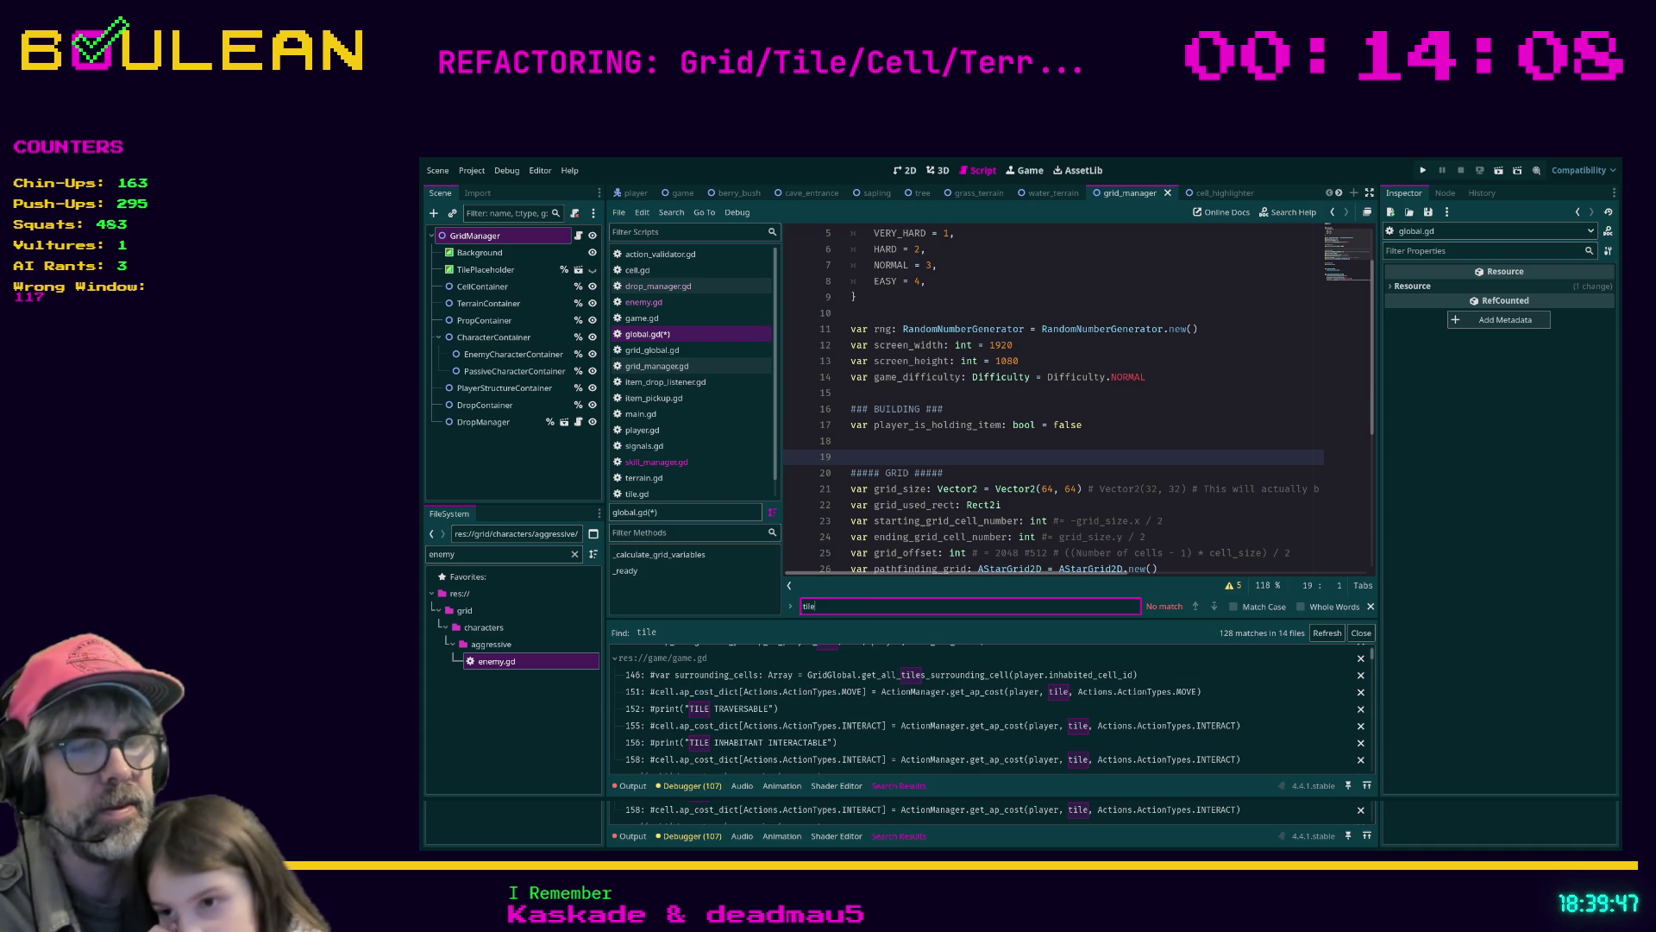
double_click(869, 604)
double_click(849, 613)
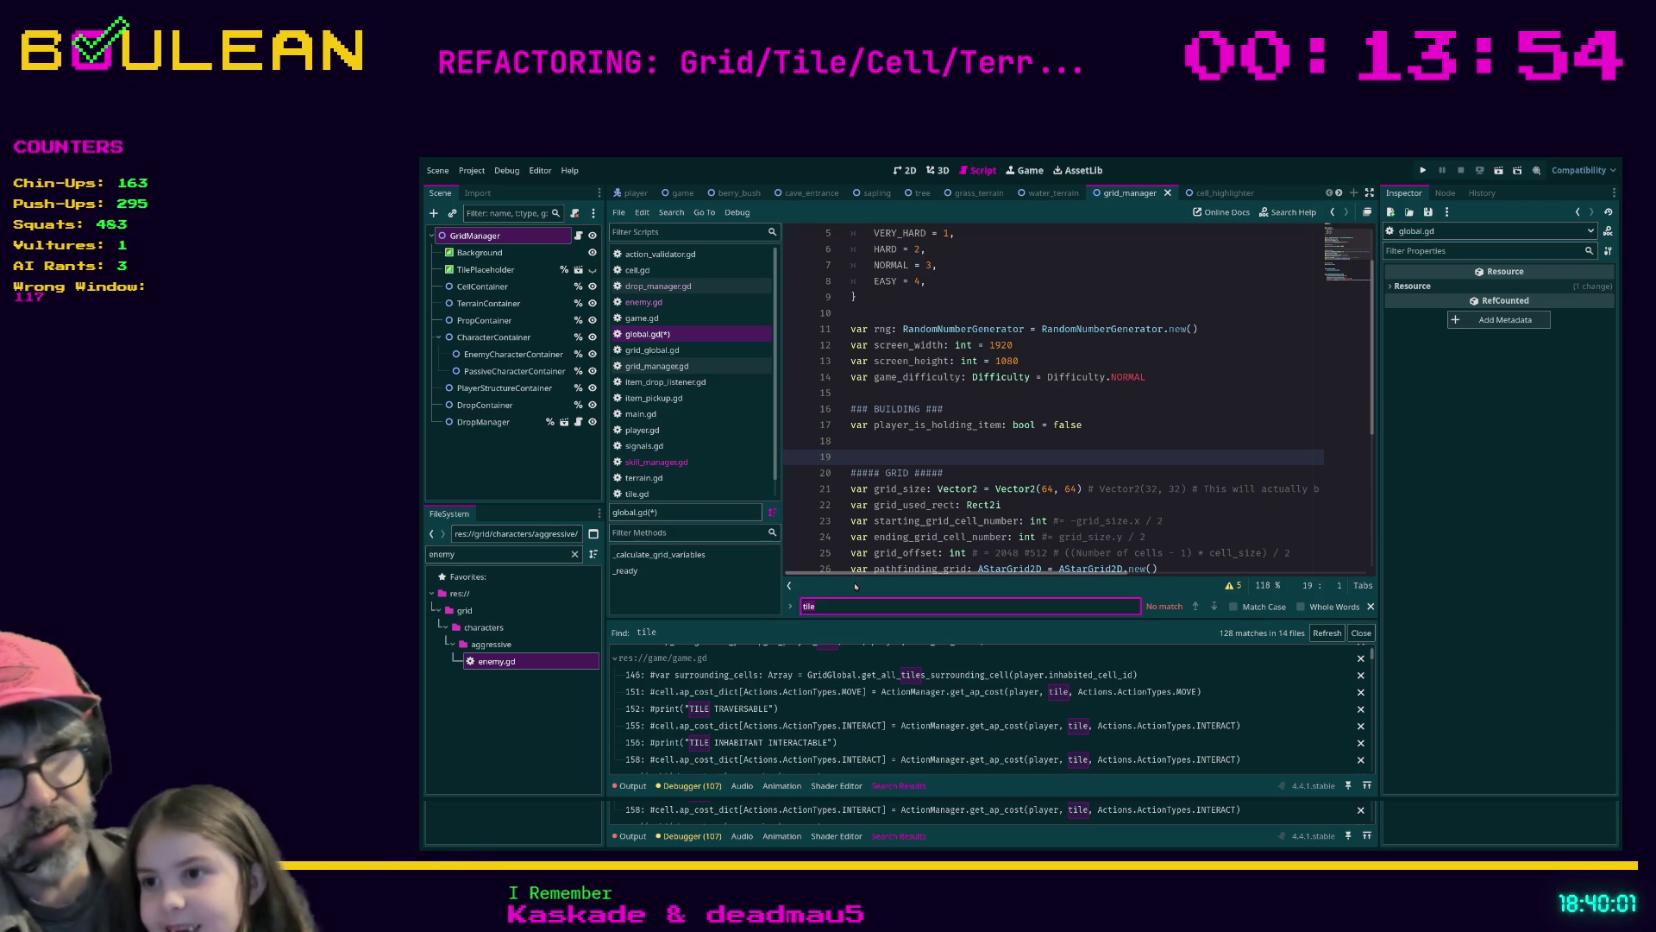
scroll(854, 542, "down", 2)
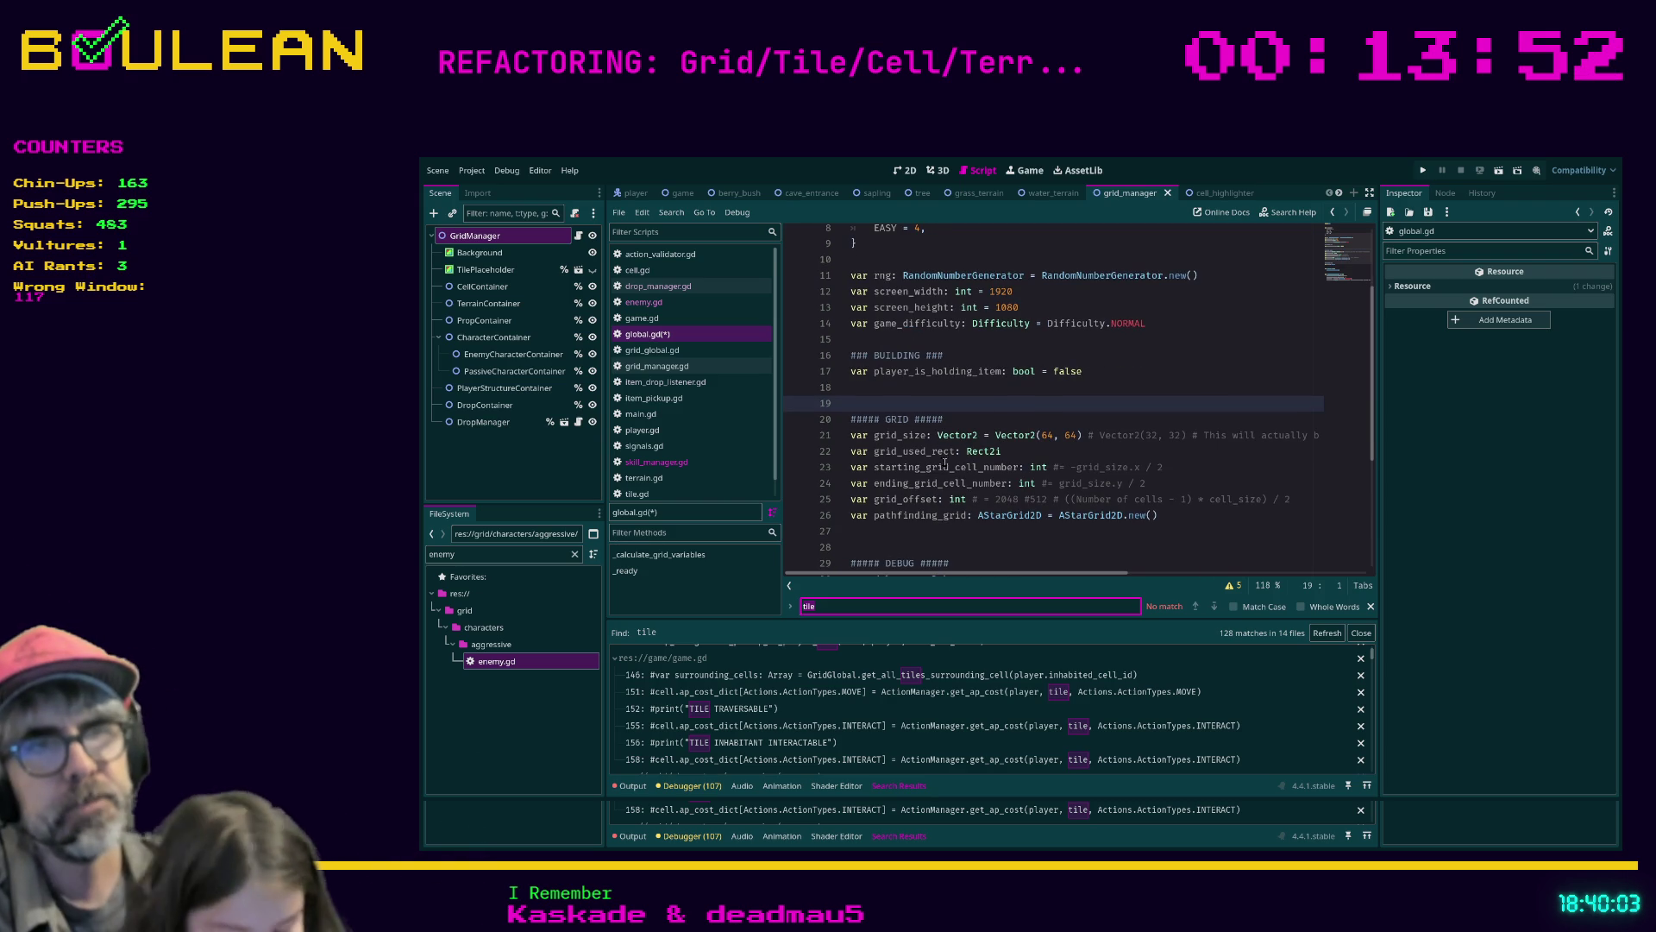
left_click(887, 531)
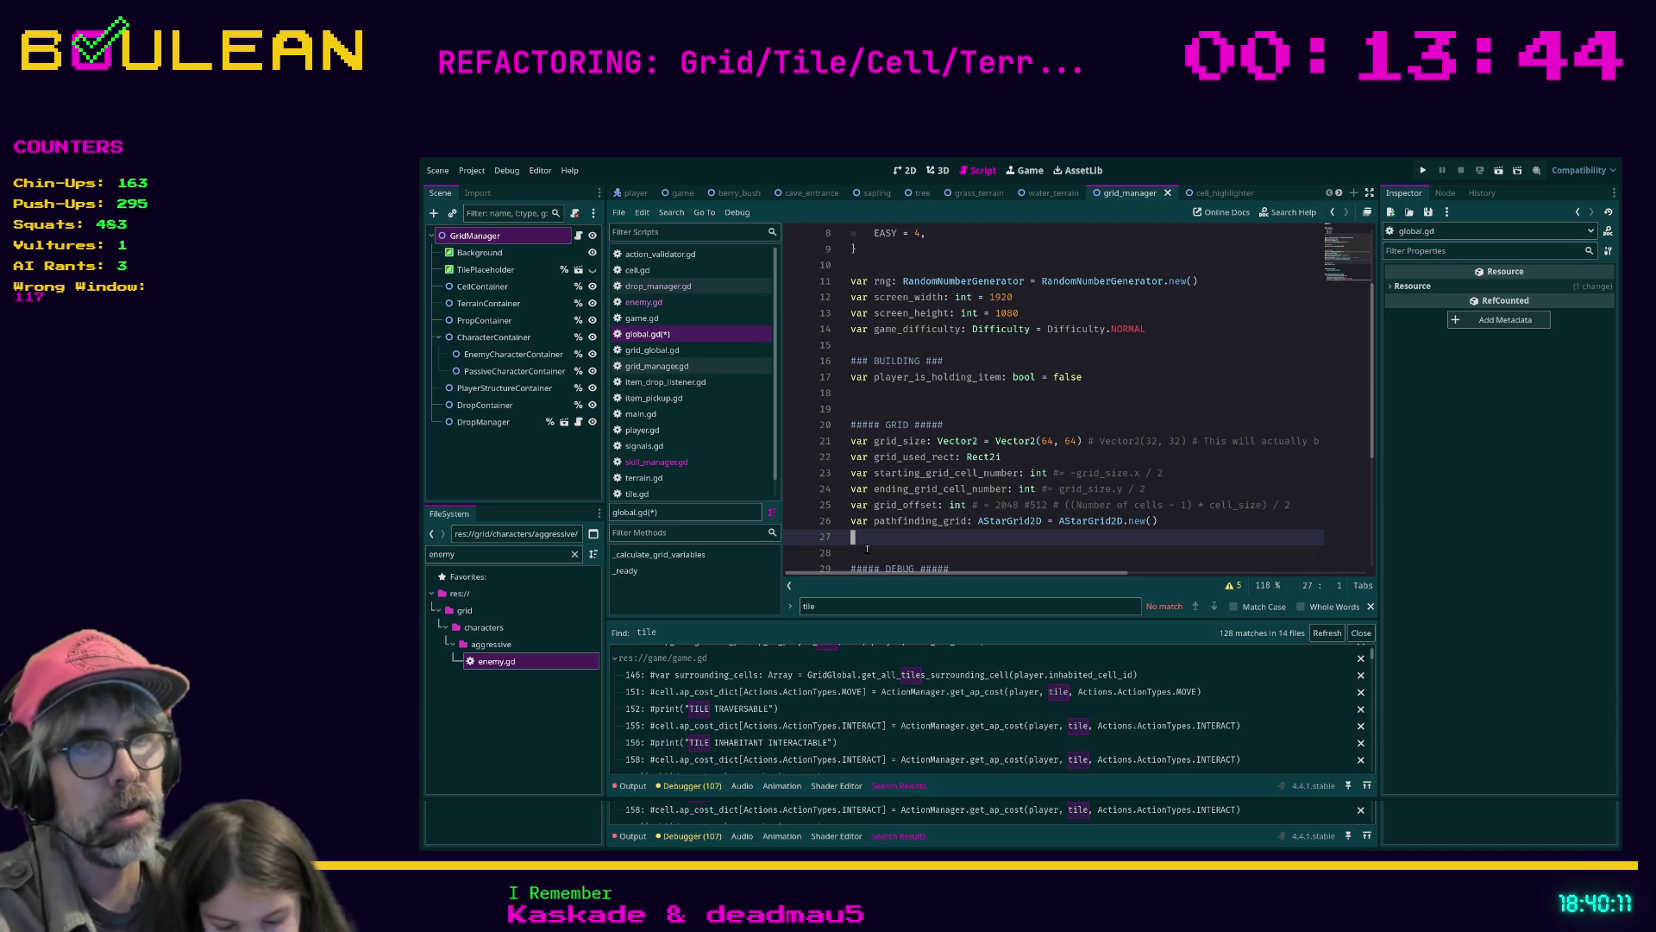
left_click(866, 550)
scroll(869, 552, "down", 1)
left_click(870, 554)
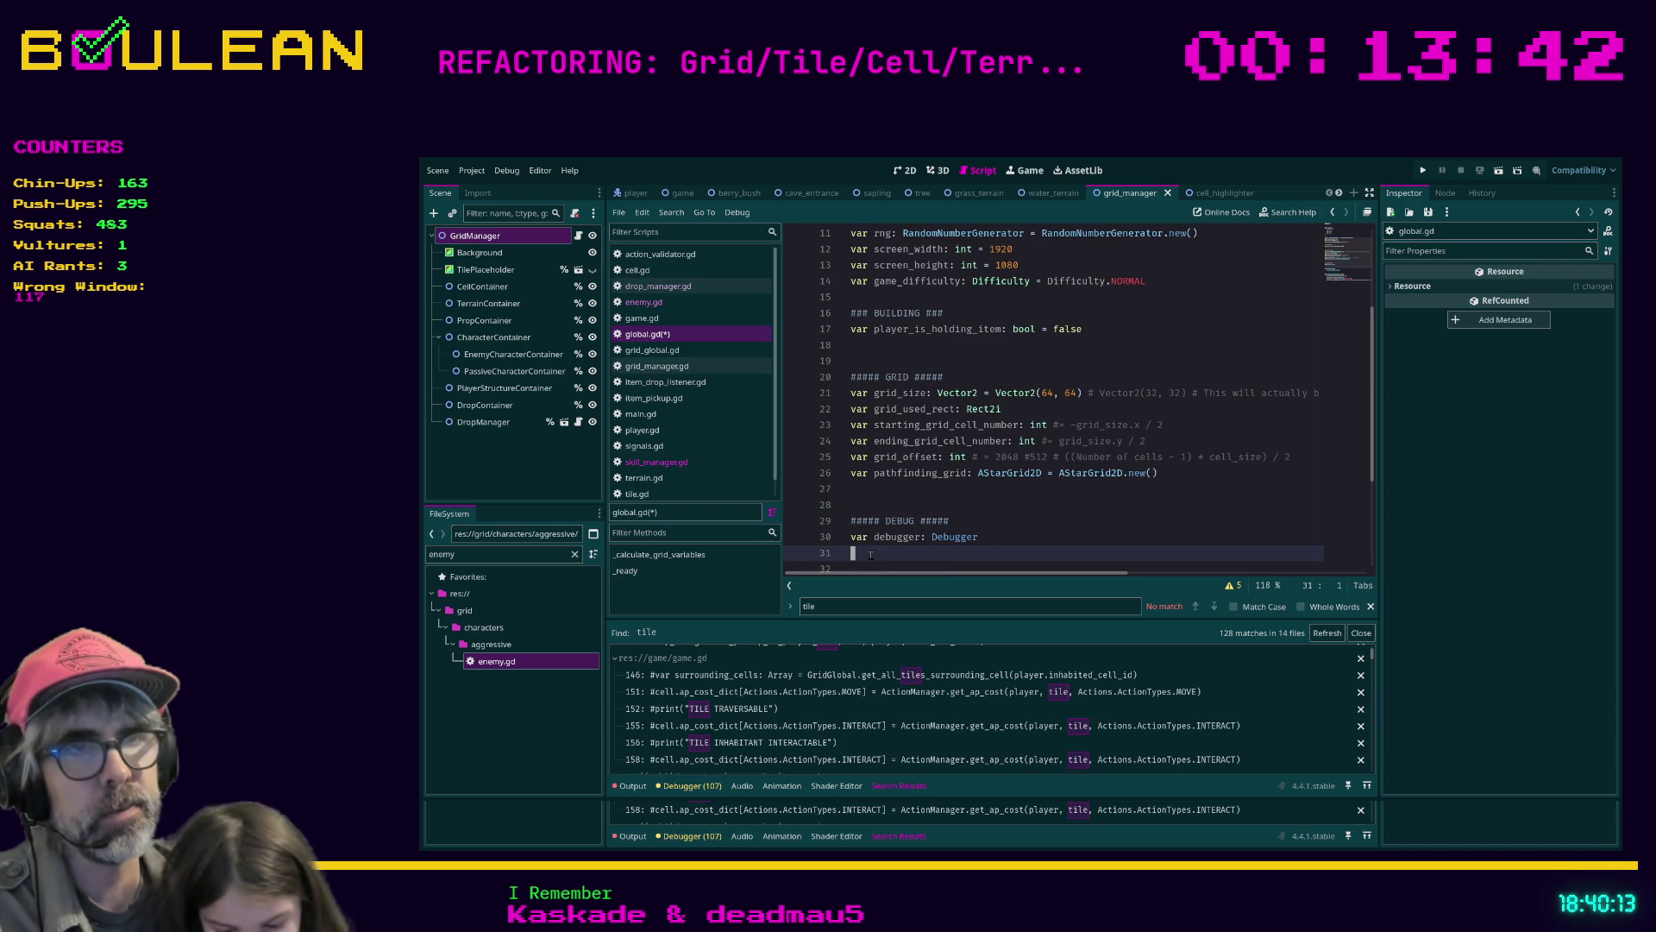
key("ctrl+s")
left_click(1121, 606)
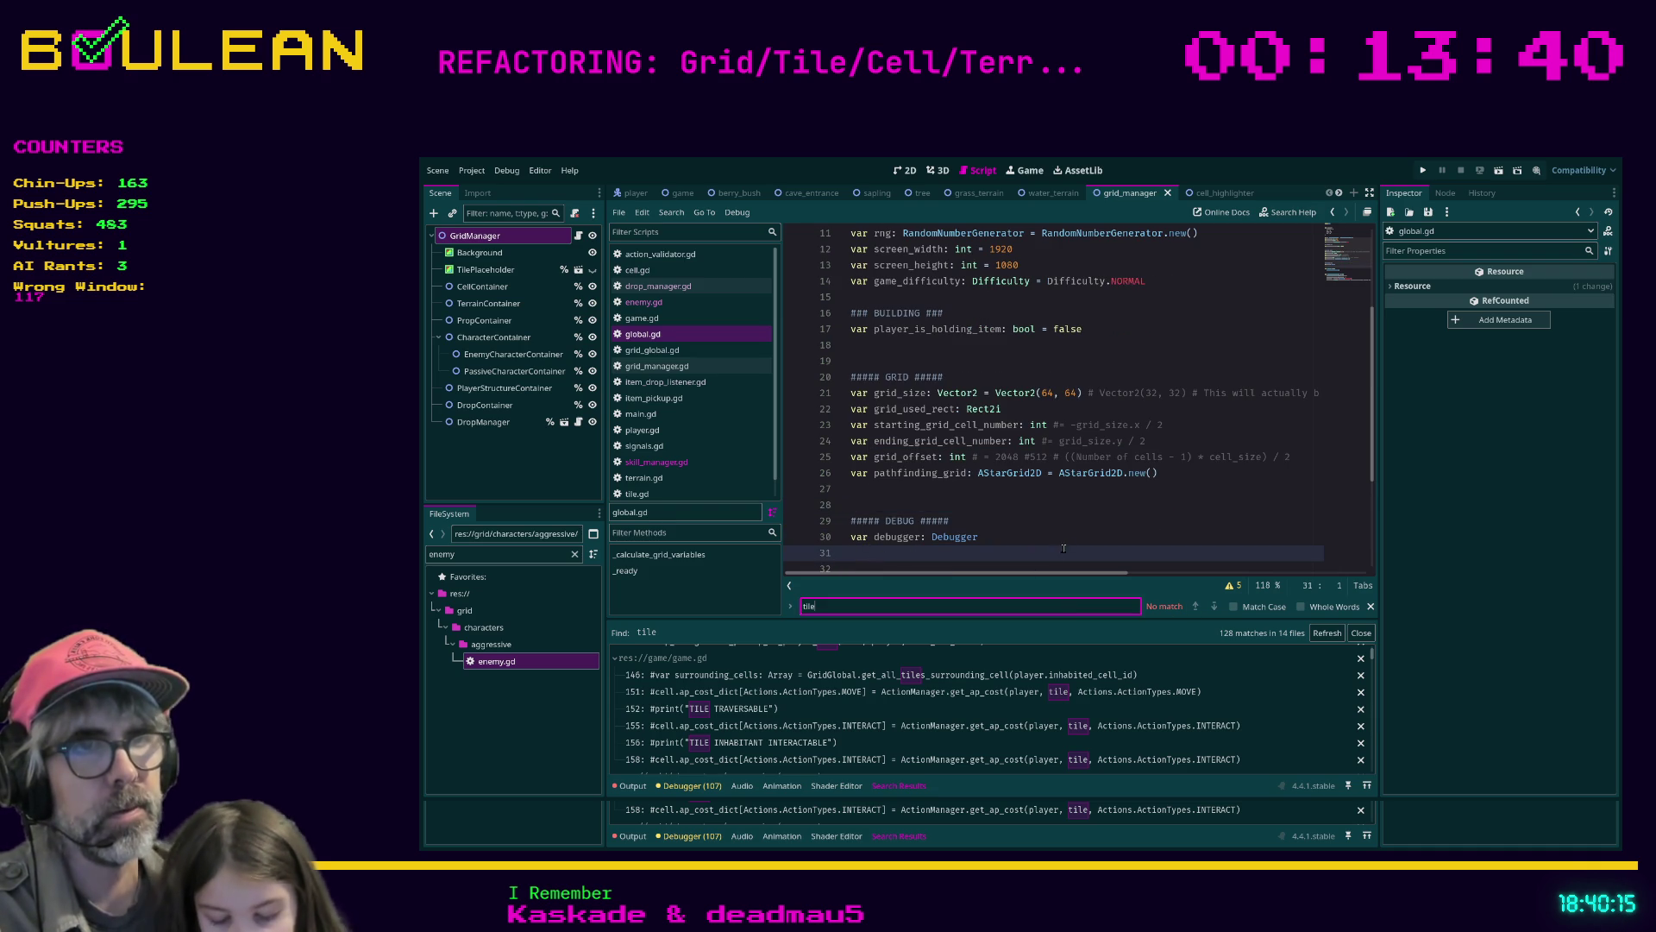
scroll(742, 725, "down", 2)
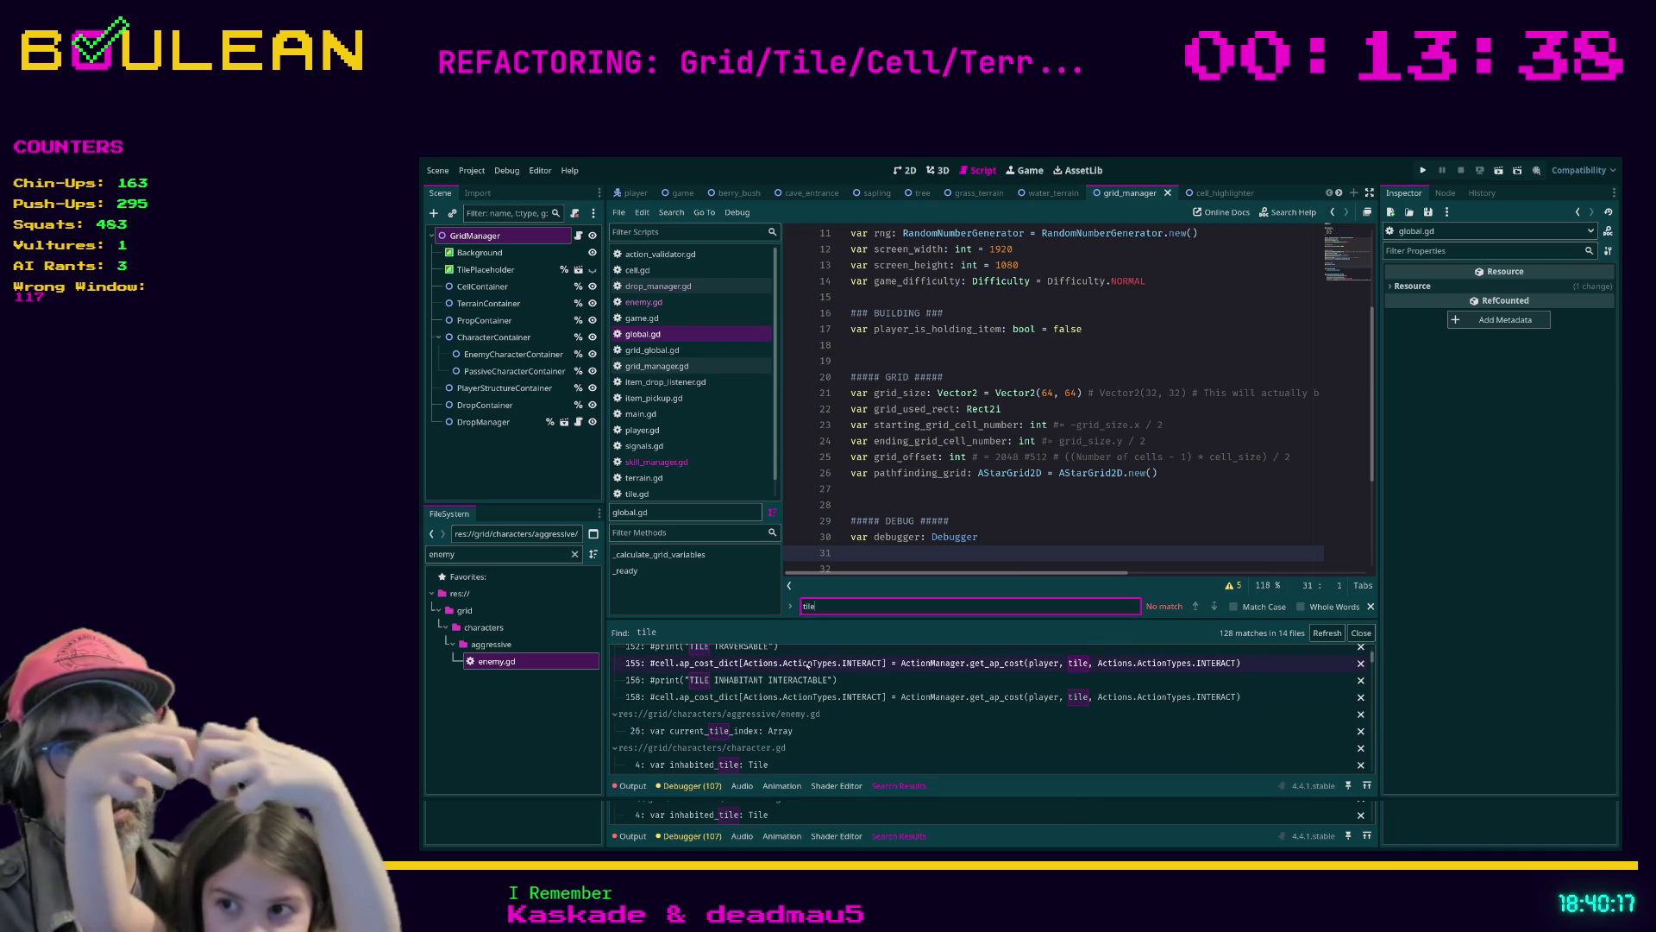
Rename current_tile_index to current_cell_index on enemy.gd line 26 and save the script
left_click(673, 732)
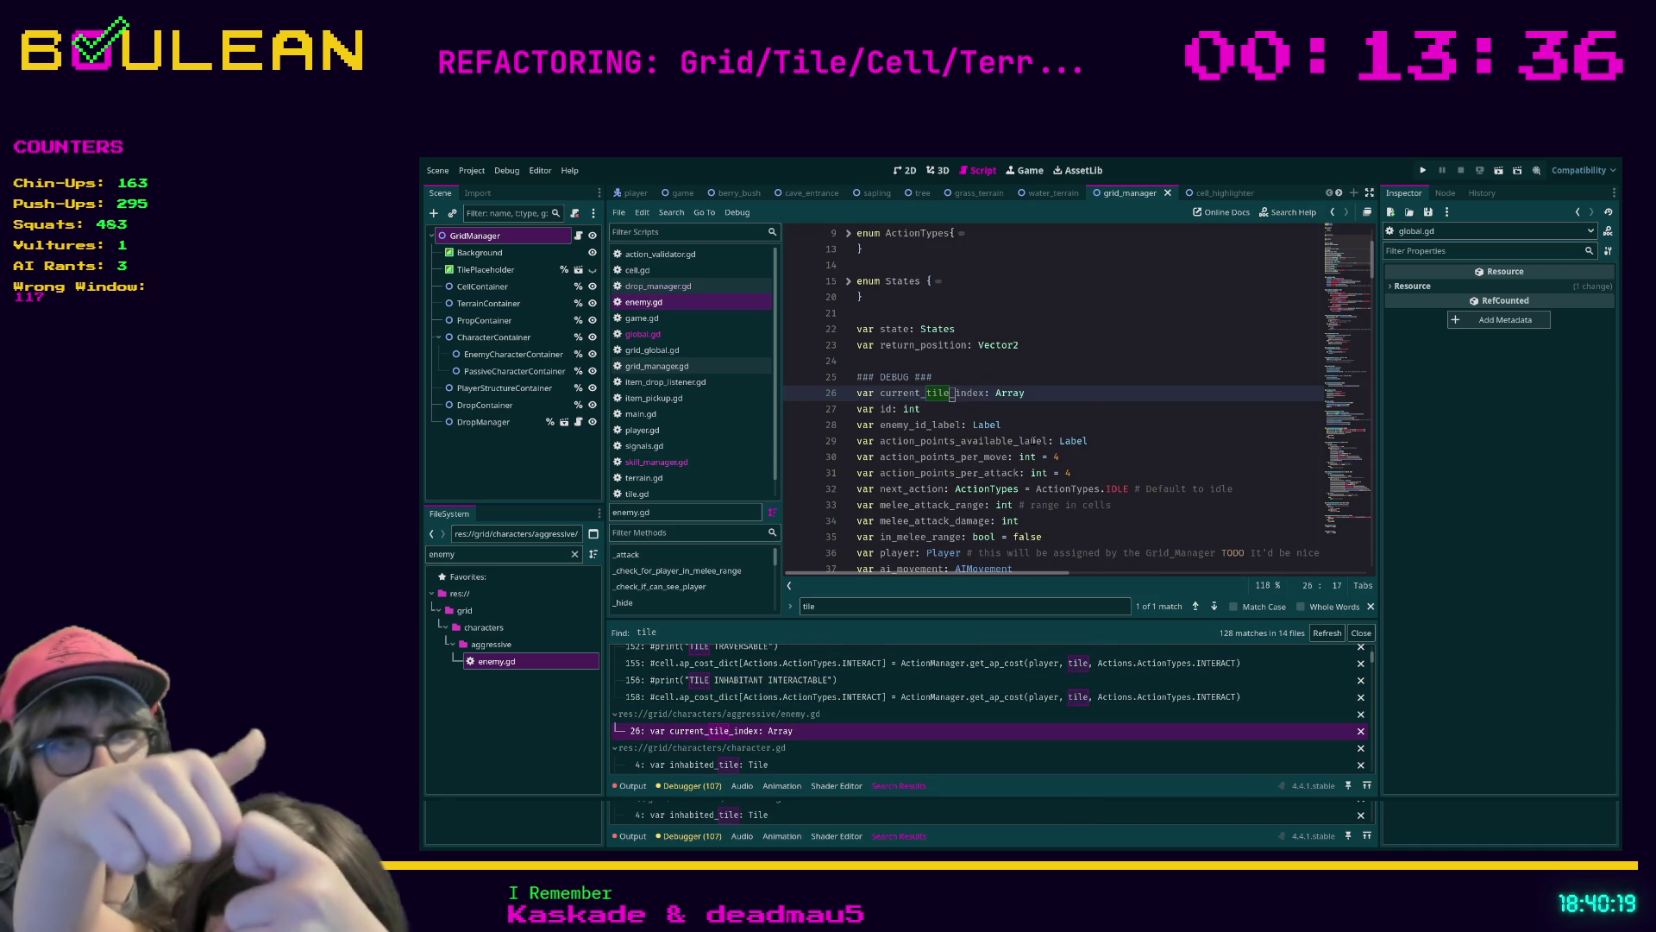
scroll(1009, 379, "down", 1)
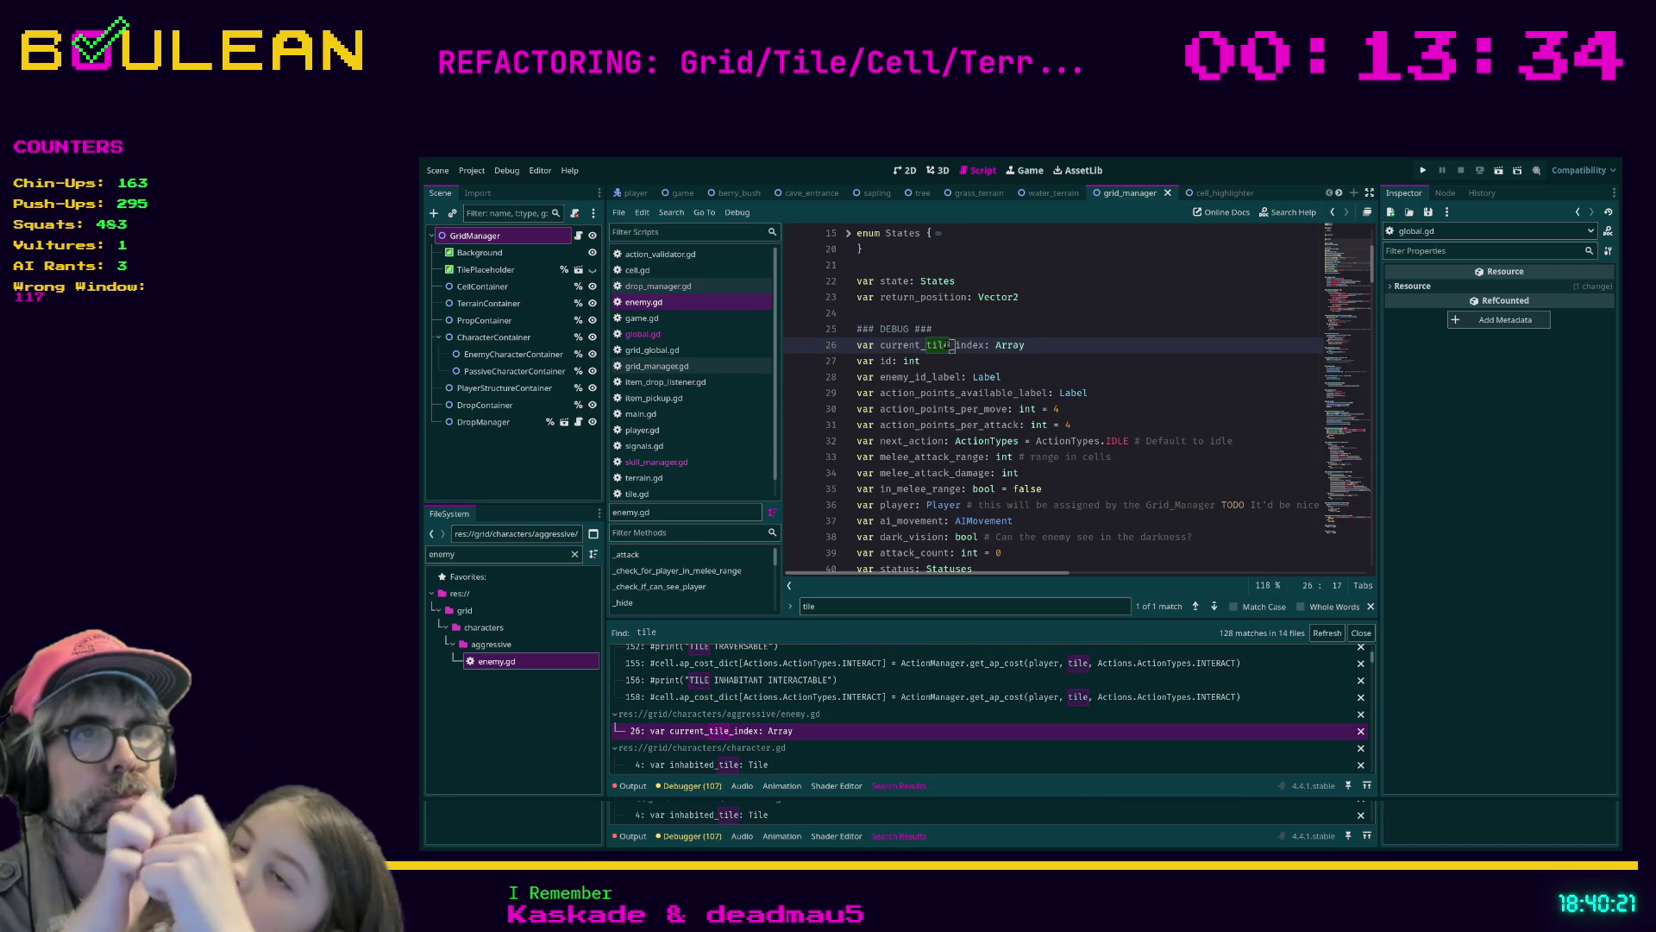
left_click(947, 345)
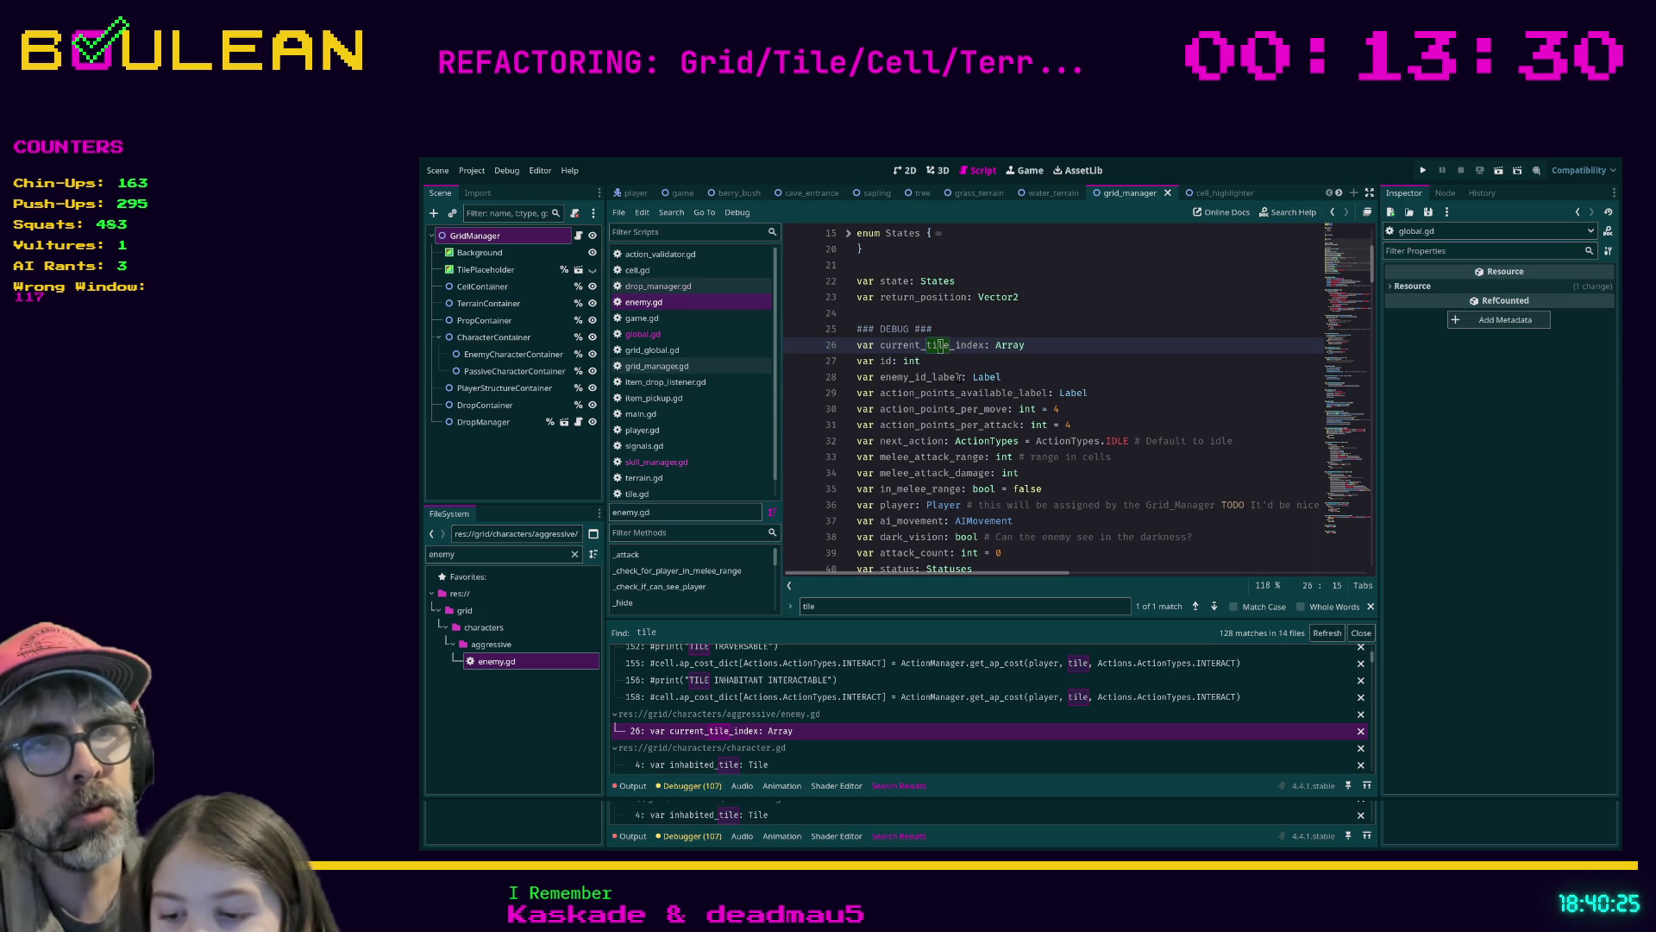
key("Left")
key("Left")
key("Delete")
key("Delete")
key("Delete")
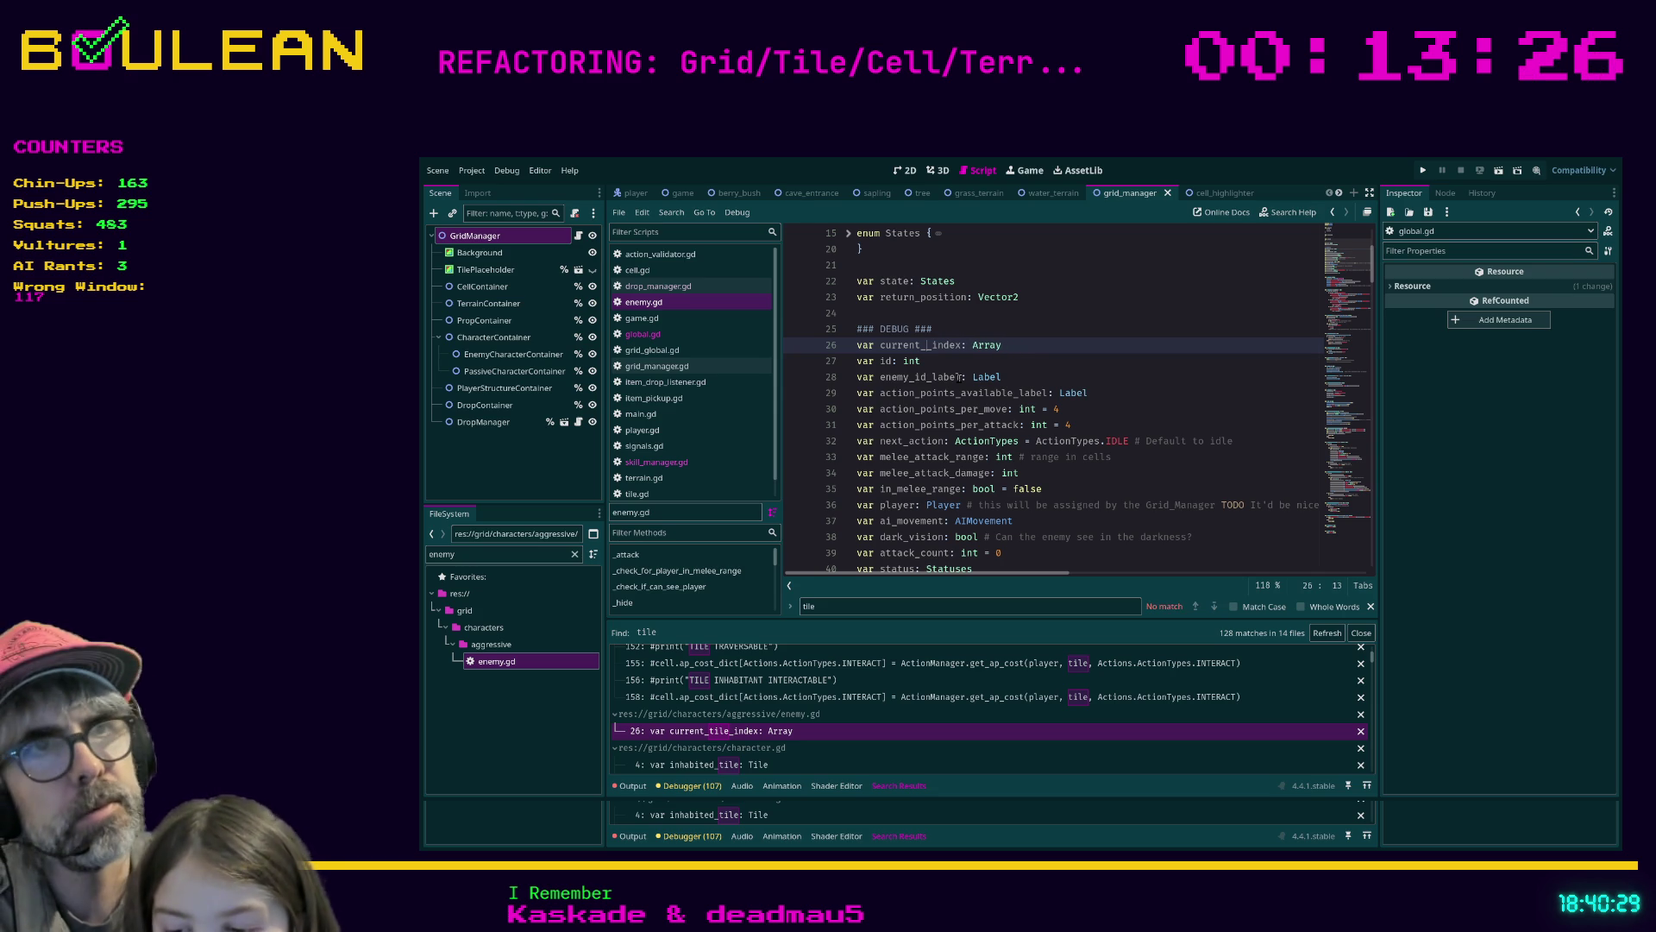
type("cell")
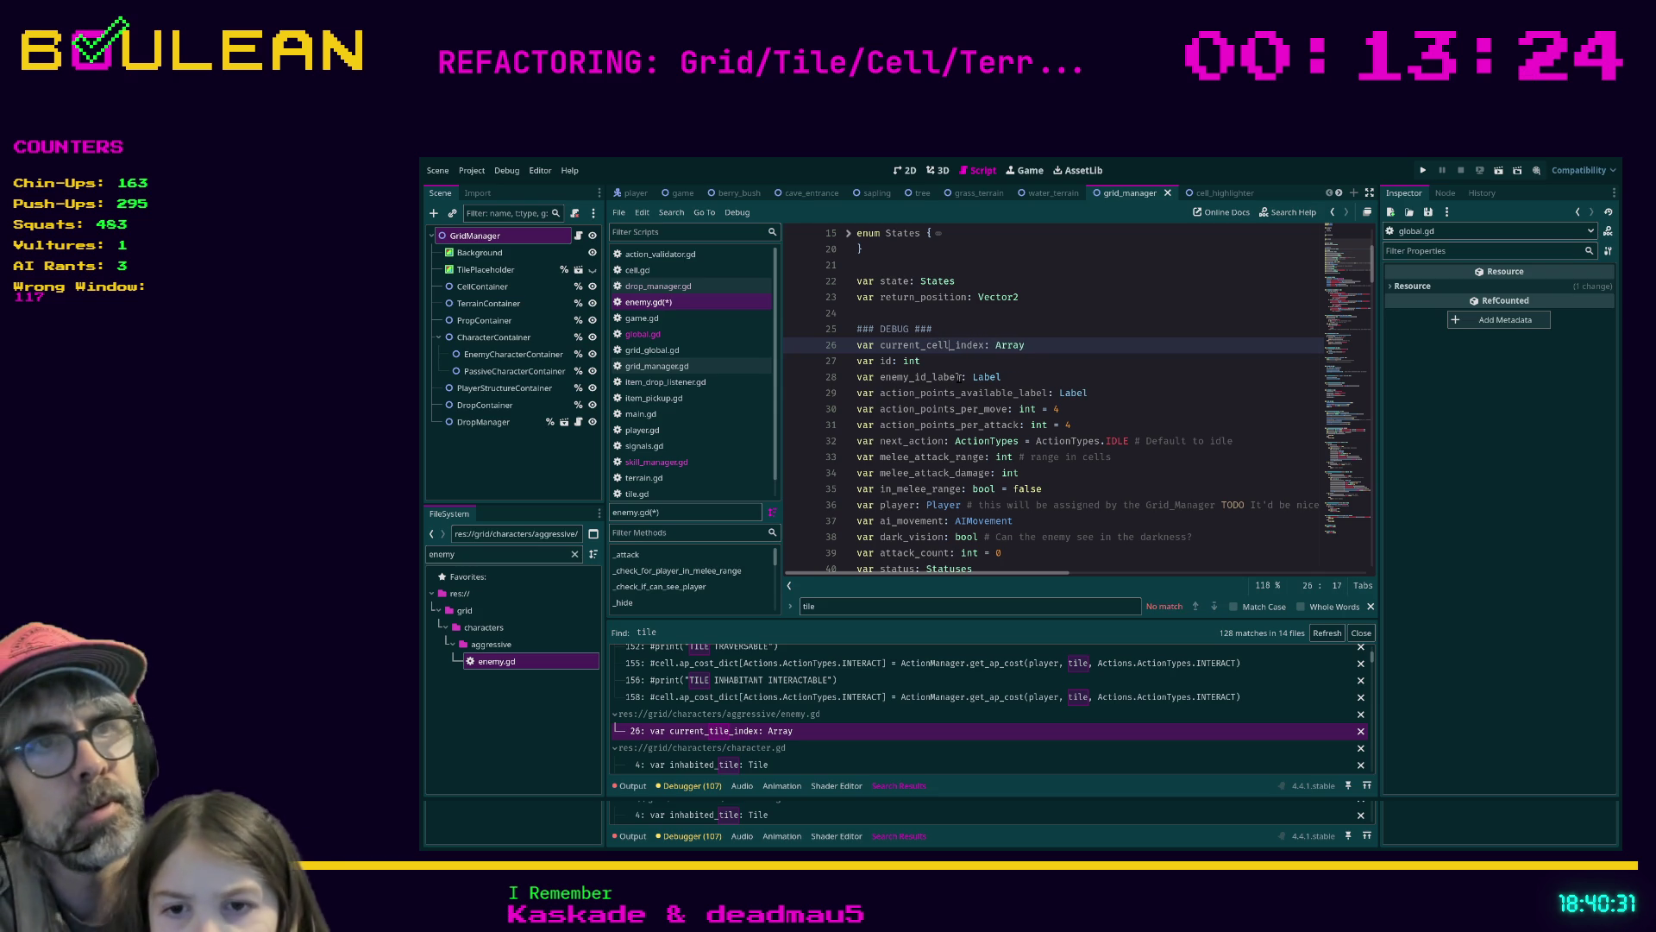
left_click(972, 362)
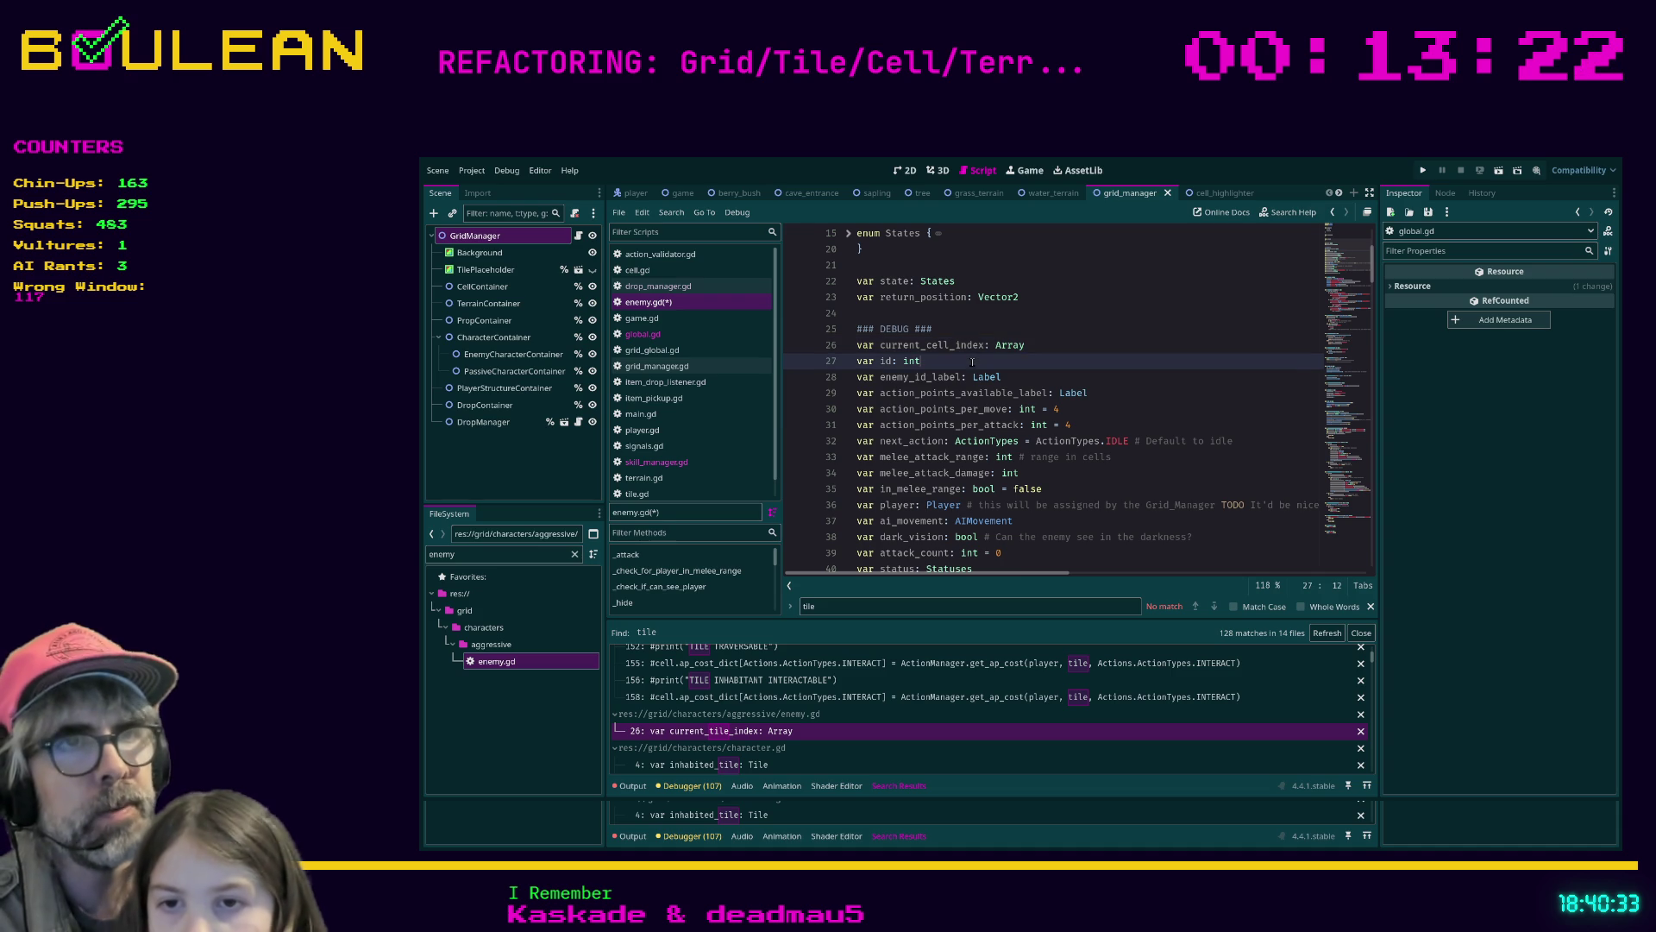
key("ctrl+s")
Find 'tile' again and open character.gd at its inhabited_tile line
key("ctrl+f")
type("tile")
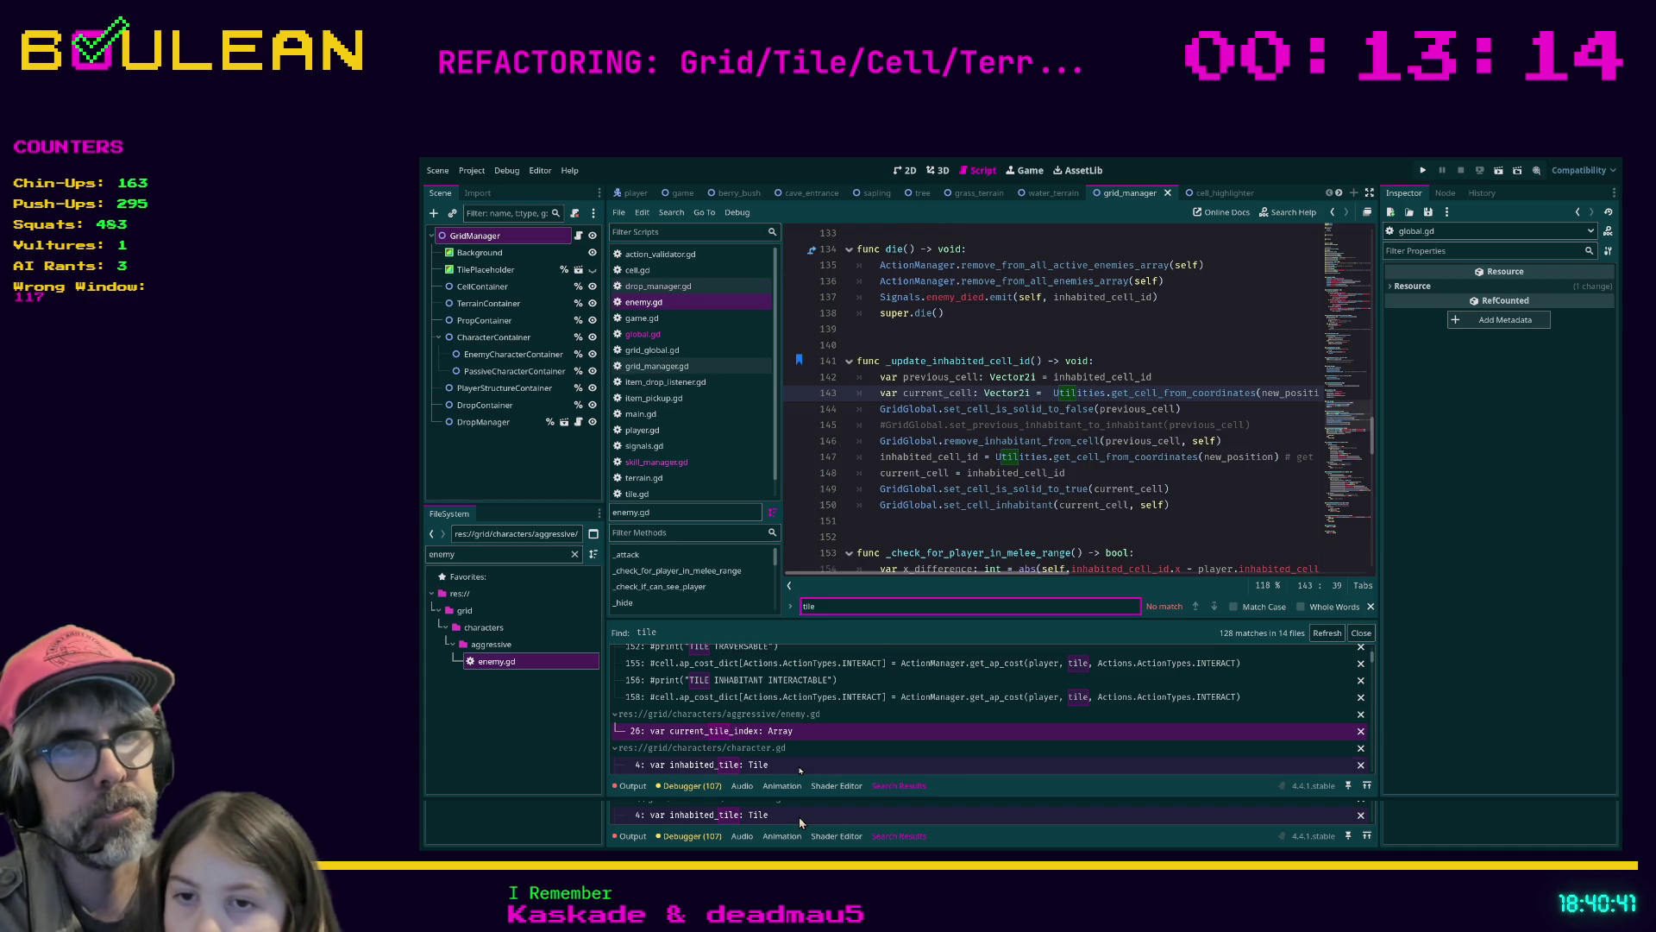
left_click(800, 765)
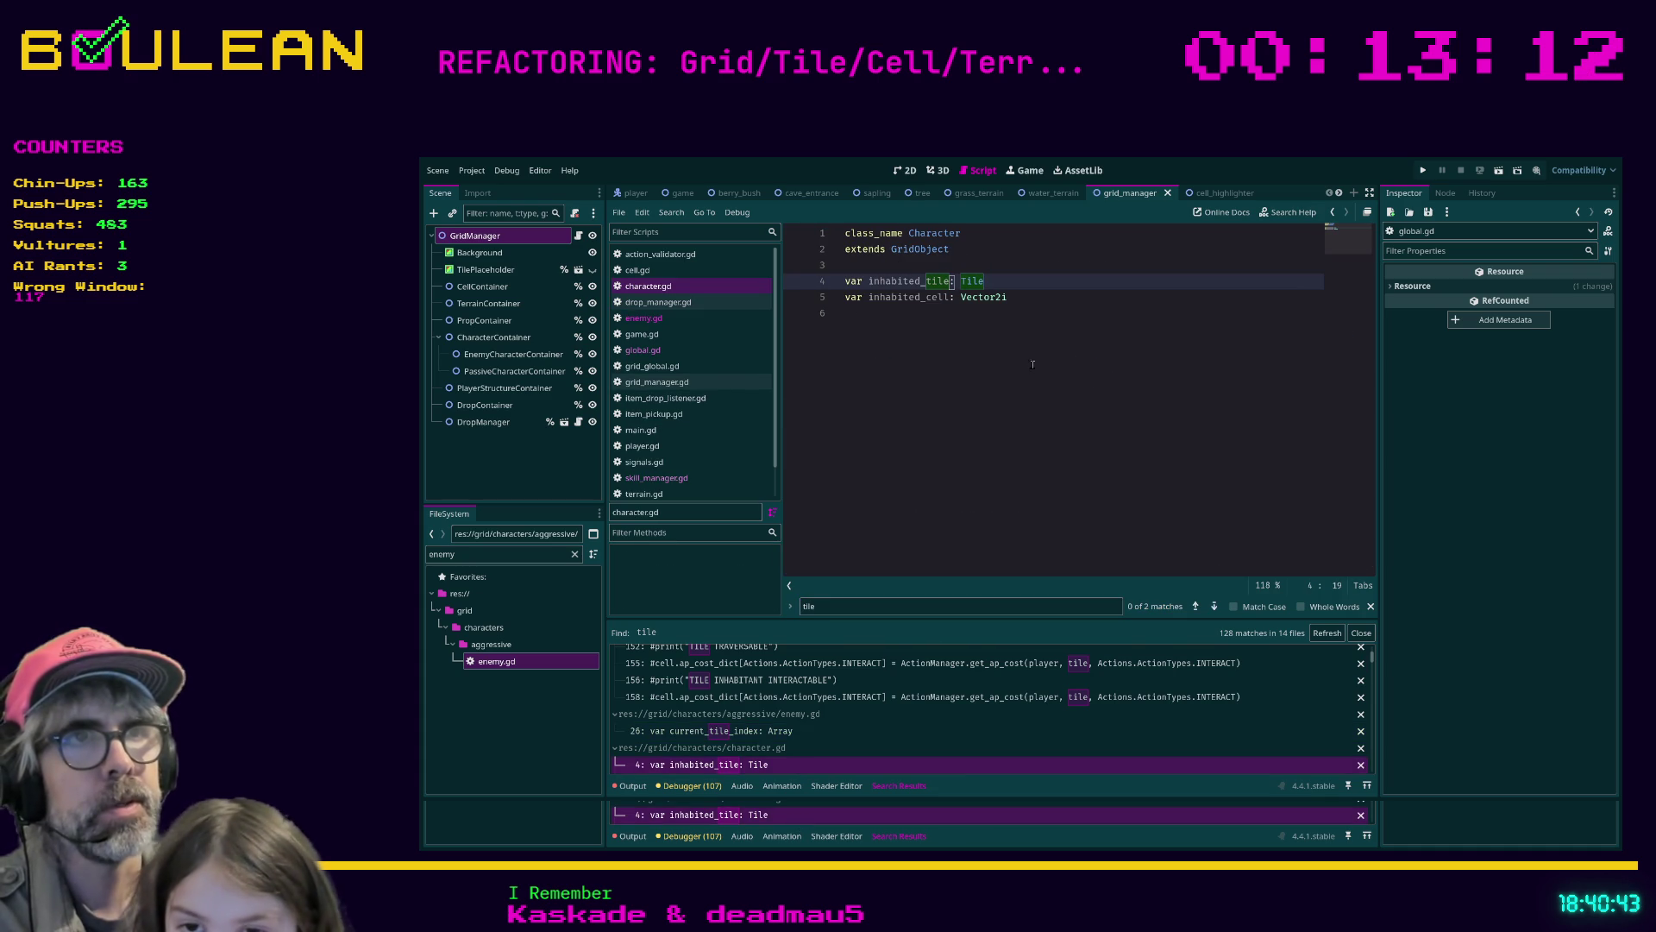
Comment out character.gd's line 4 inhabited_tile declaration, then open water_tile.gd's 'extends Tile' match
left_click(1012, 282)
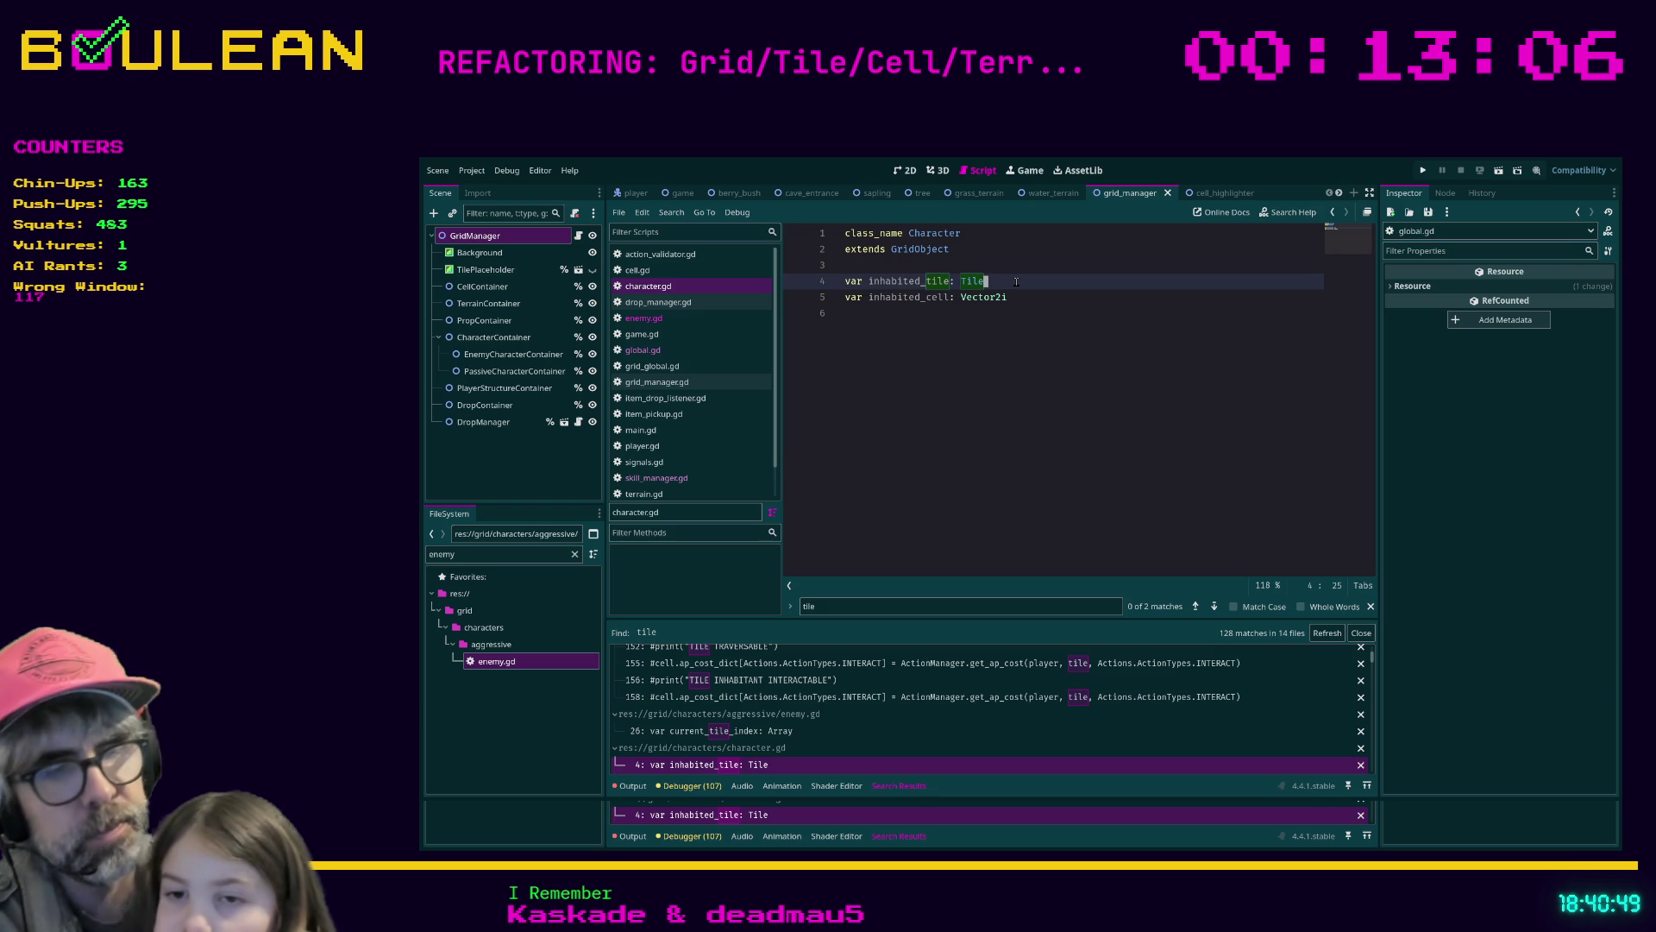
key("ctrl+k")
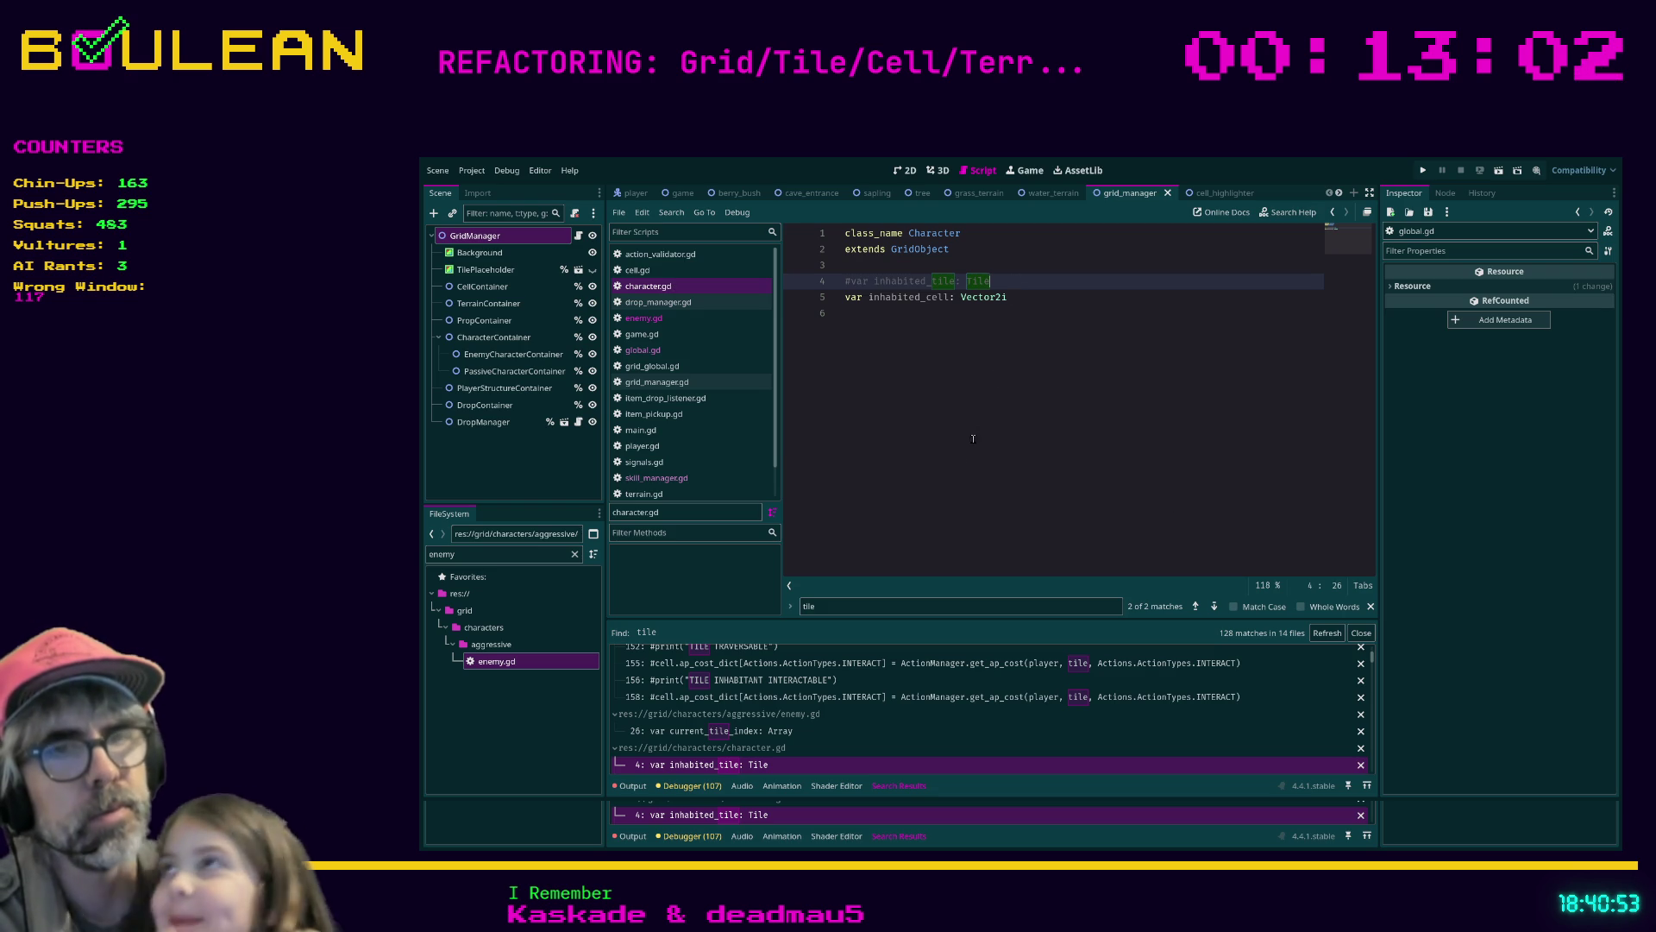
scroll(842, 765, "down", 1)
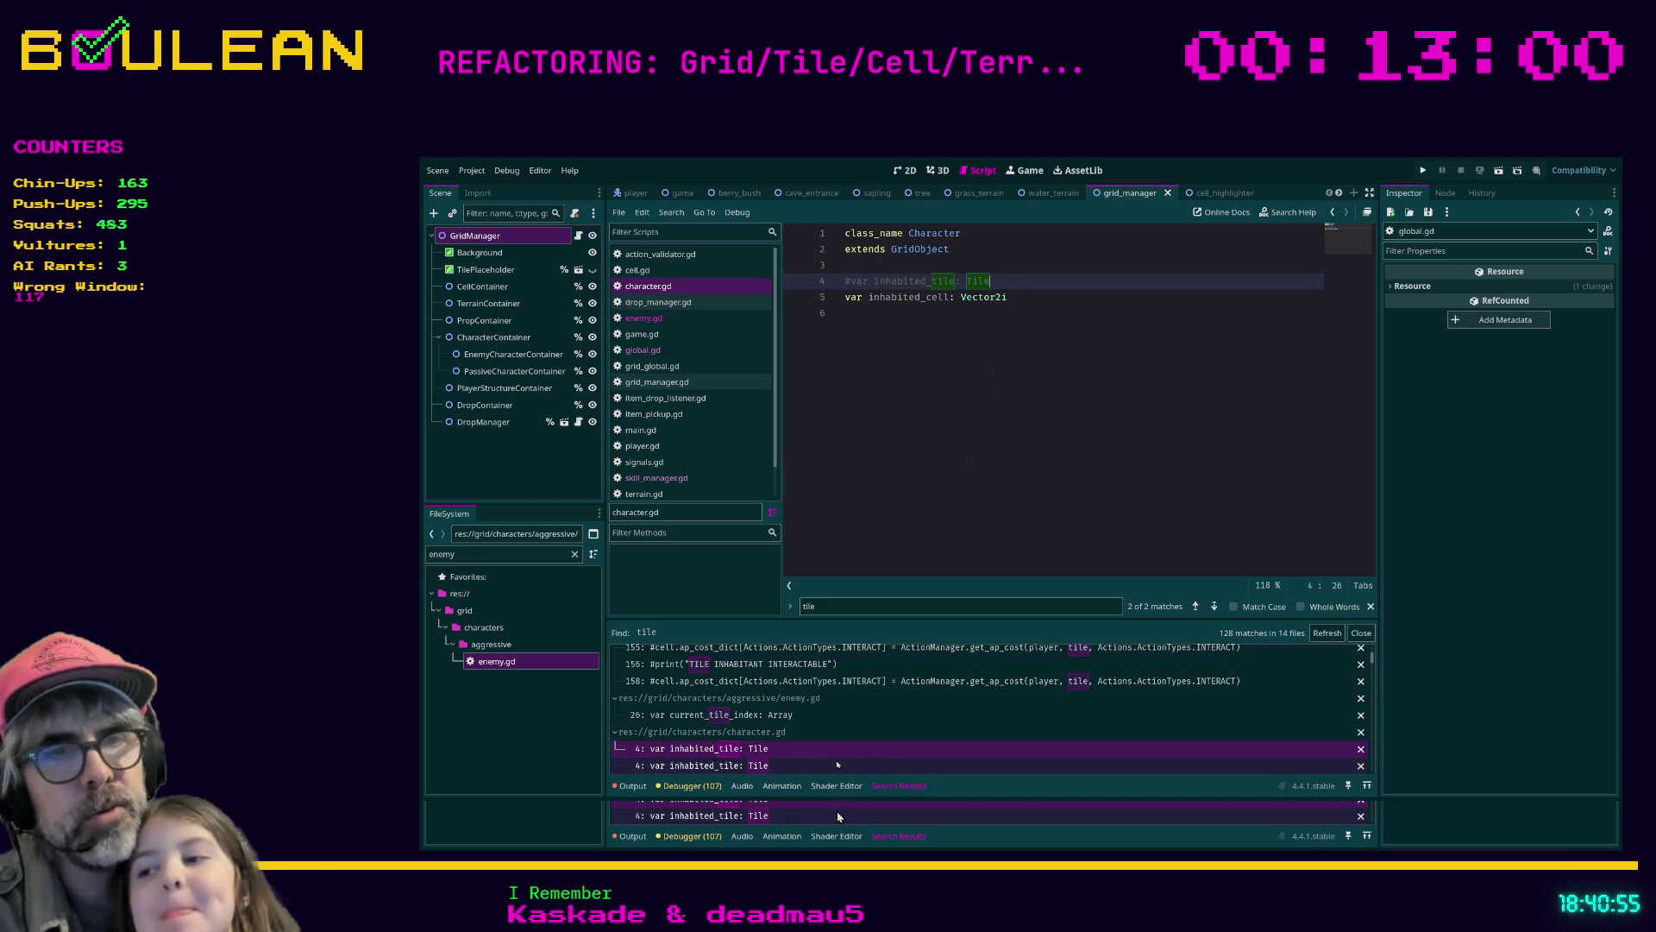
left_click(837, 765)
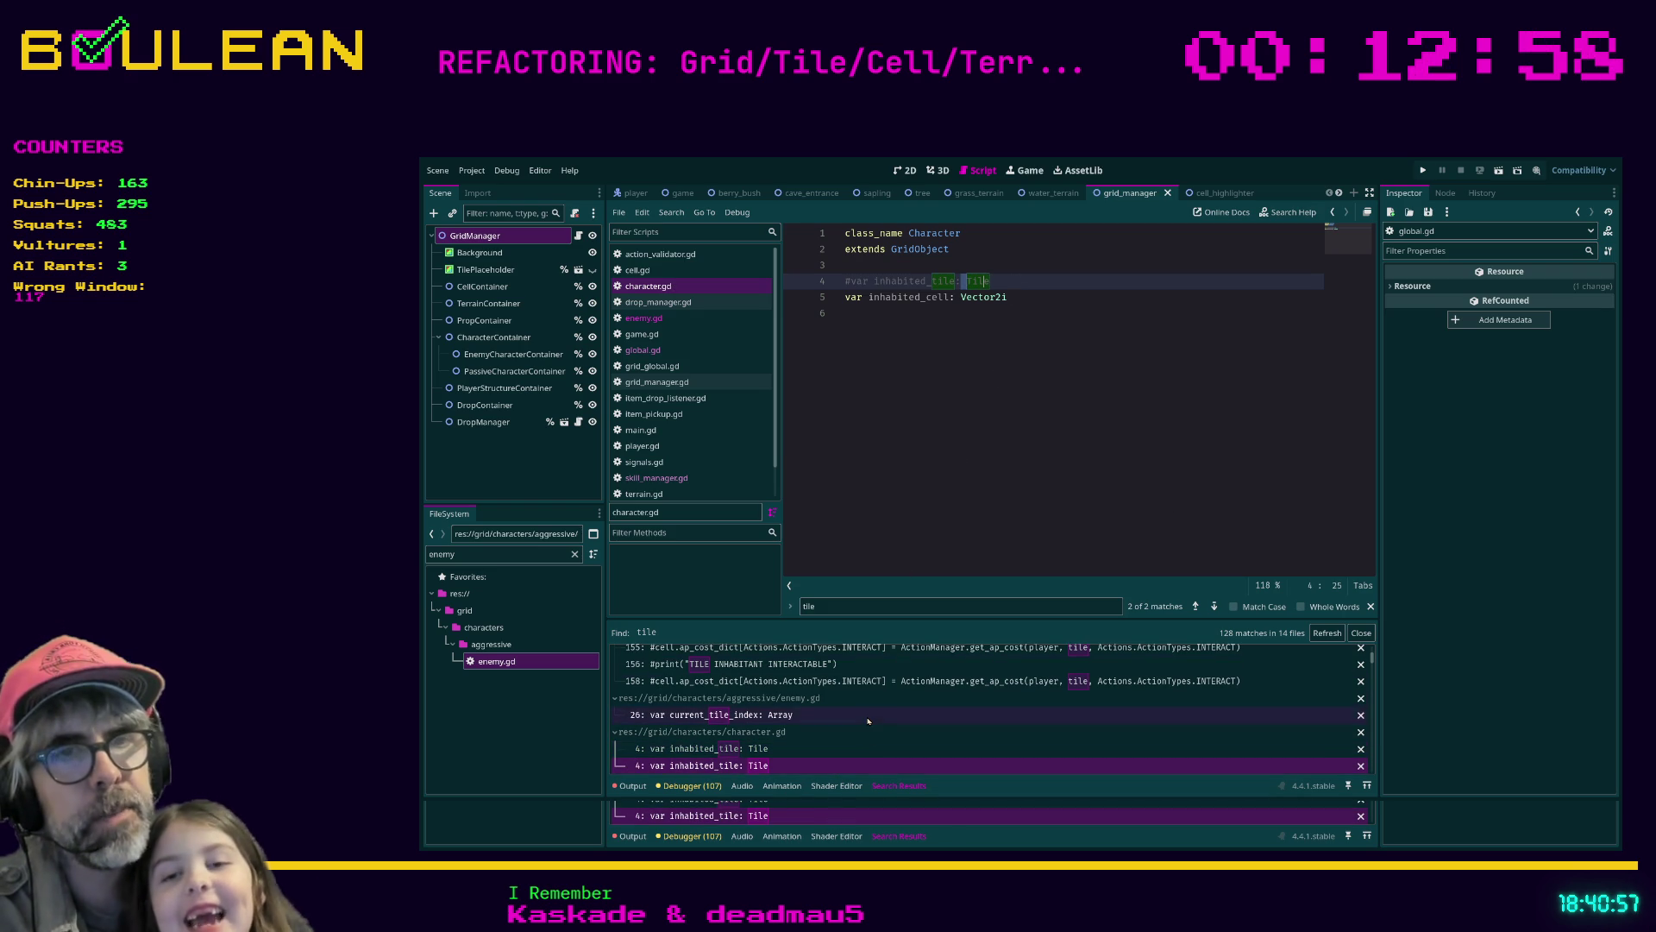
scroll(868, 720, "down", 2)
scroll(790, 764, "down", 1)
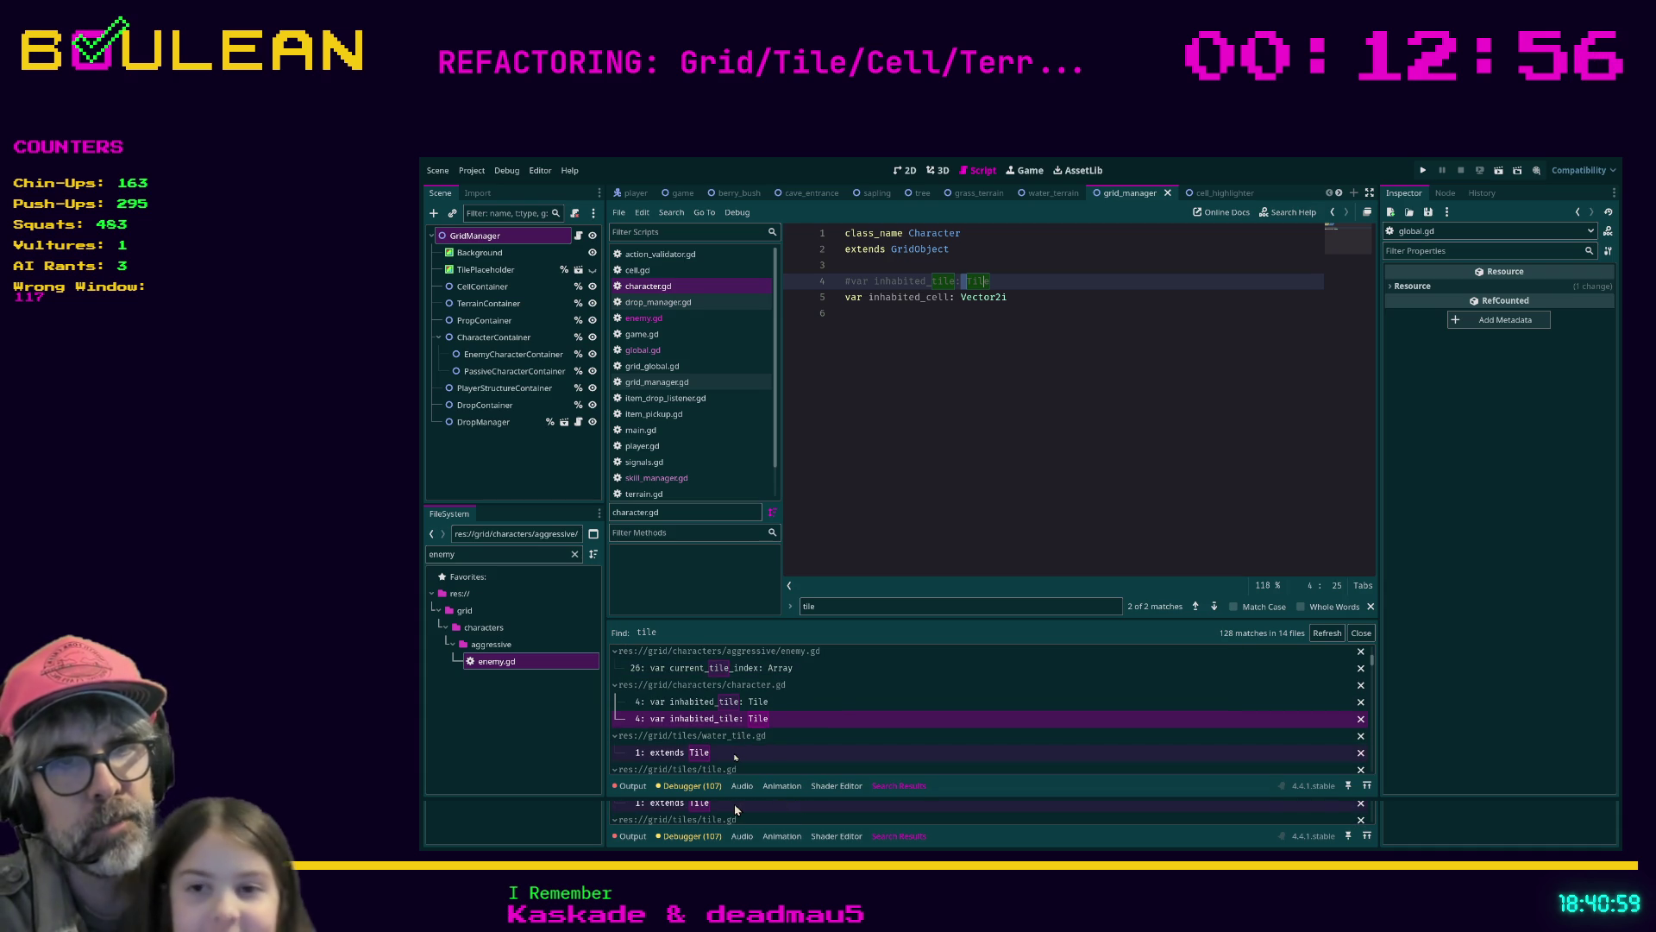
left_click(735, 754)
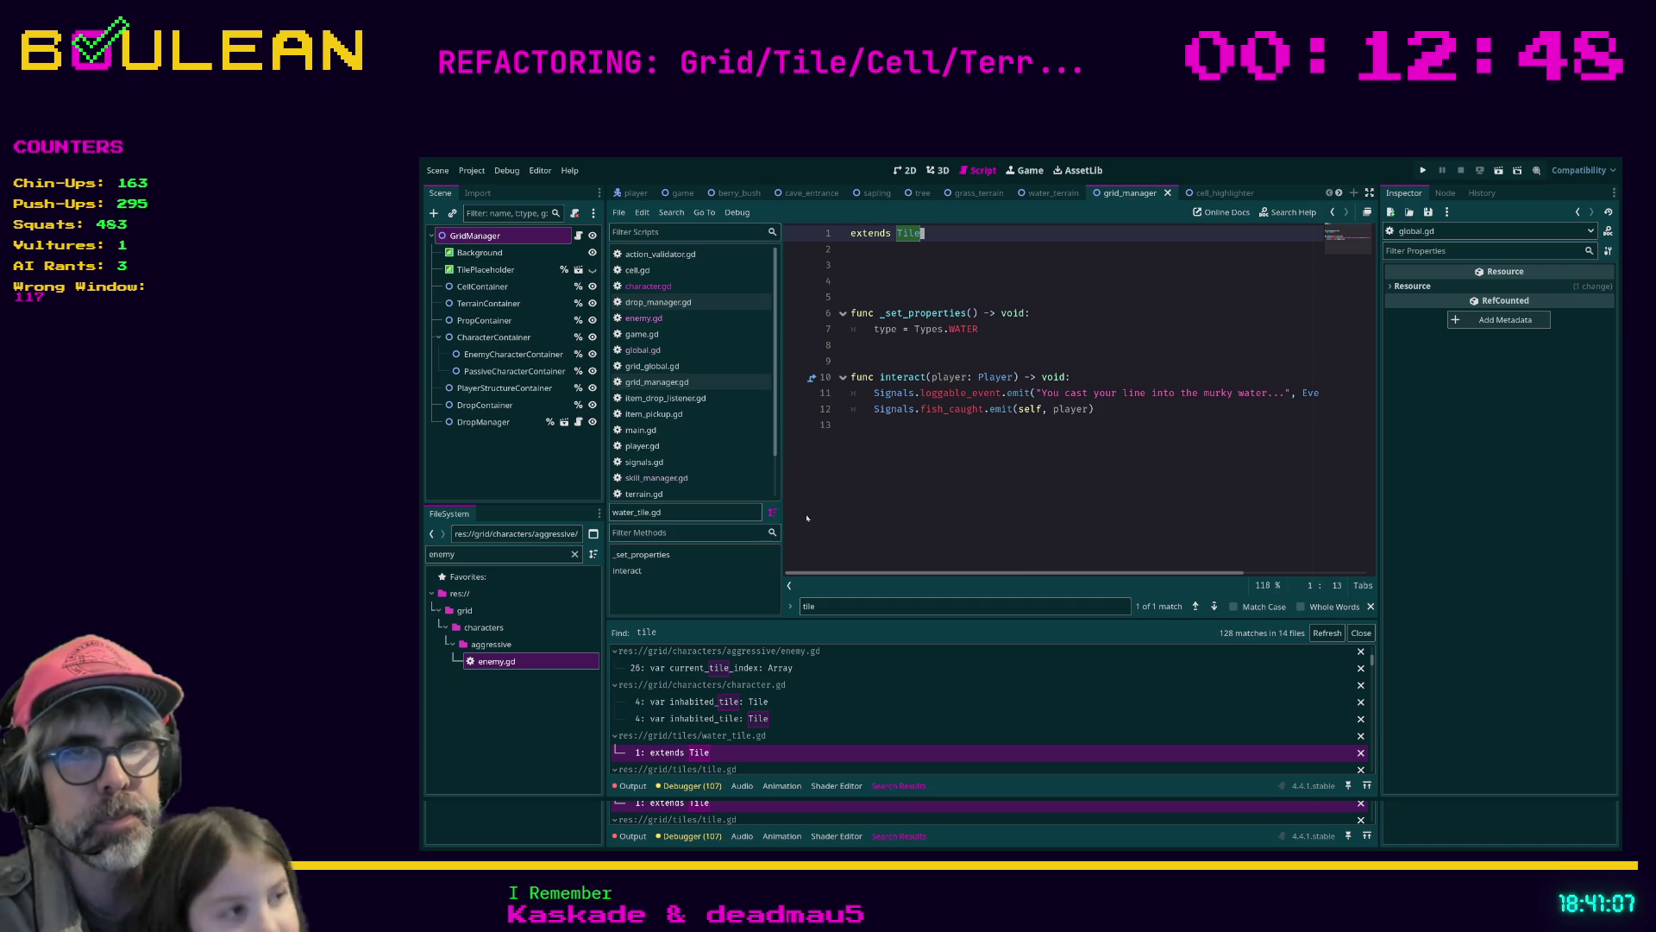
Change the FileSystem filter from 'water_til' to 'grass_ter' to list the grass_terrain script and scene
double_click(550, 554)
type("wa")
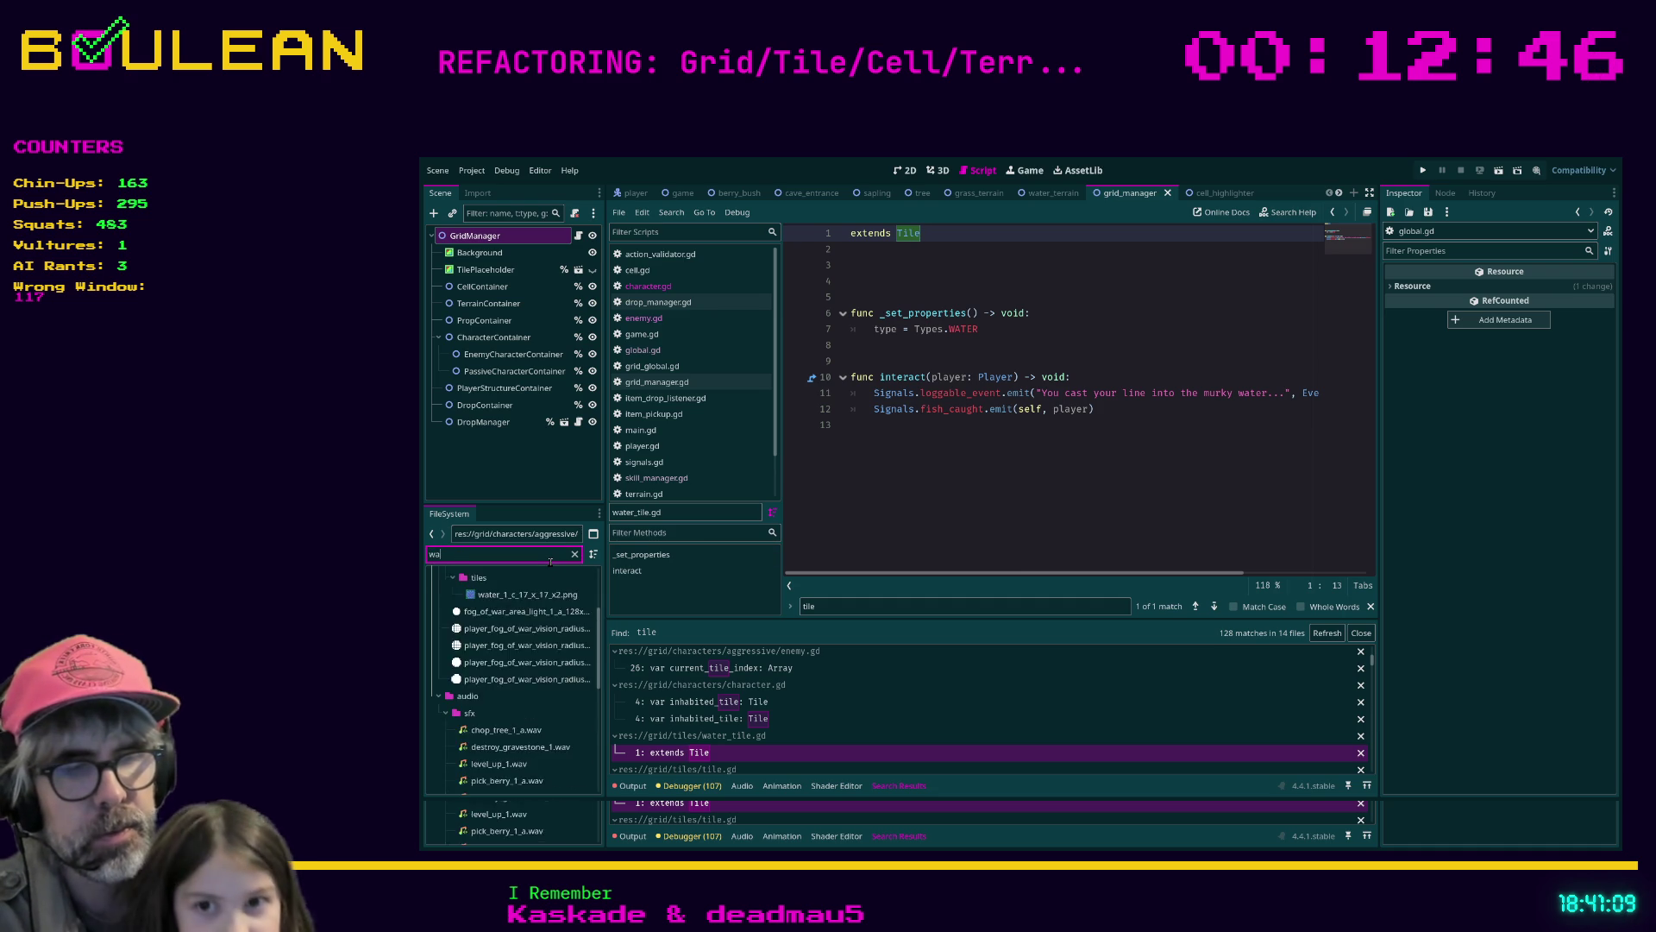
type("ter")
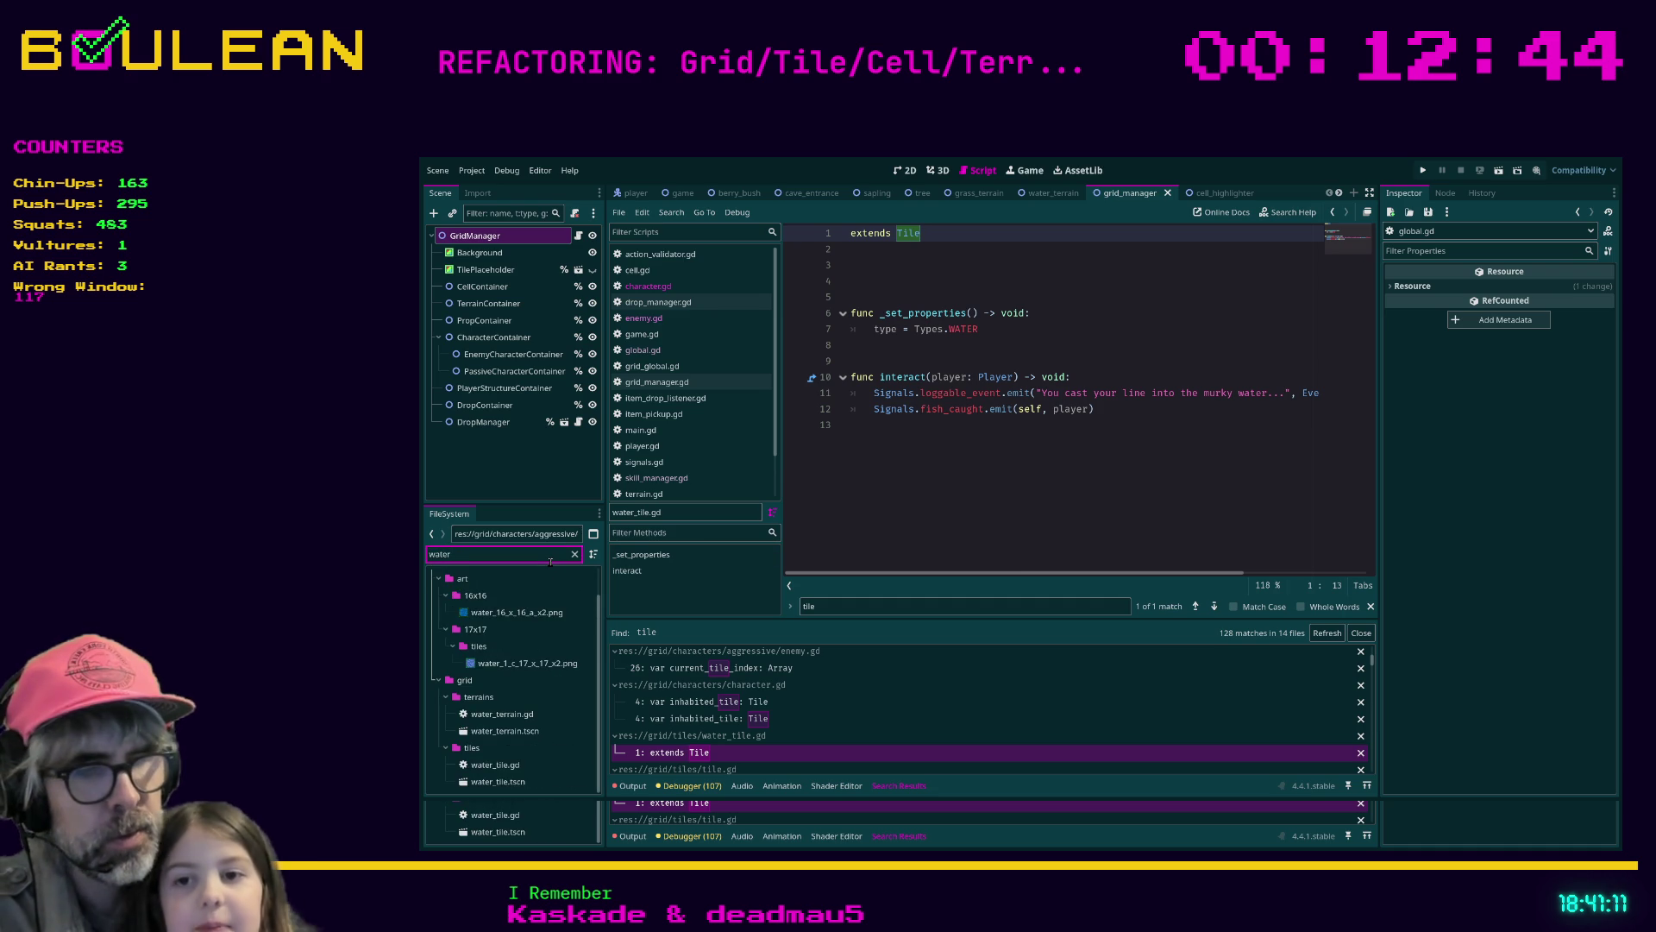
type("_til")
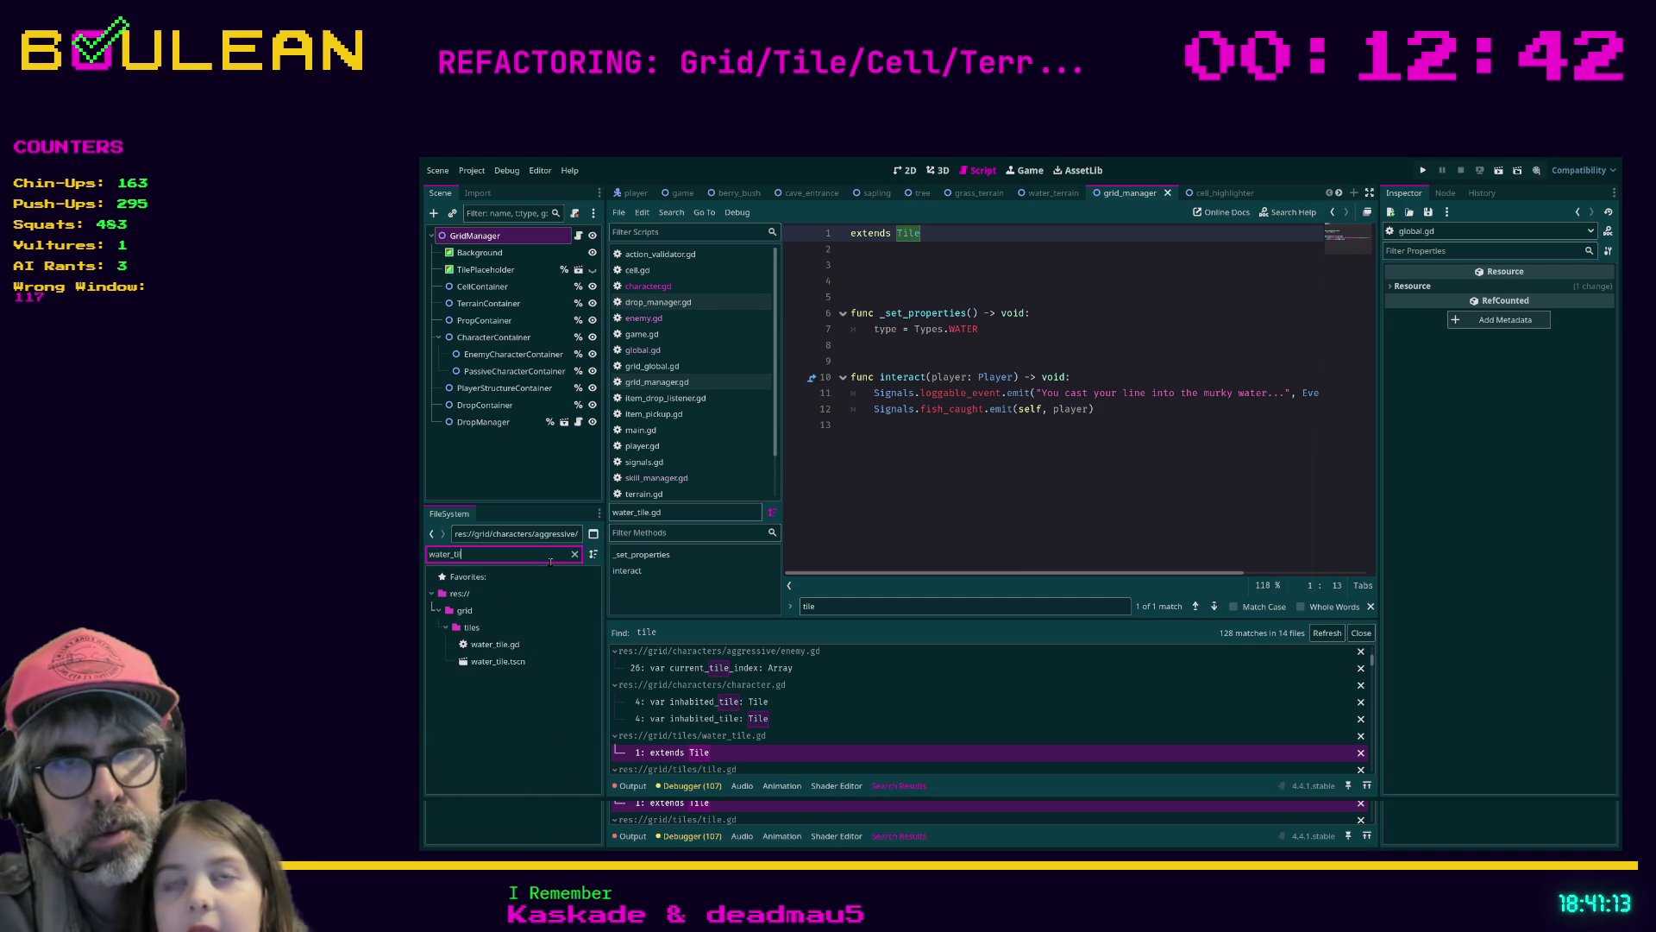
key("BackSpace")
key("BackSpace")
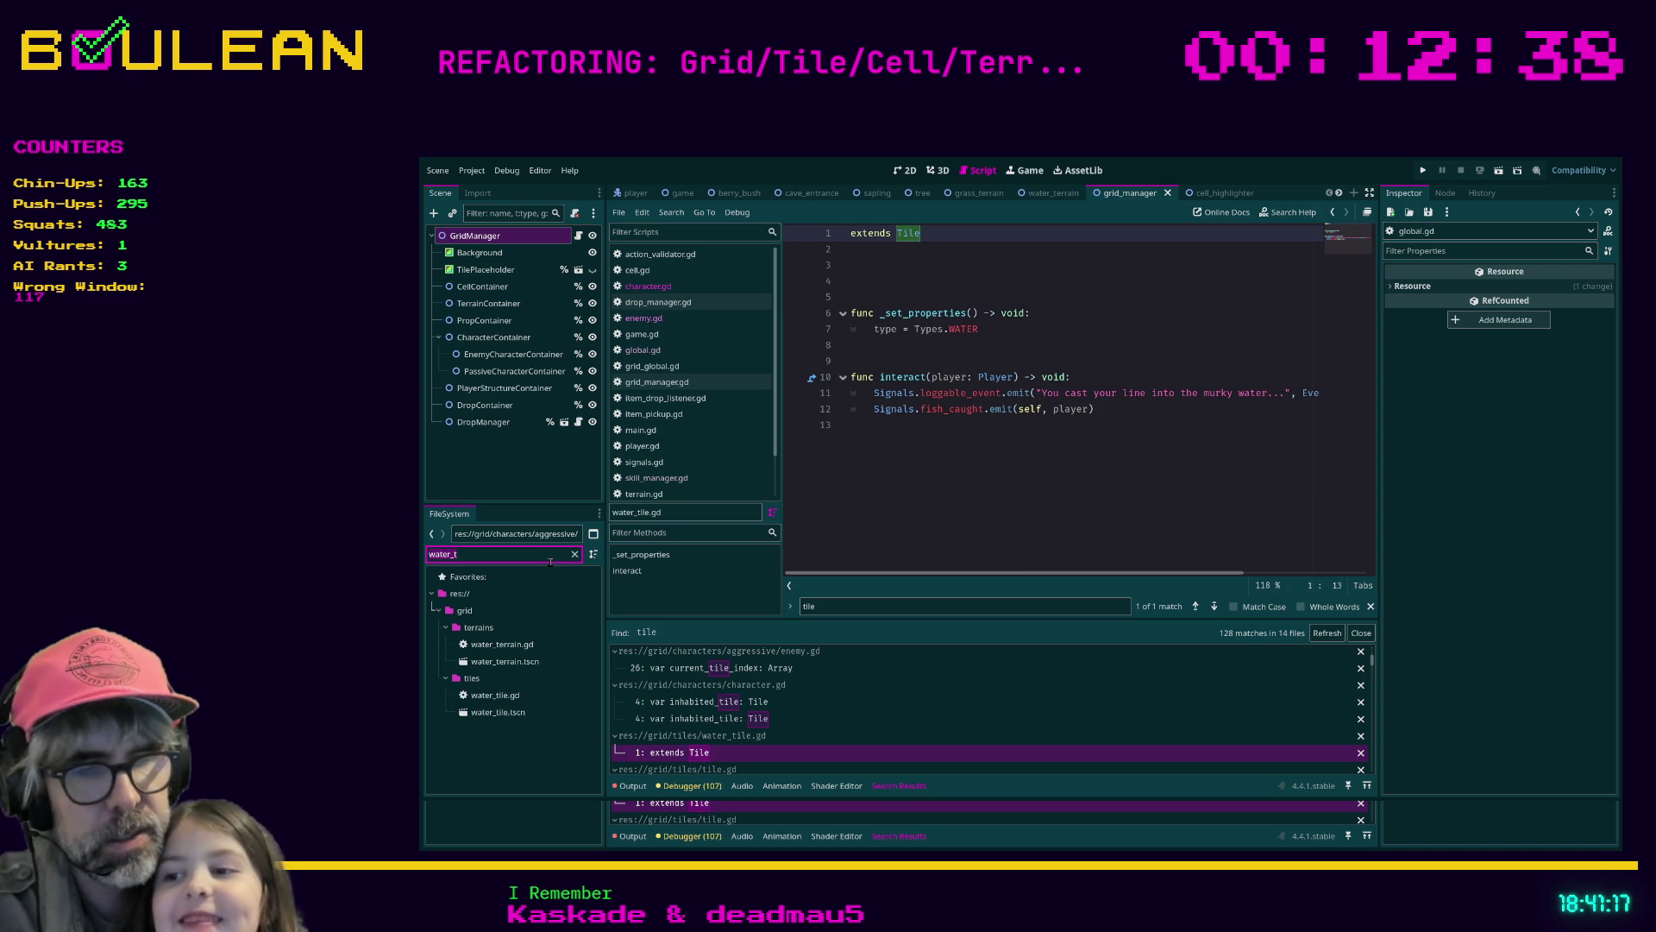
key("ctrl+a")
type("green_t")
key("BackSpace")
key("BackSpace")
key("BackSpace")
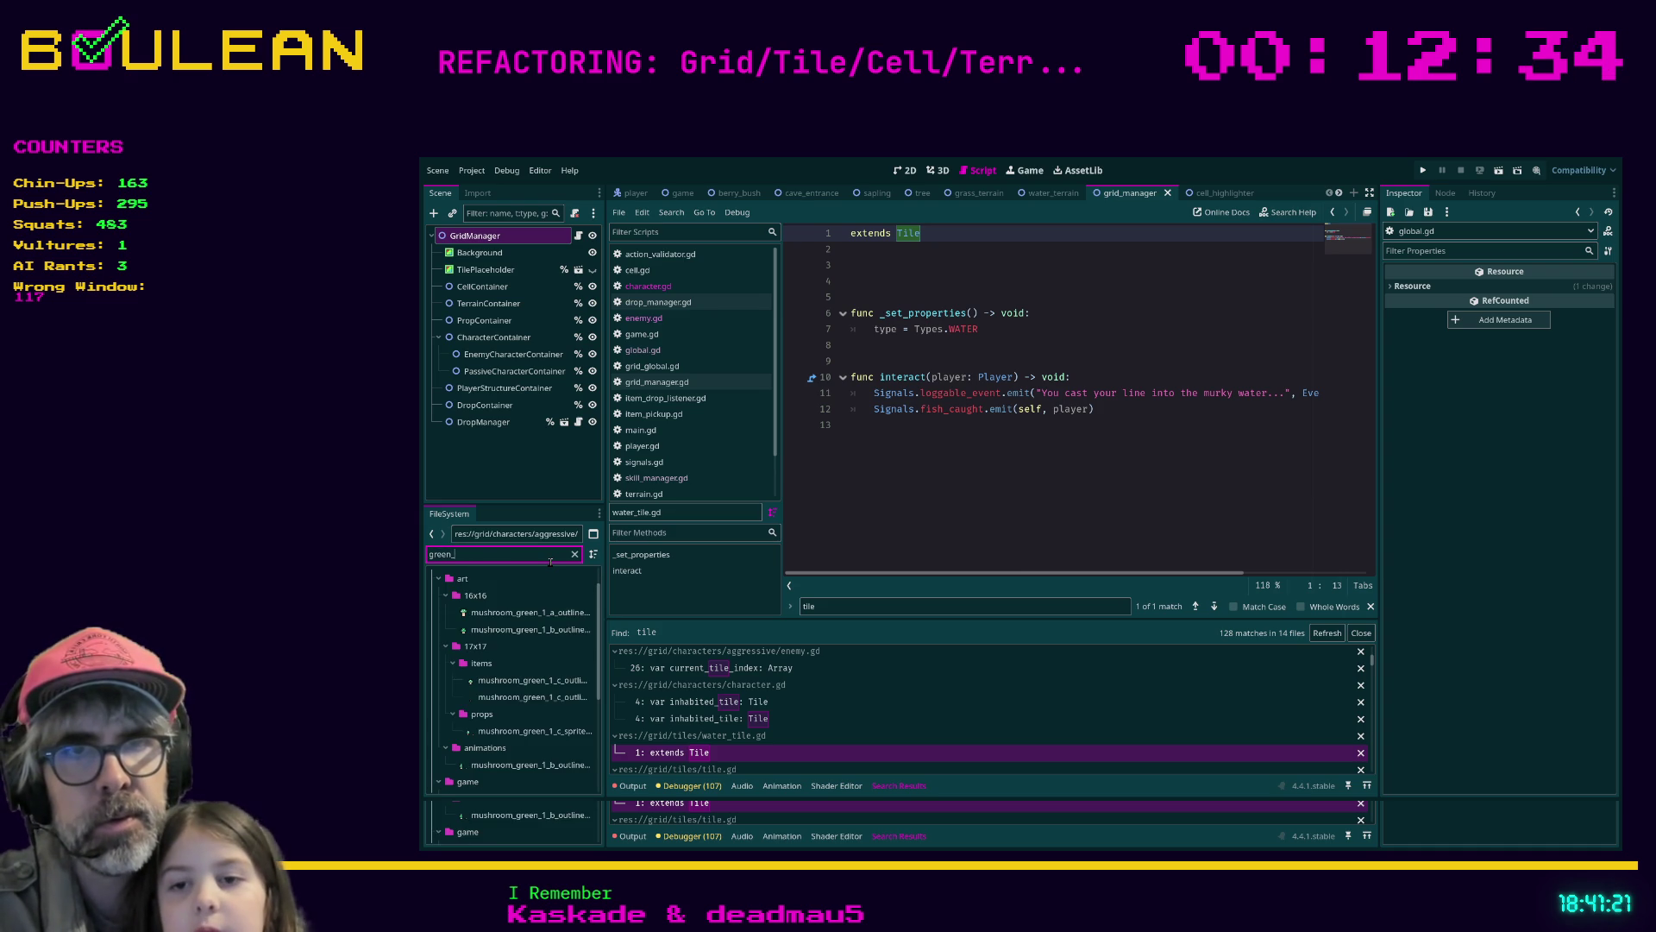
key("BackSpace")
key("BackSpace")
type("as")
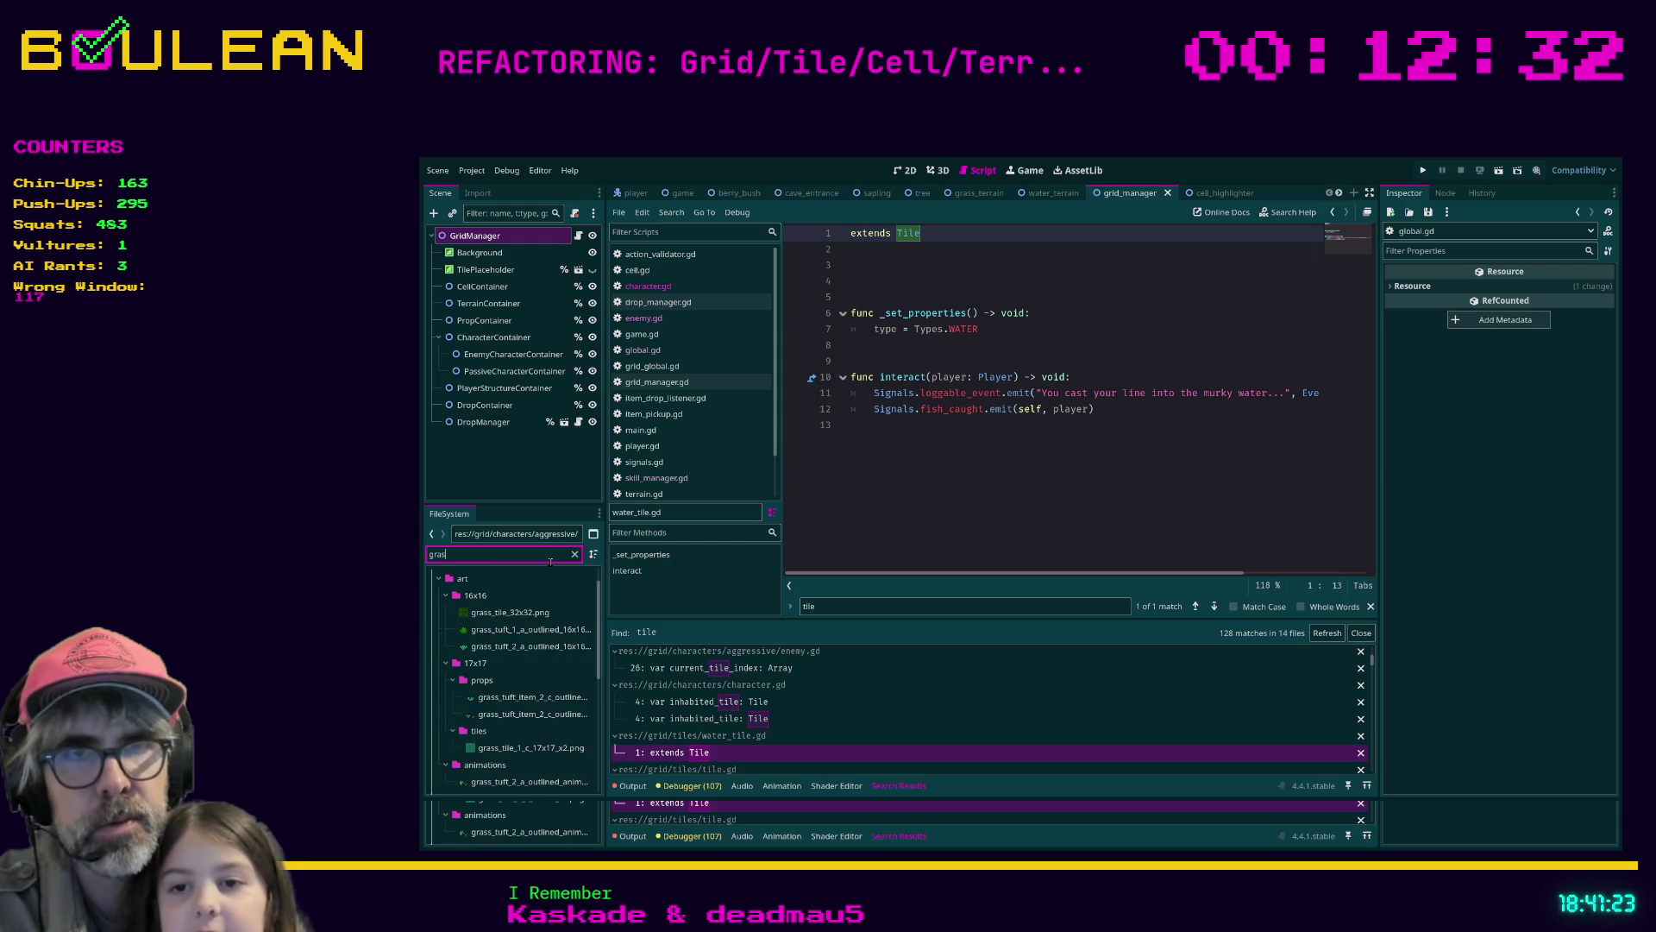
type("s_ter")
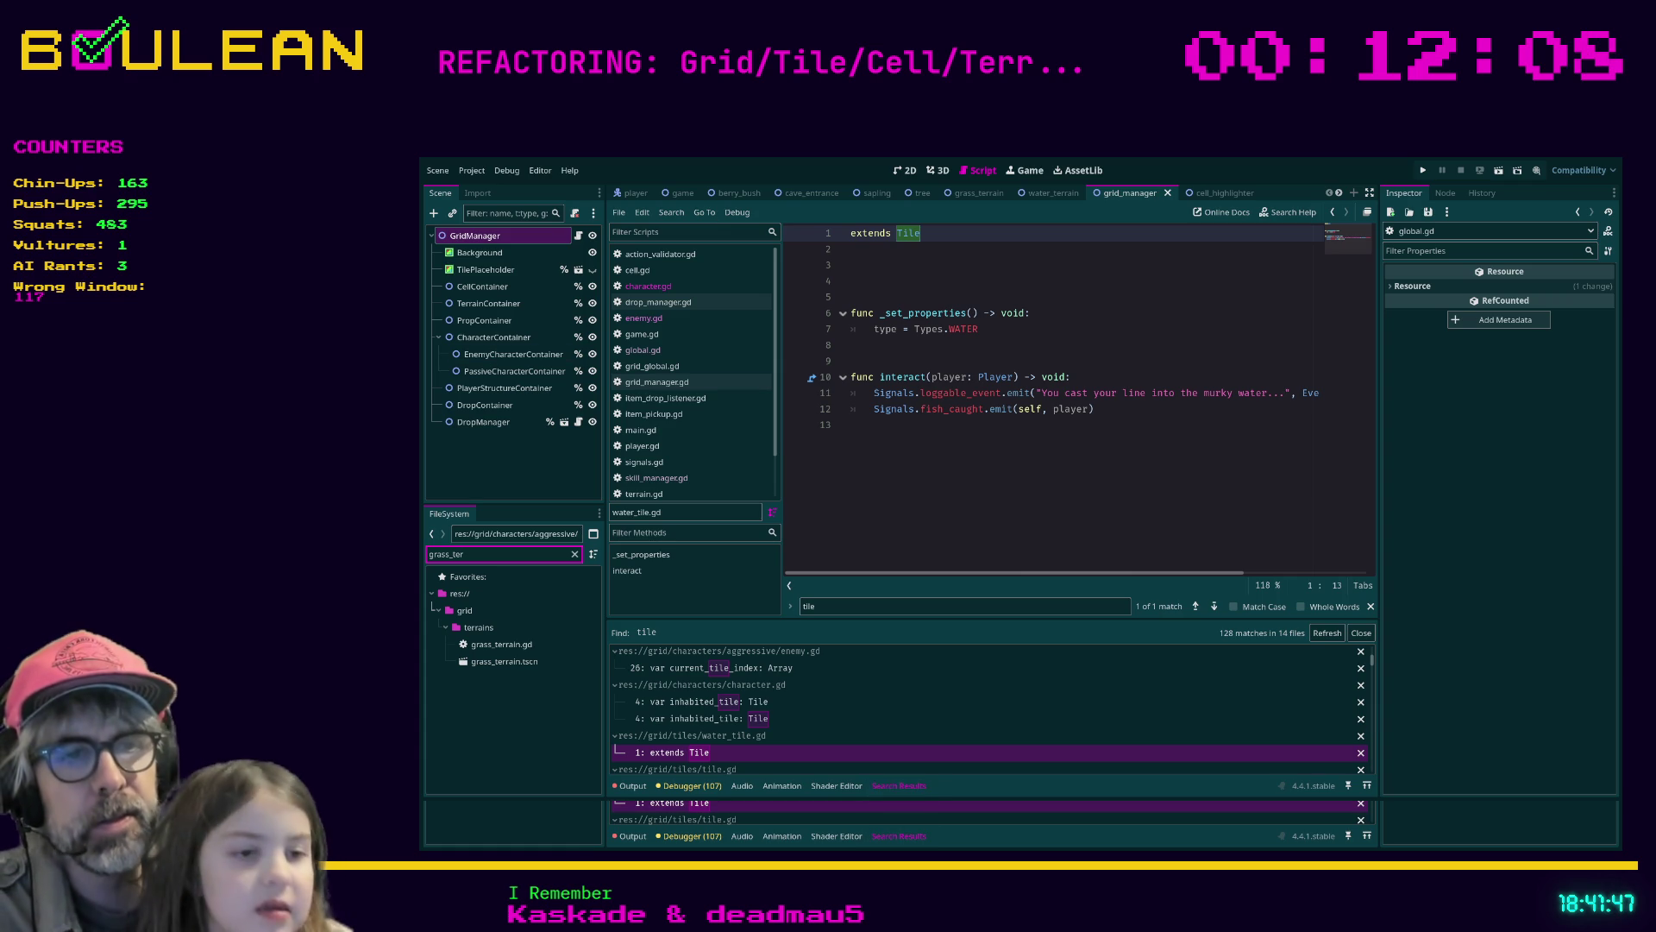
key("alt+Tab")
key("ctrl+t")
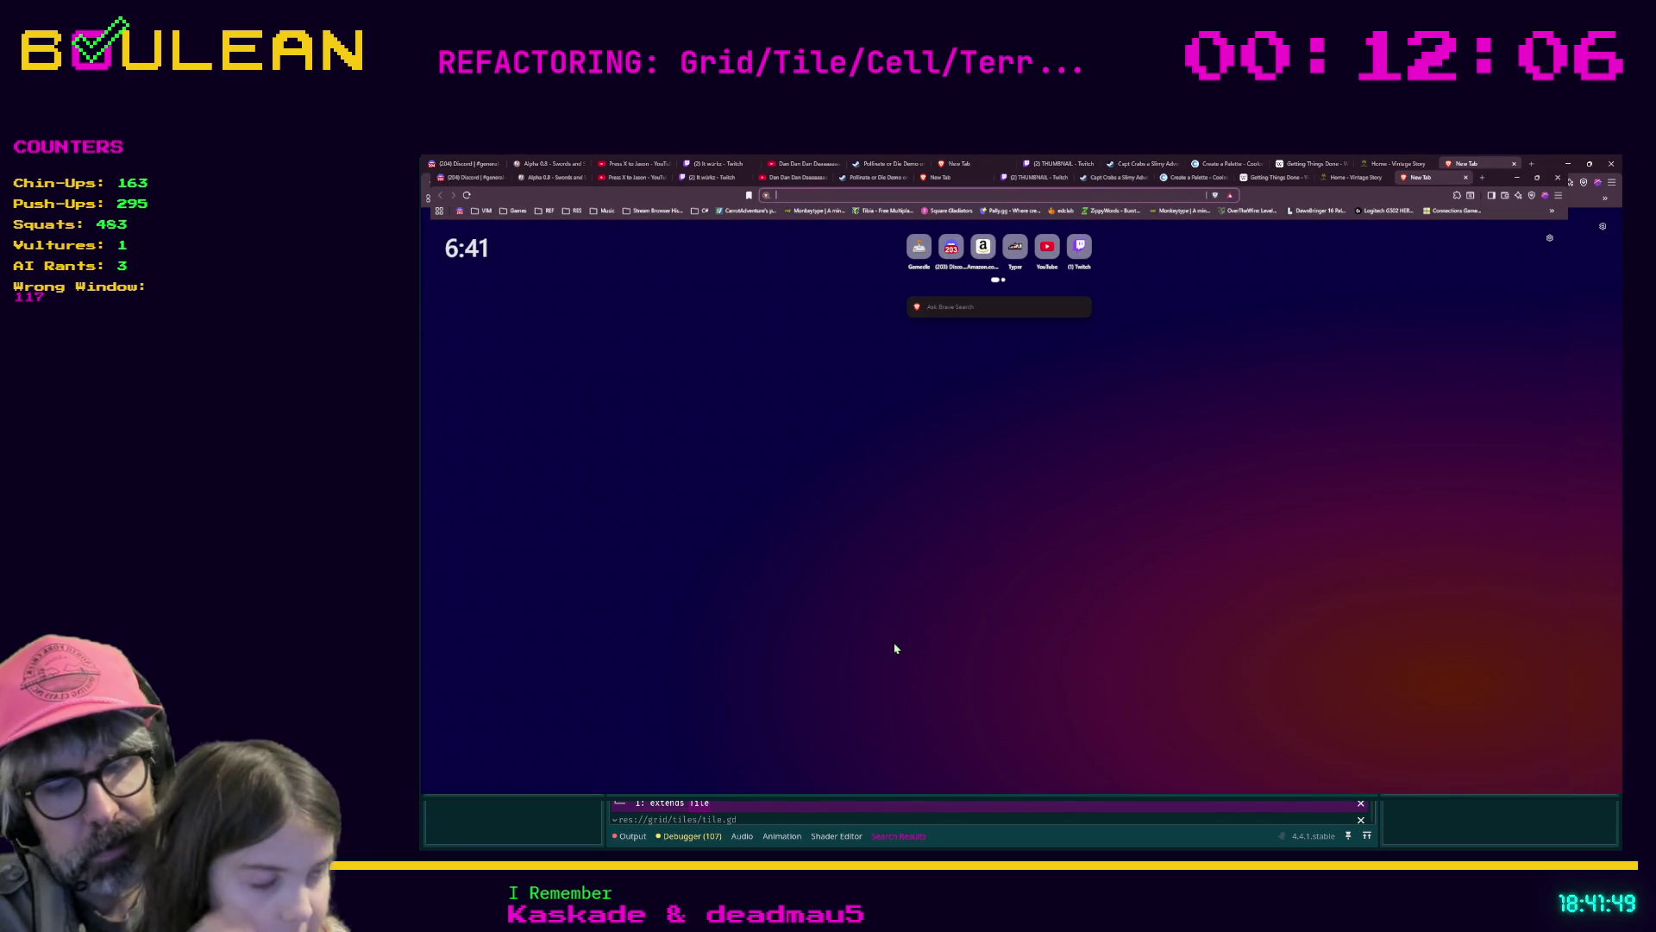
Web-search a well-known tech businessman's name in Brave and view his image results
type("jeff bezos")
key("Return")
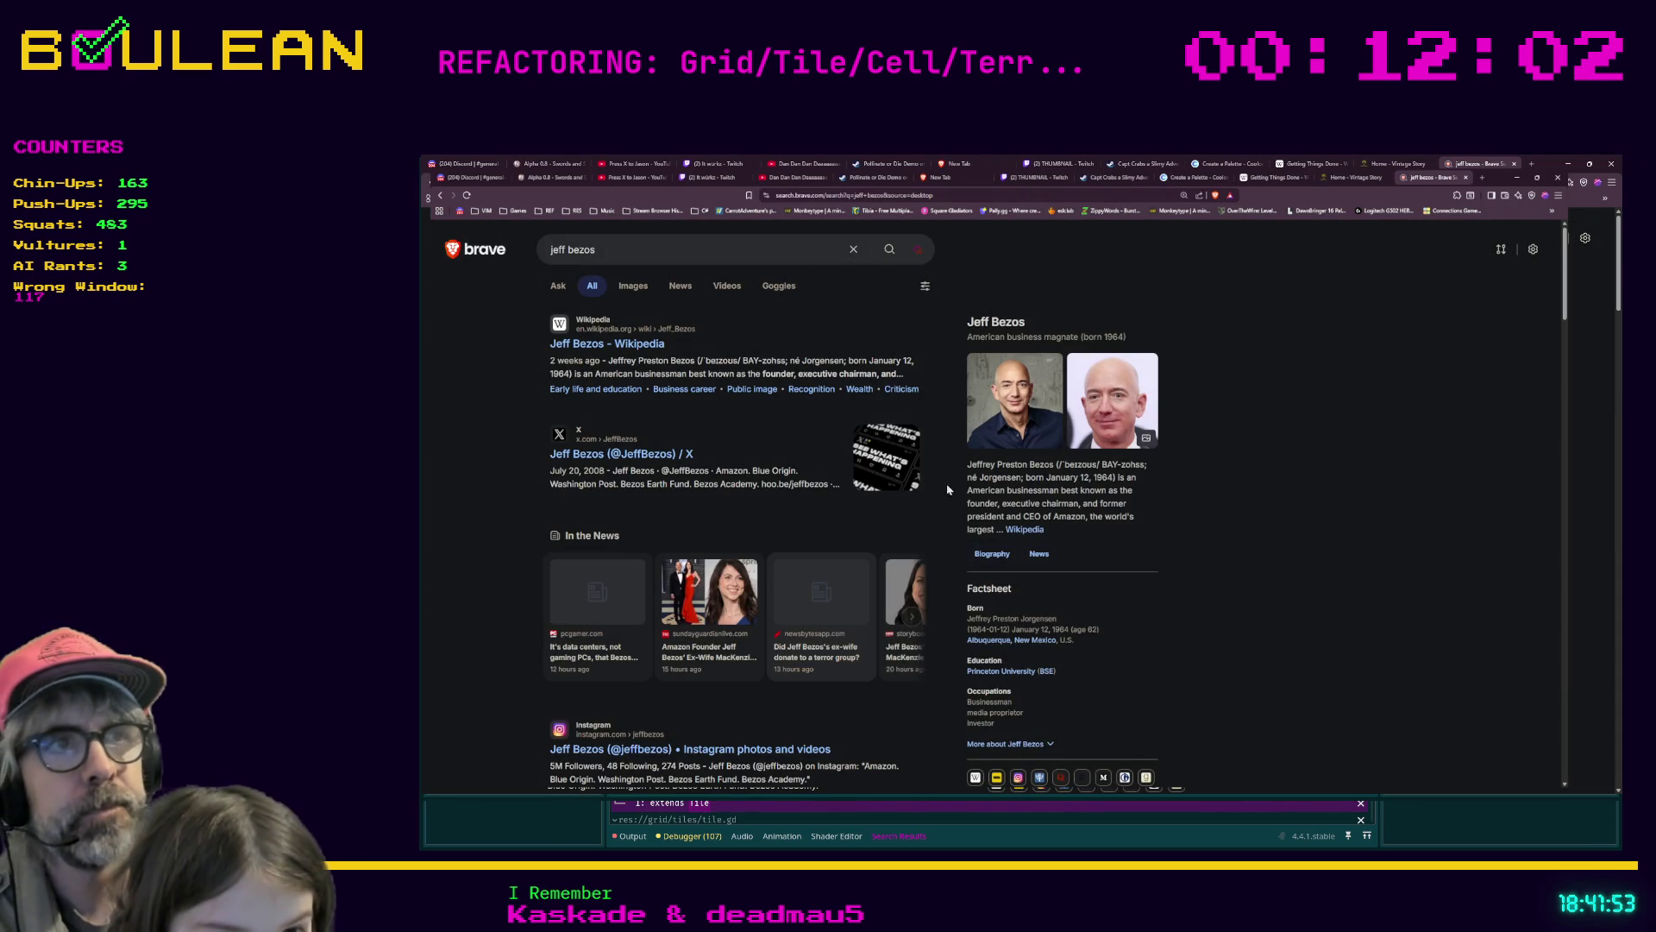
left_click(1119, 394)
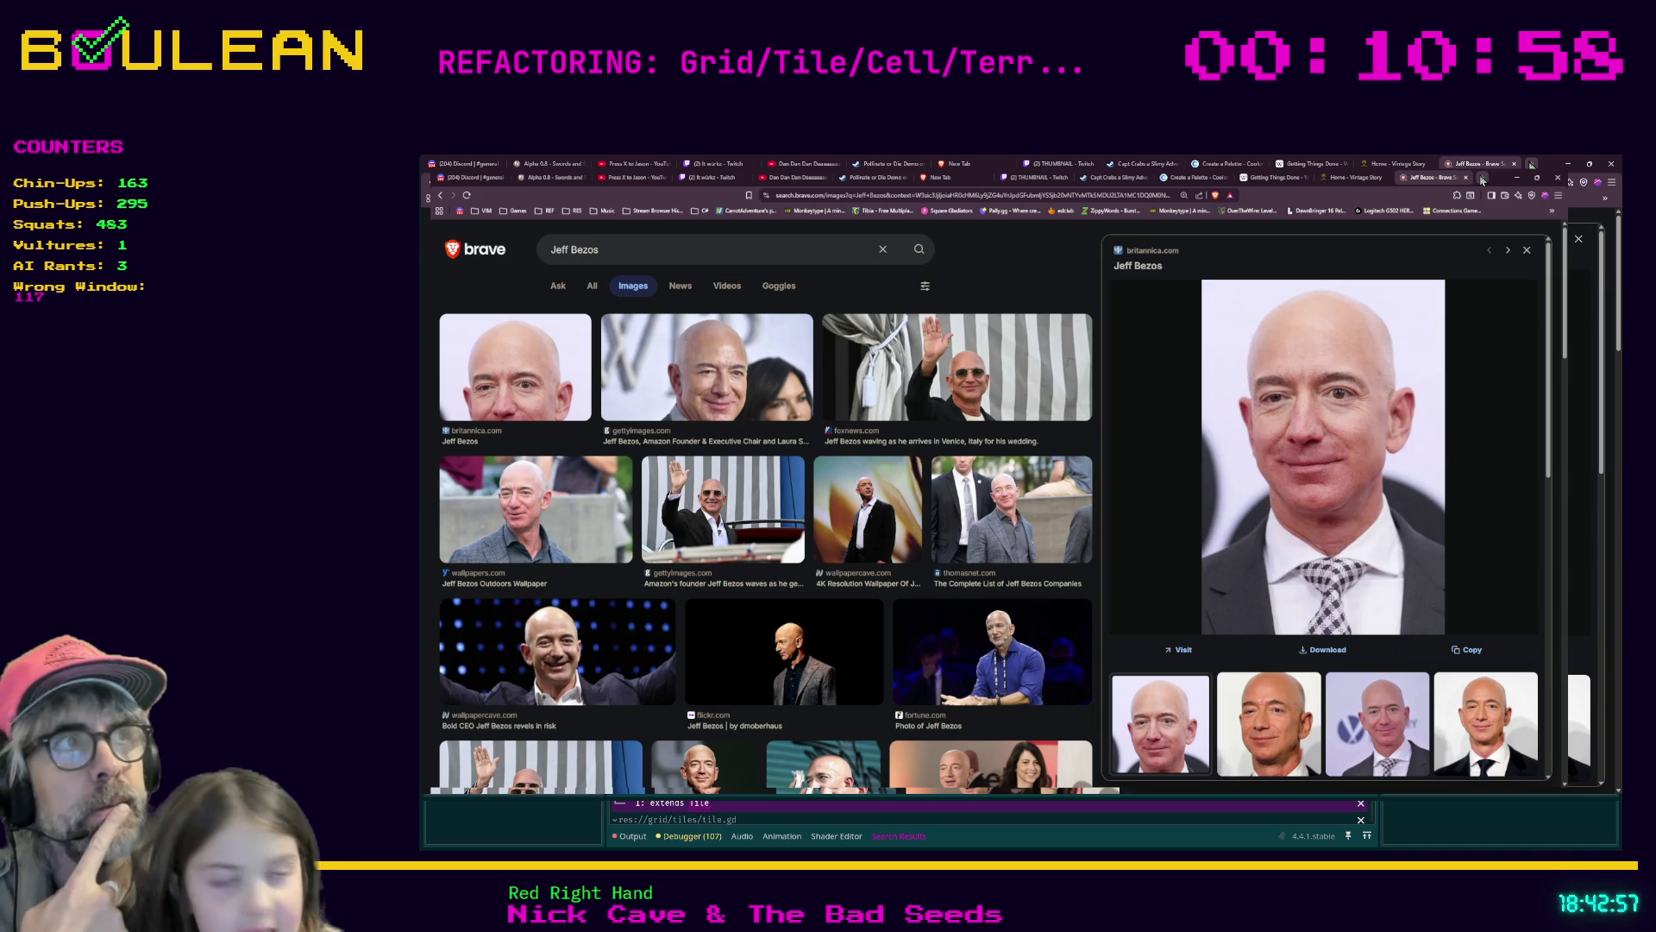
left_click(1568, 164)
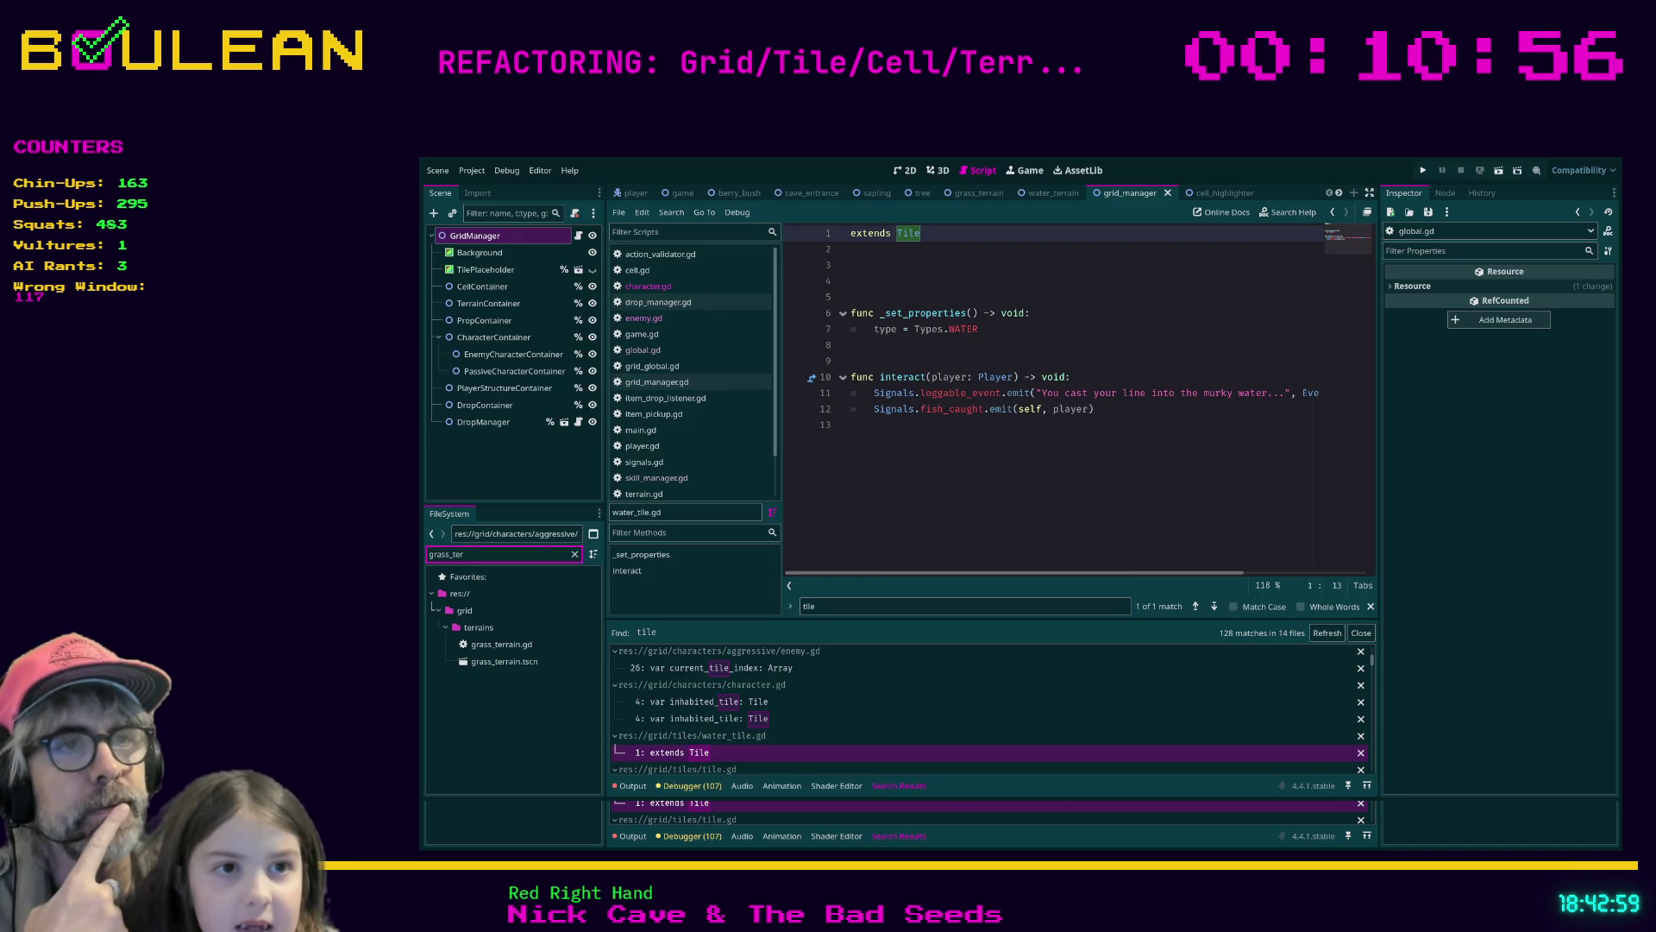
Put the caret on the empty line 13 of water_tile.gd
left_click(1105, 452)
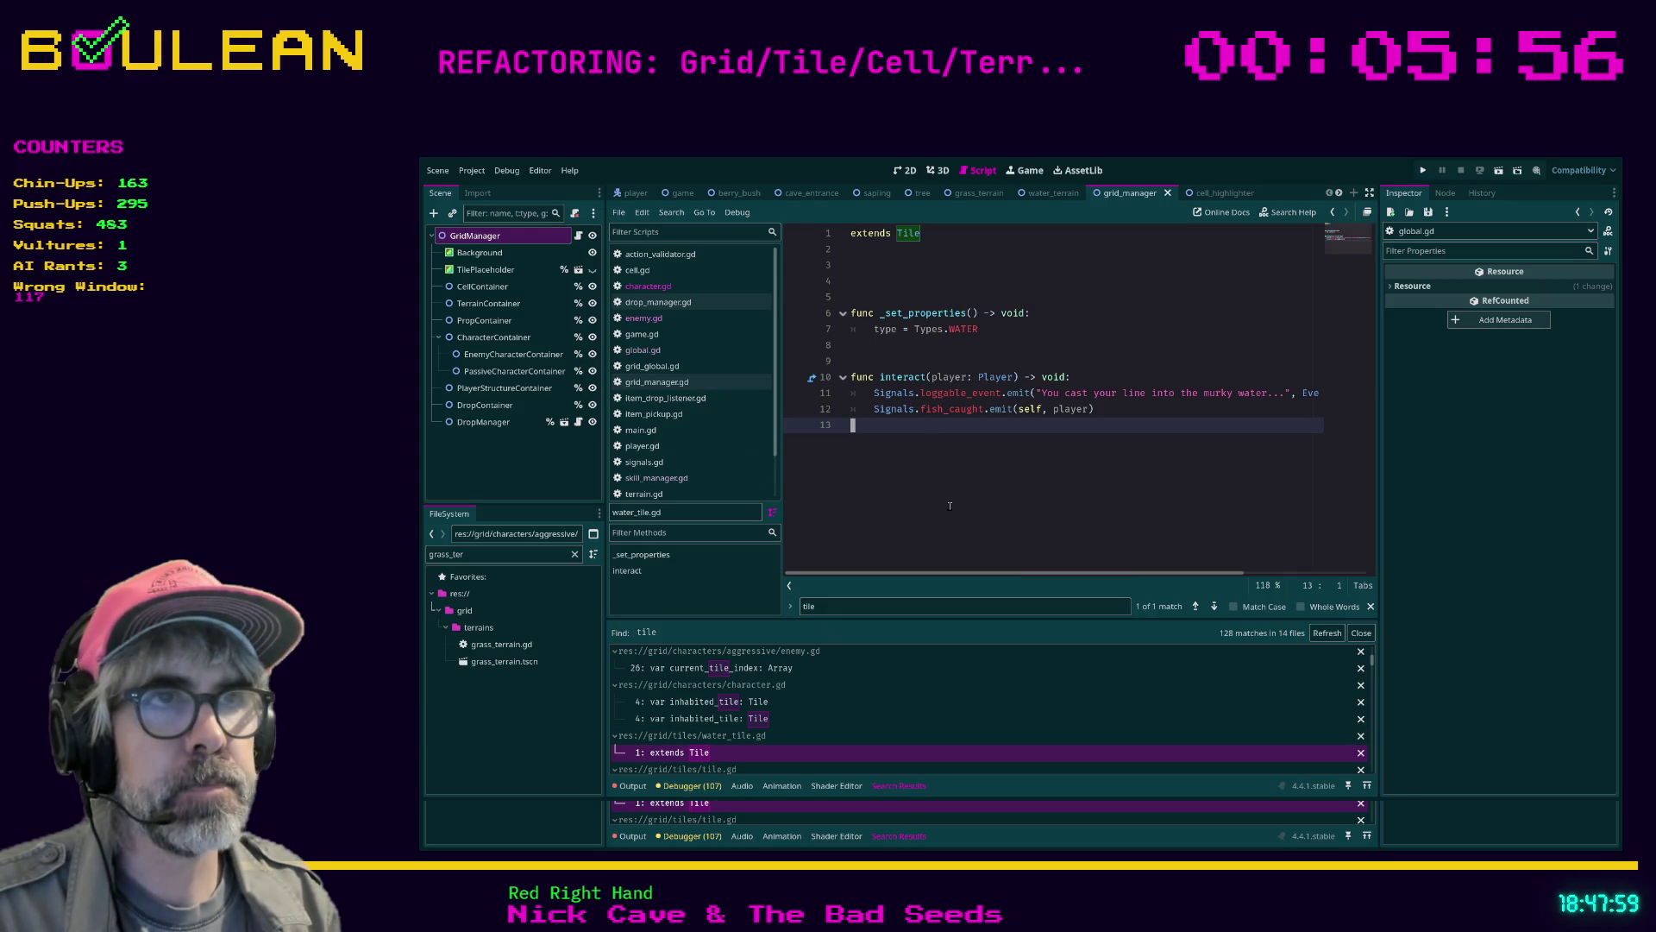
Comment out the two functions below 'extends Tile' in water_tile.gd
left_click_drag(951, 463, 827, 233)
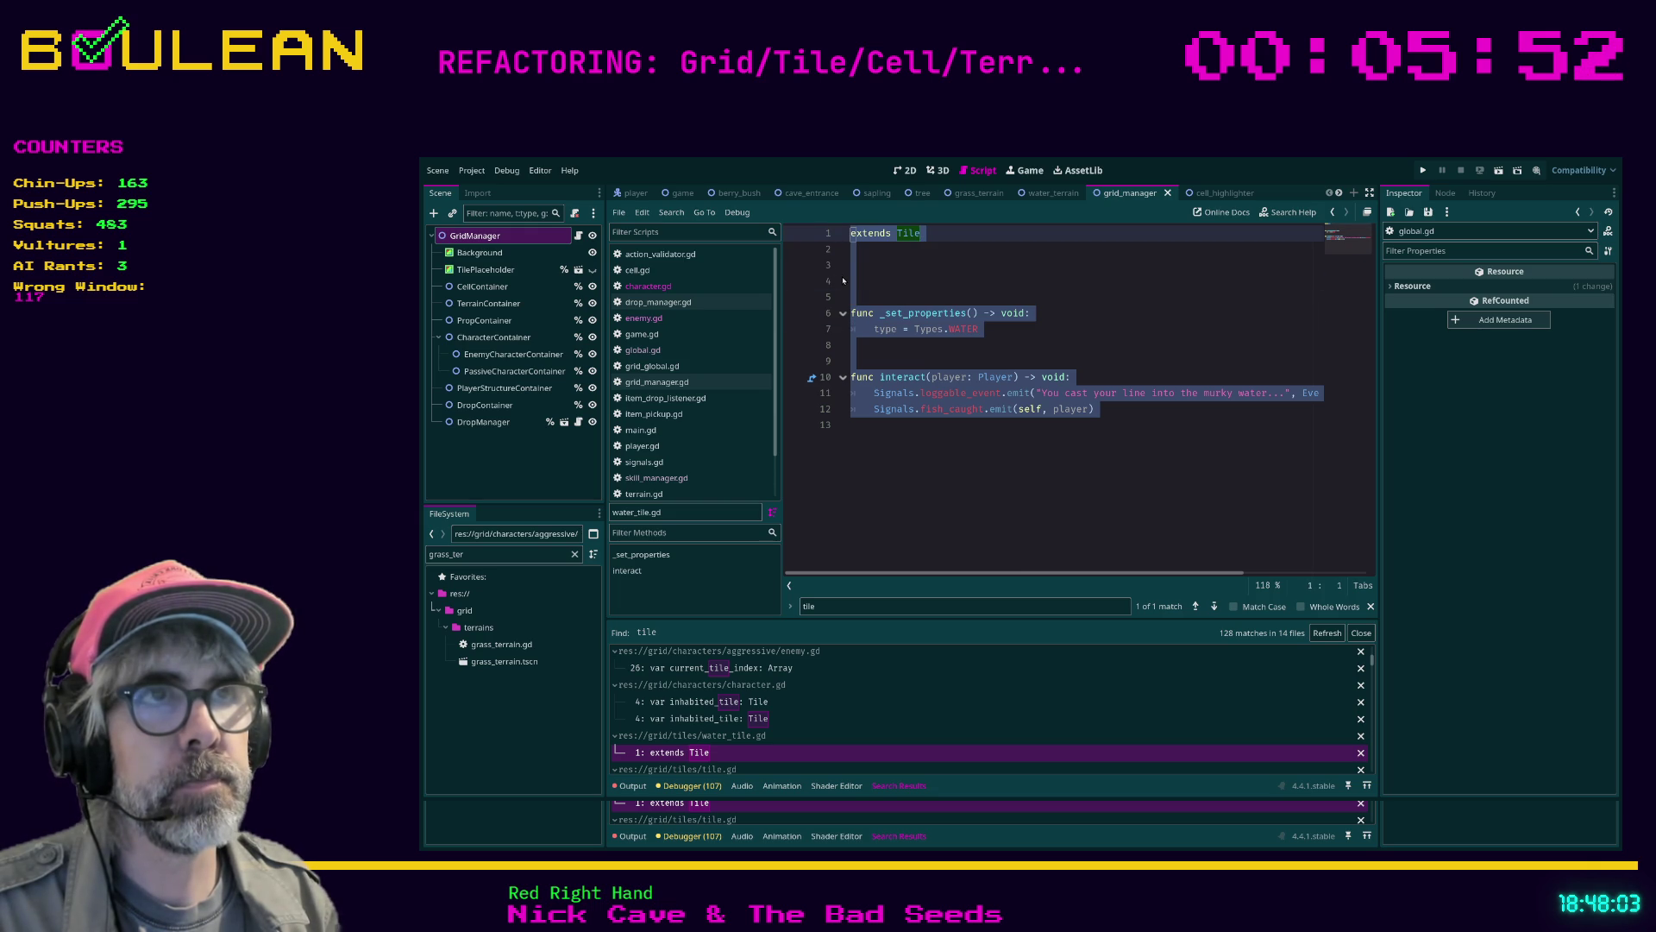
left_click_drag(850, 425, 823, 318)
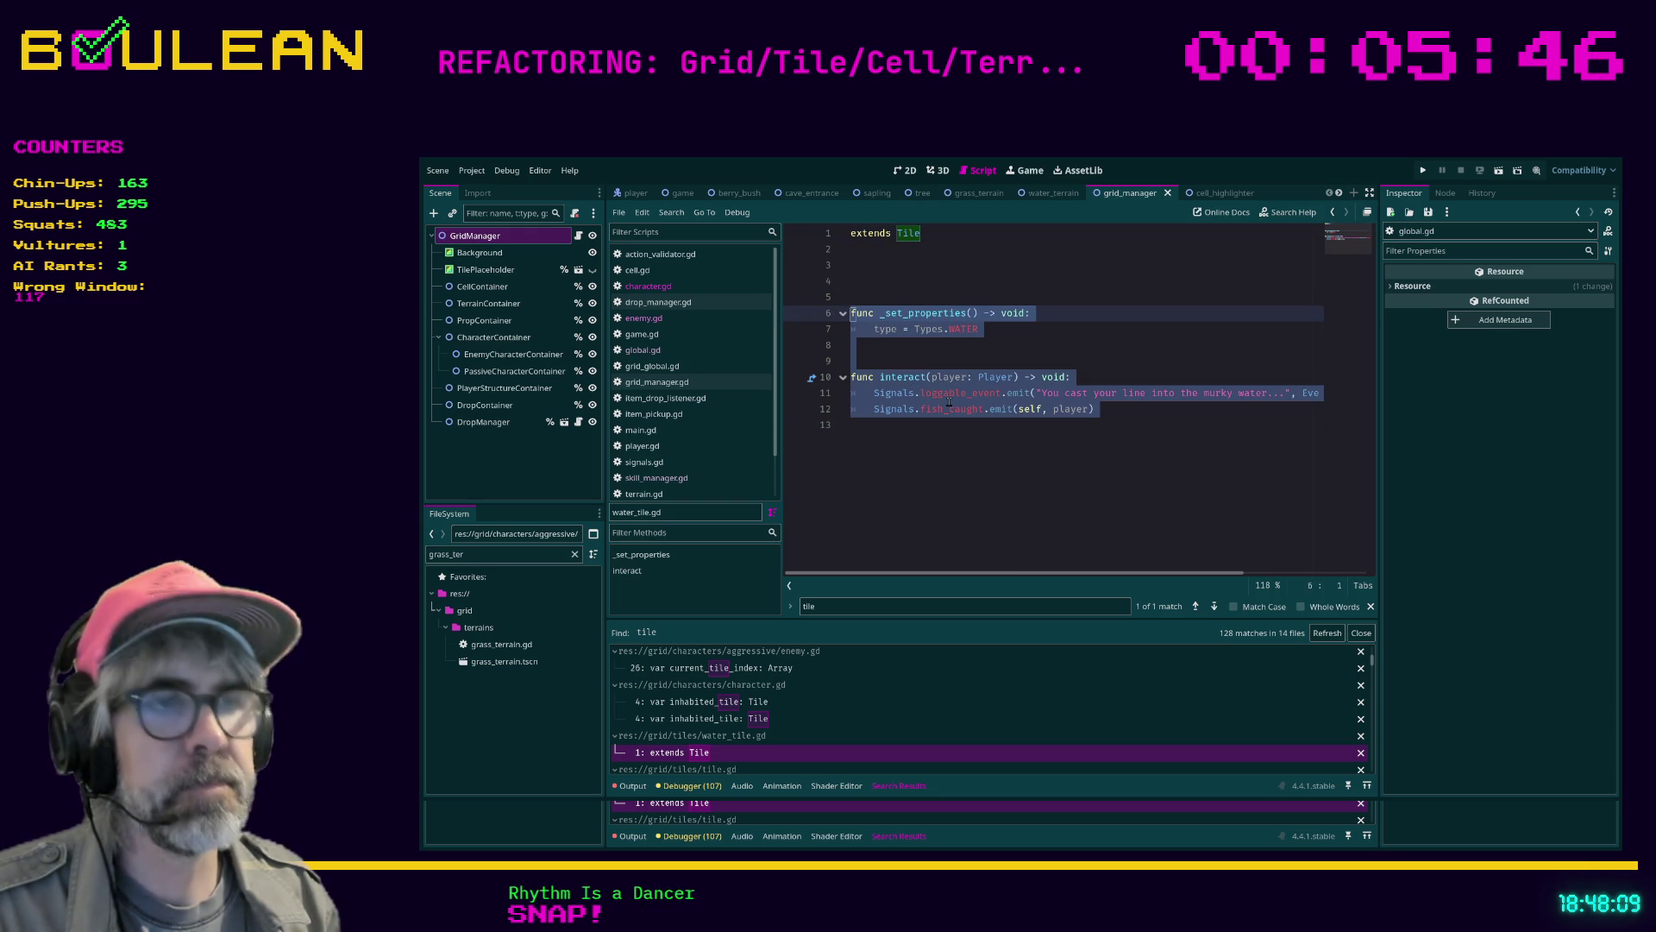
key("ctrl+k")
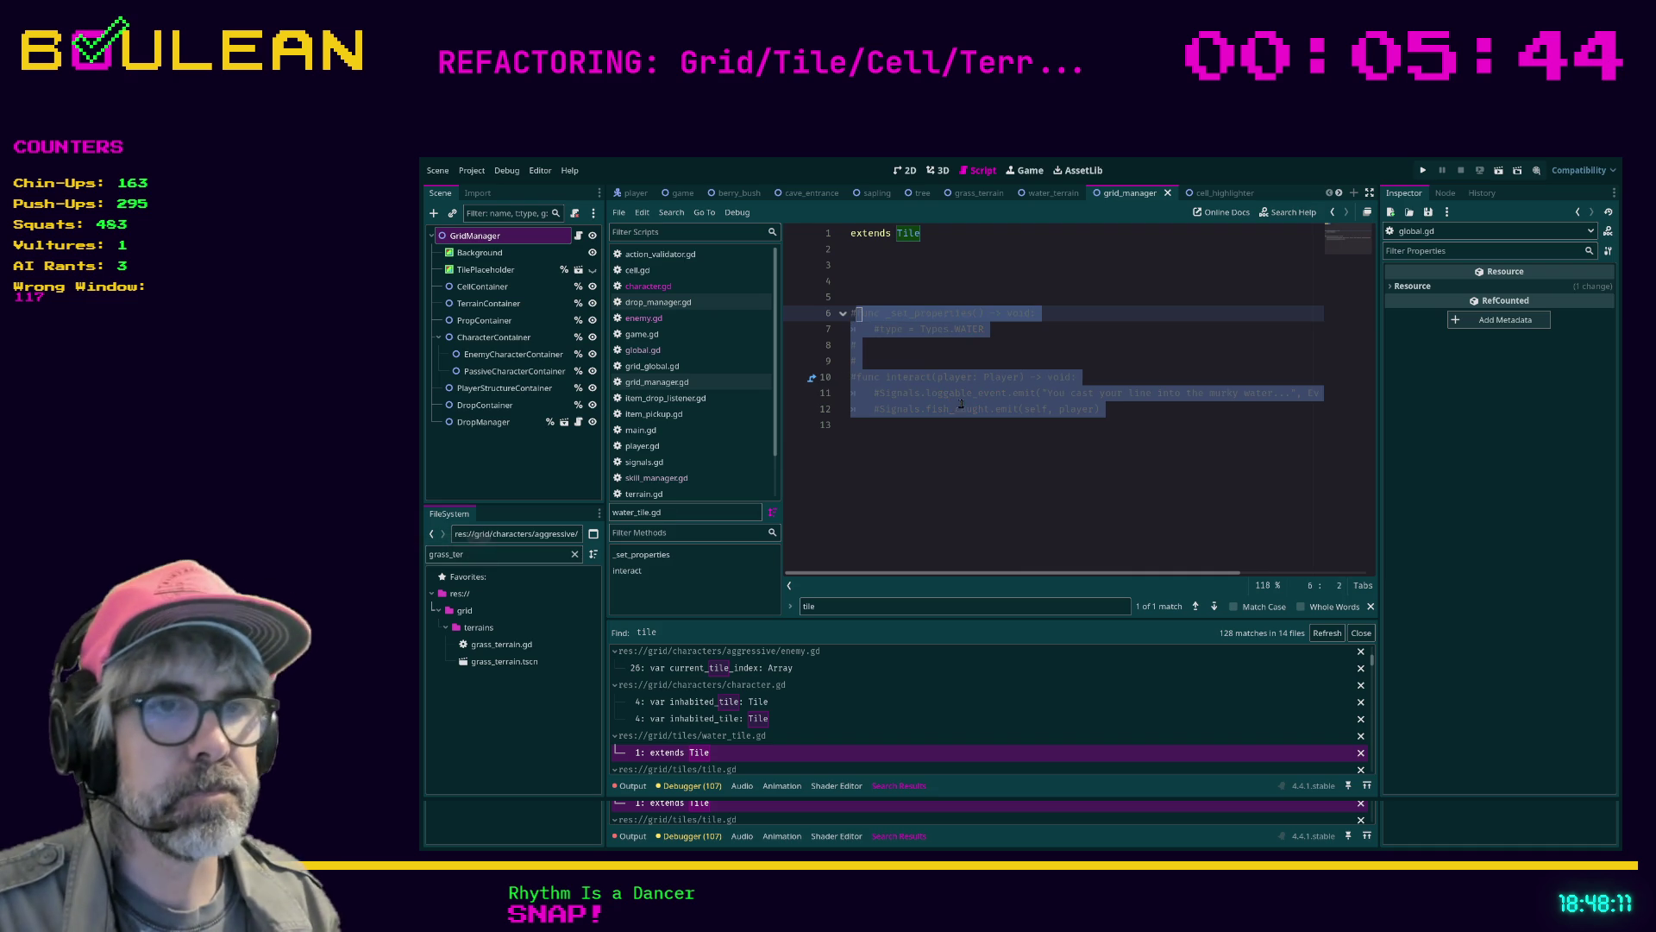
left_click(985, 470)
scroll(803, 759, "down", 2)
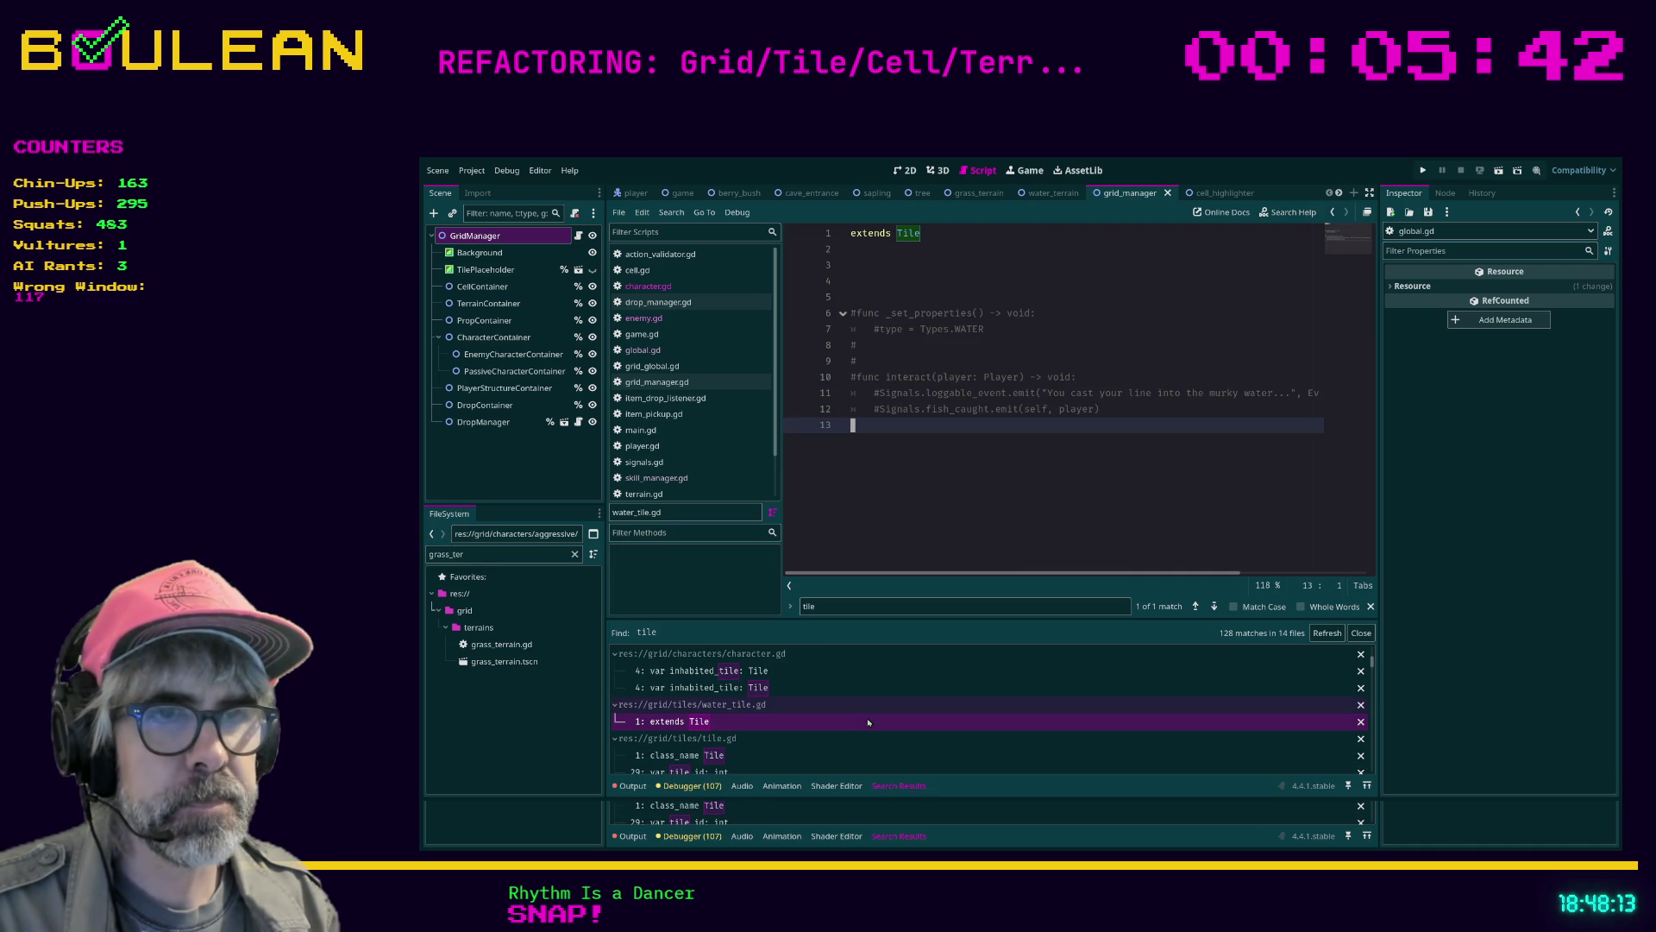
Comment out the whole tile.gd script, save the scripts, and run the project
left_click(799, 759)
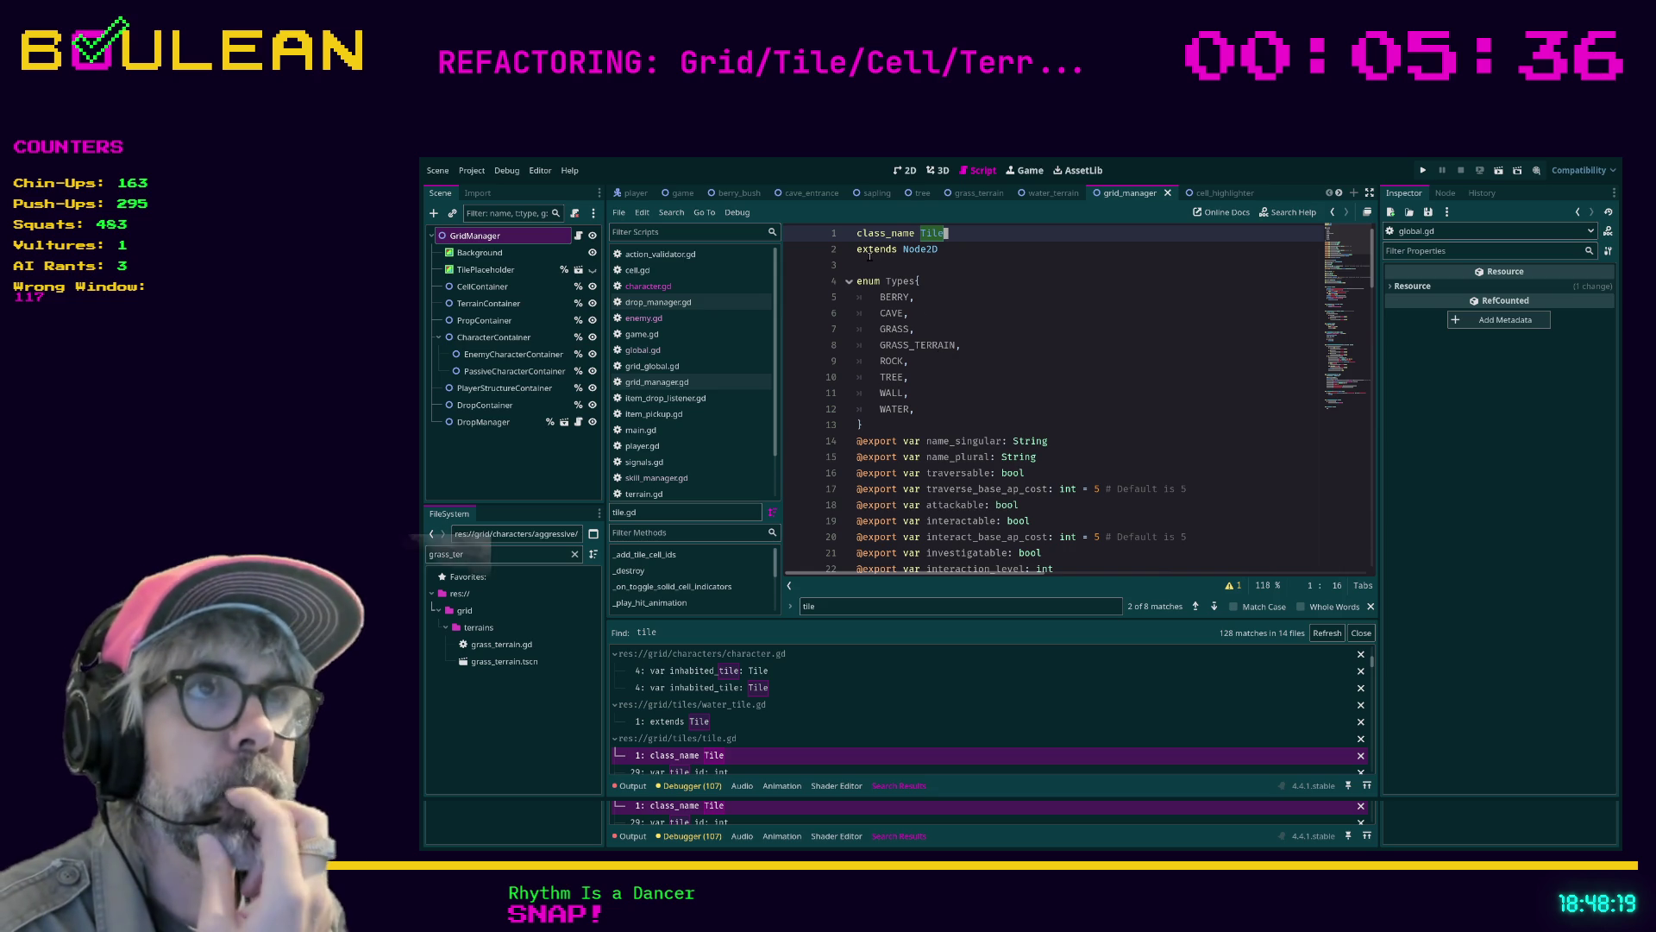
mouse_move(866, 263)
left_mouse_down()
mouse_move(1018, 386)
mouse_move(1035, 565)
mouse_move(1052, 569)
mouse_move(1068, 462)
mouse_move(1072, 569)
mouse_move(1078, 488)
mouse_move(1090, 574)
left_mouse_up()
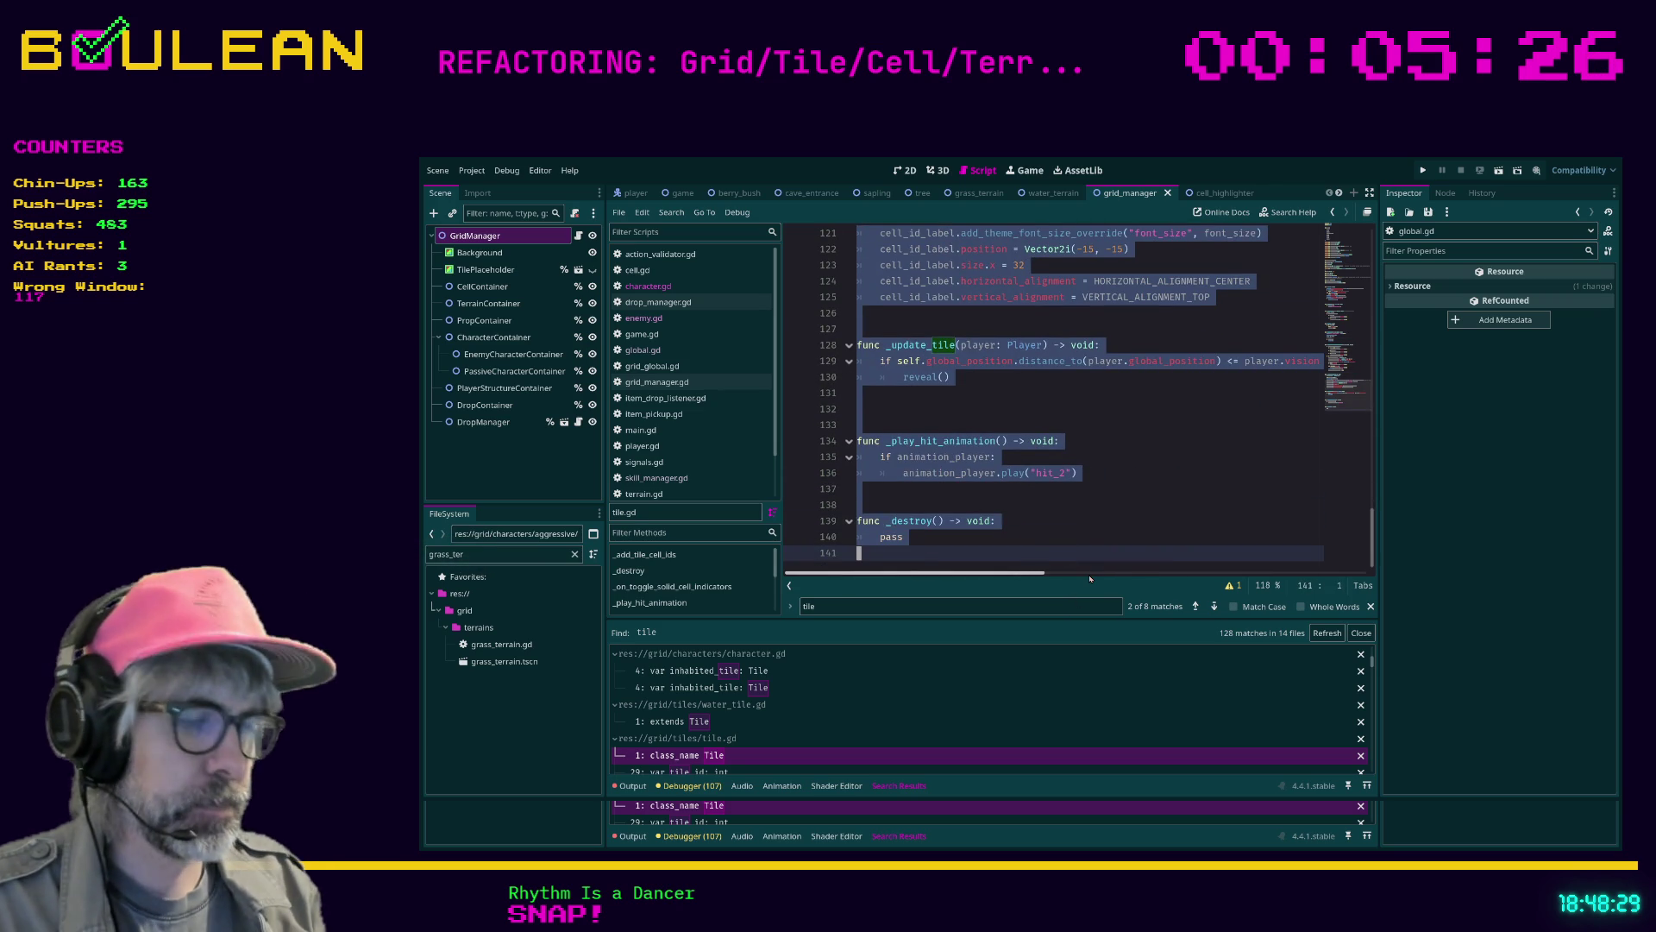
key("ctrl+k")
key("ctrl+s")
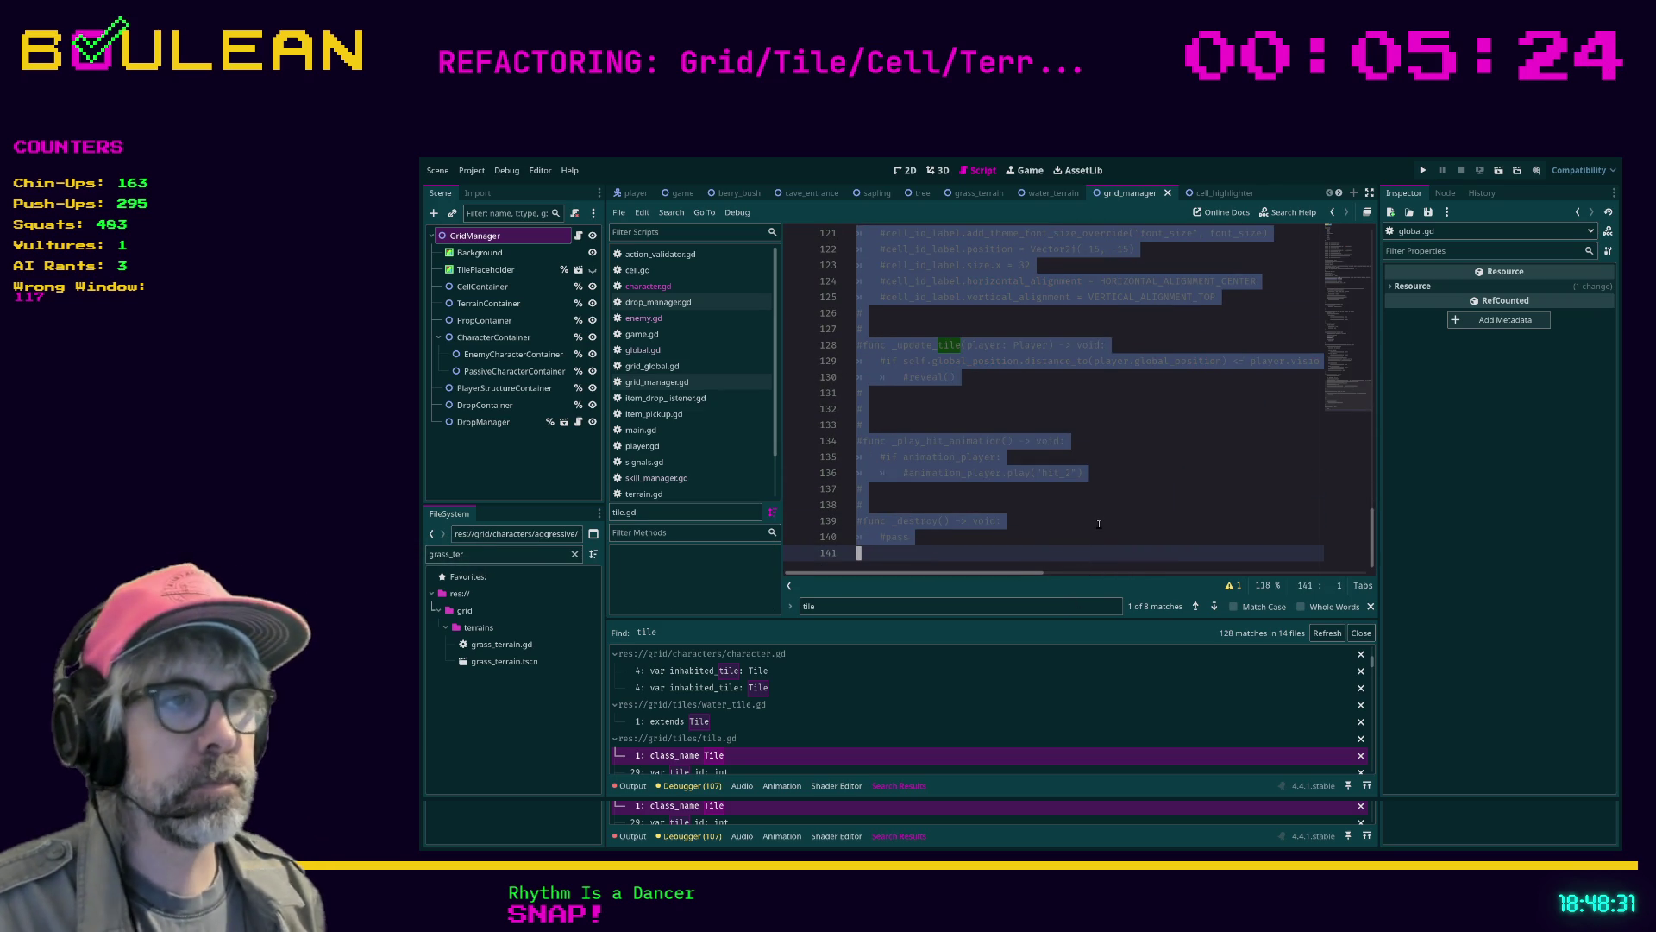
key("F5")
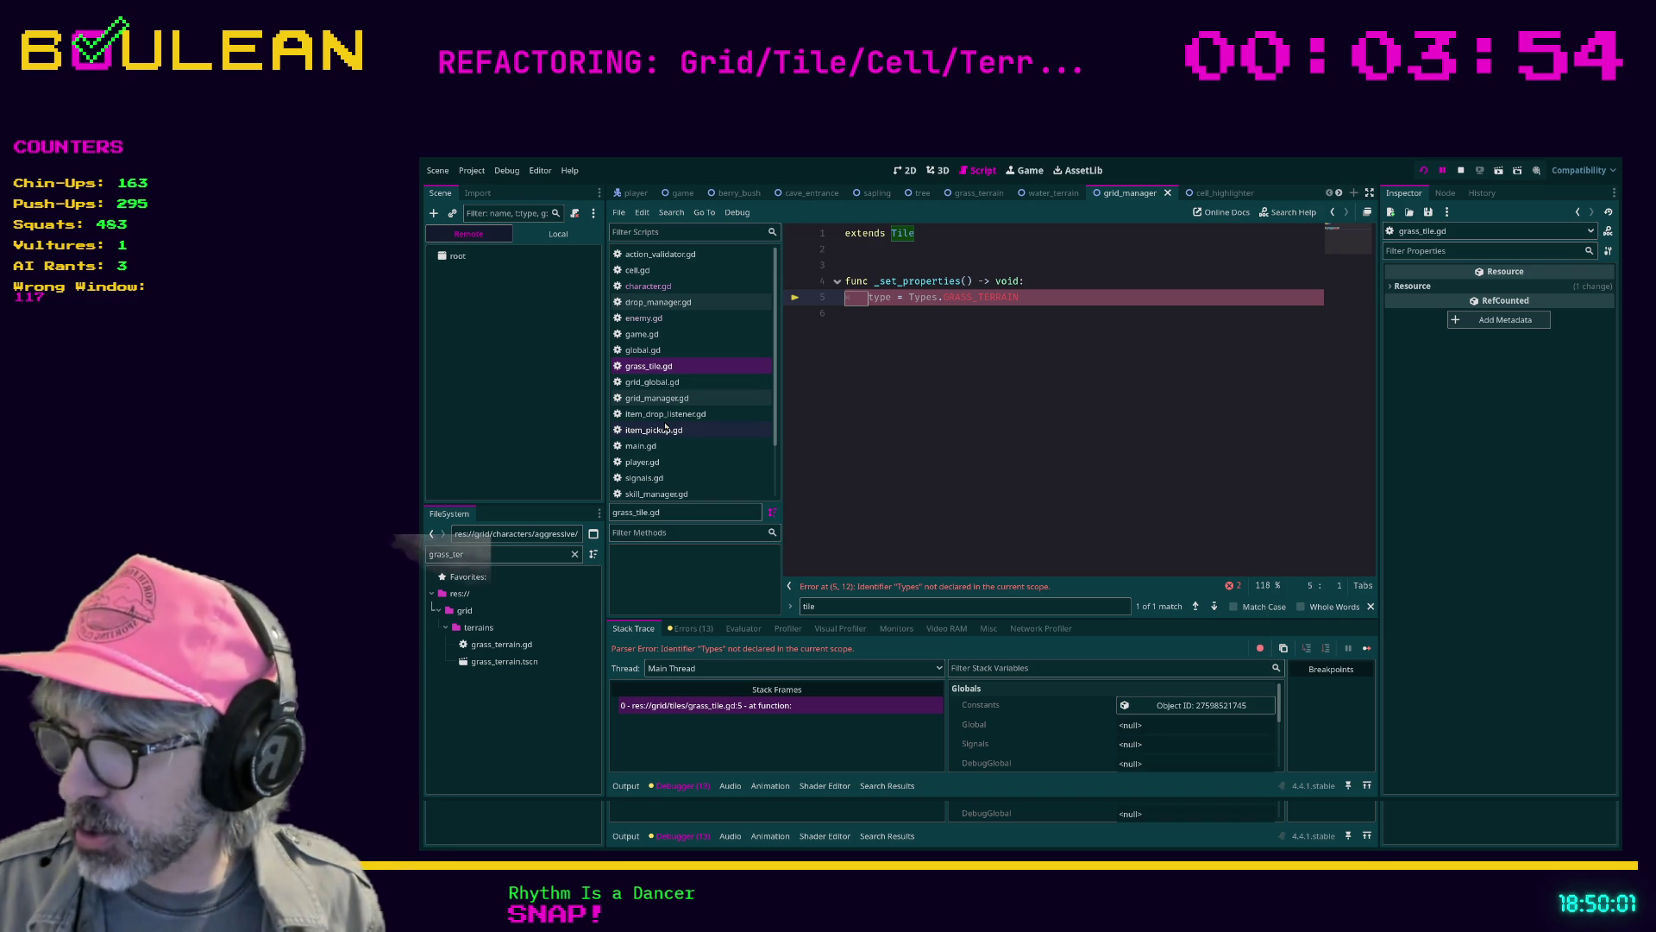
Comment out grass_tile.gd's _set_properties function on lines 4–5 and relaunch the game
left_click(1011, 355)
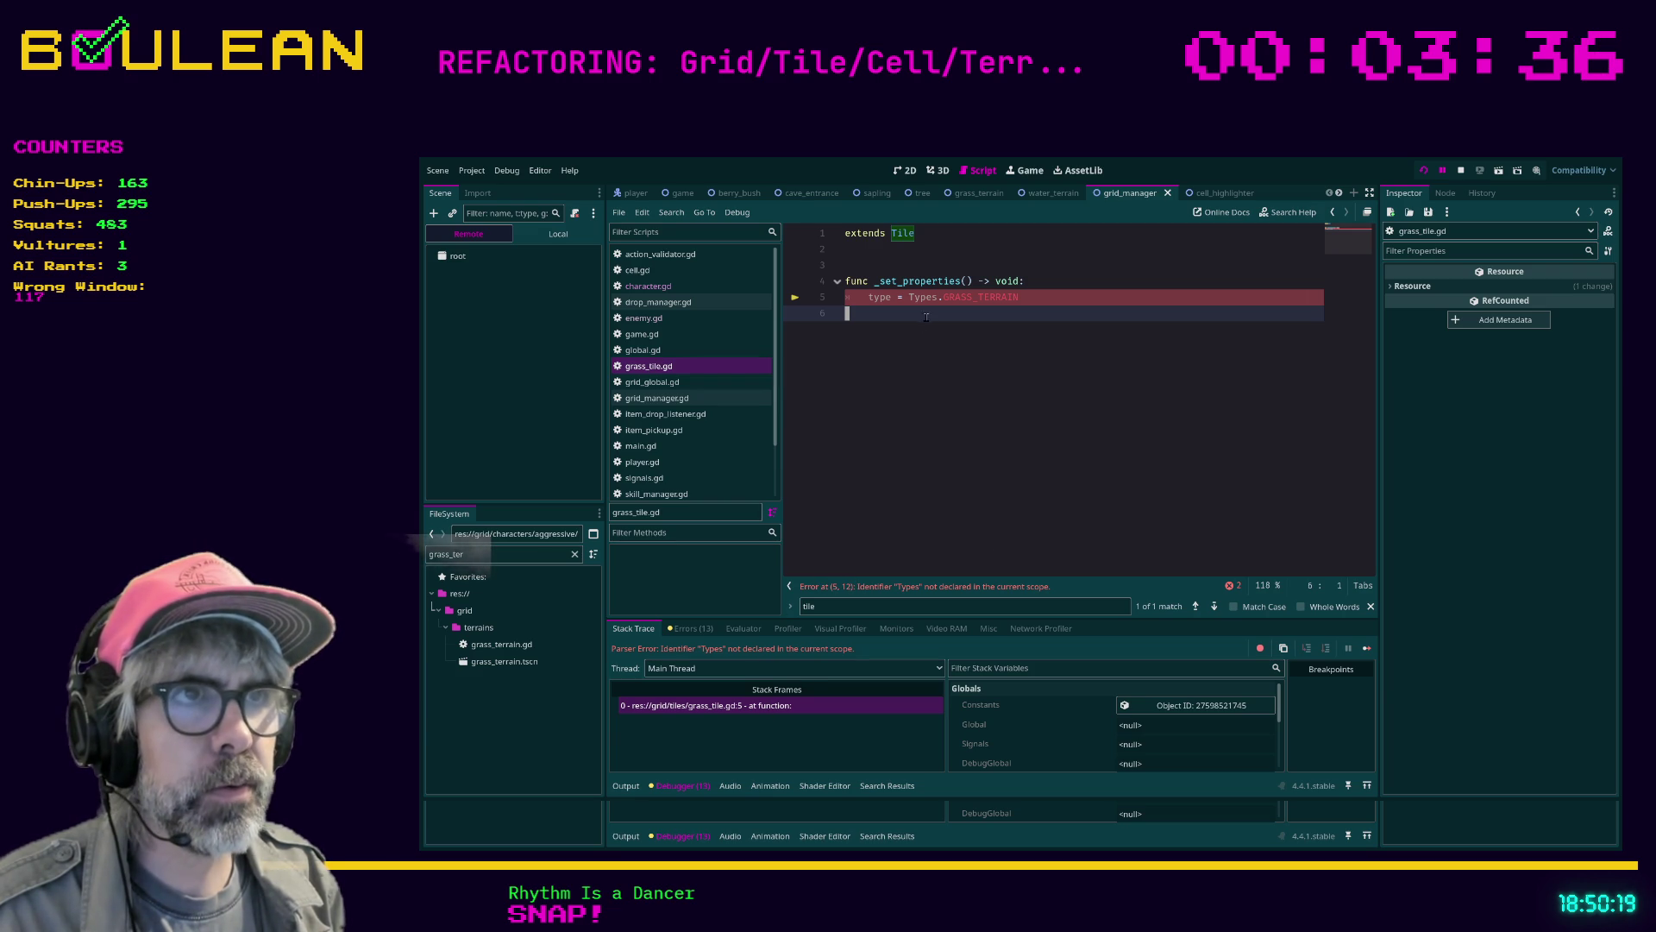
left_click_drag(927, 316, 818, 282)
key("ctrl+k")
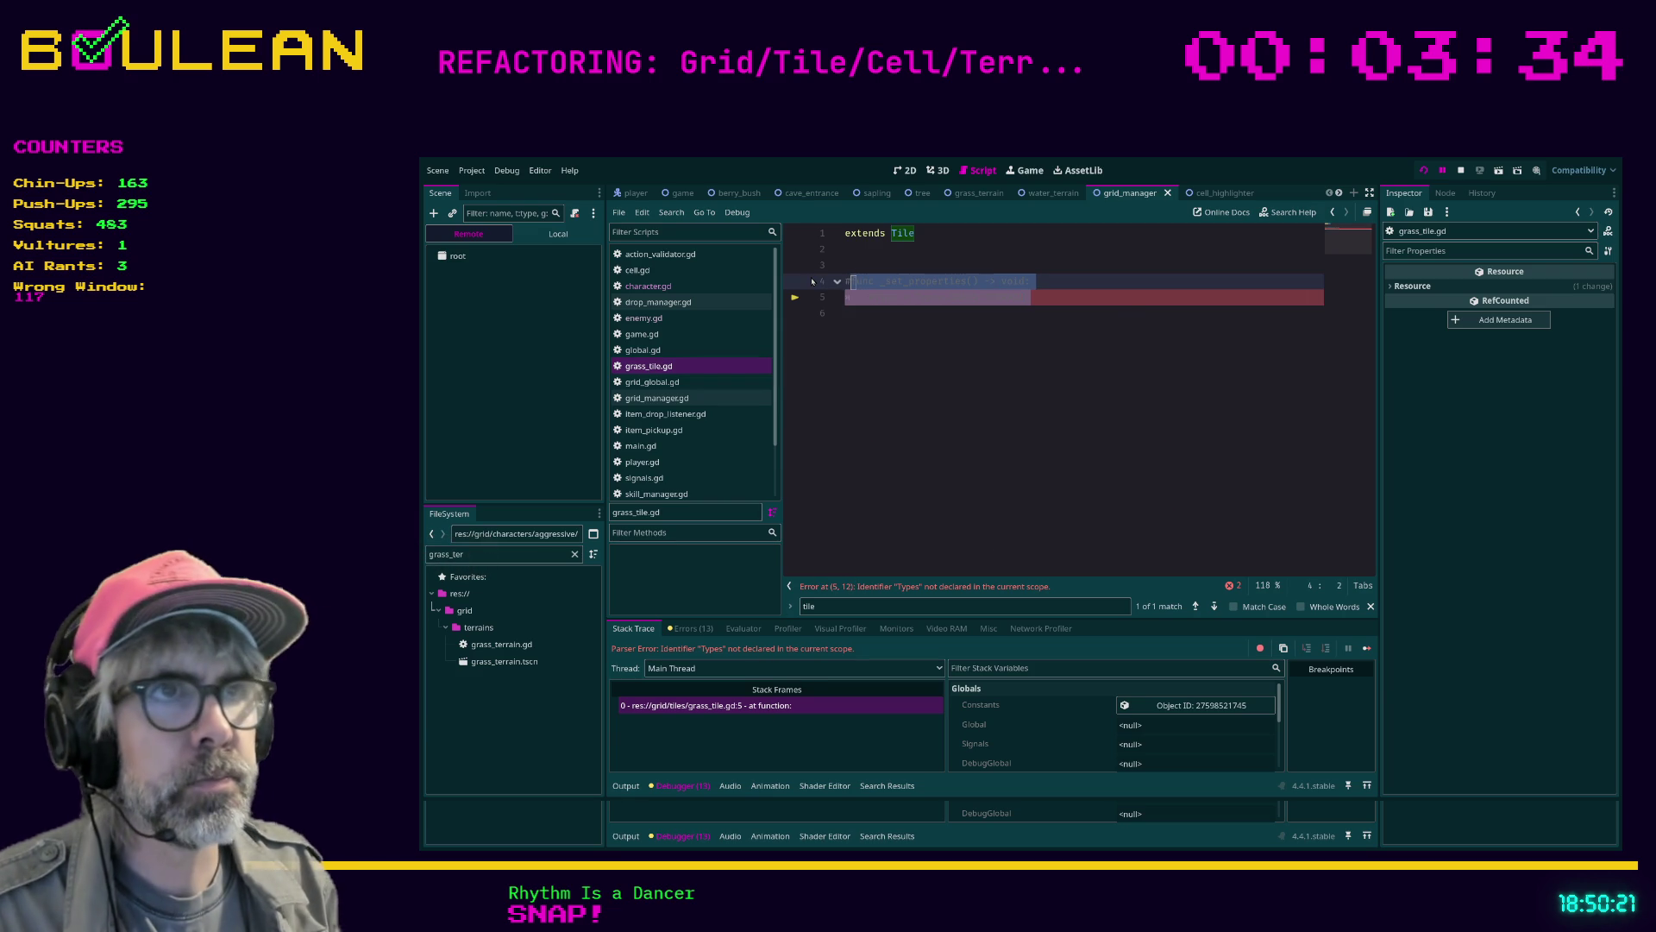
left_click(948, 400)
key("F5")
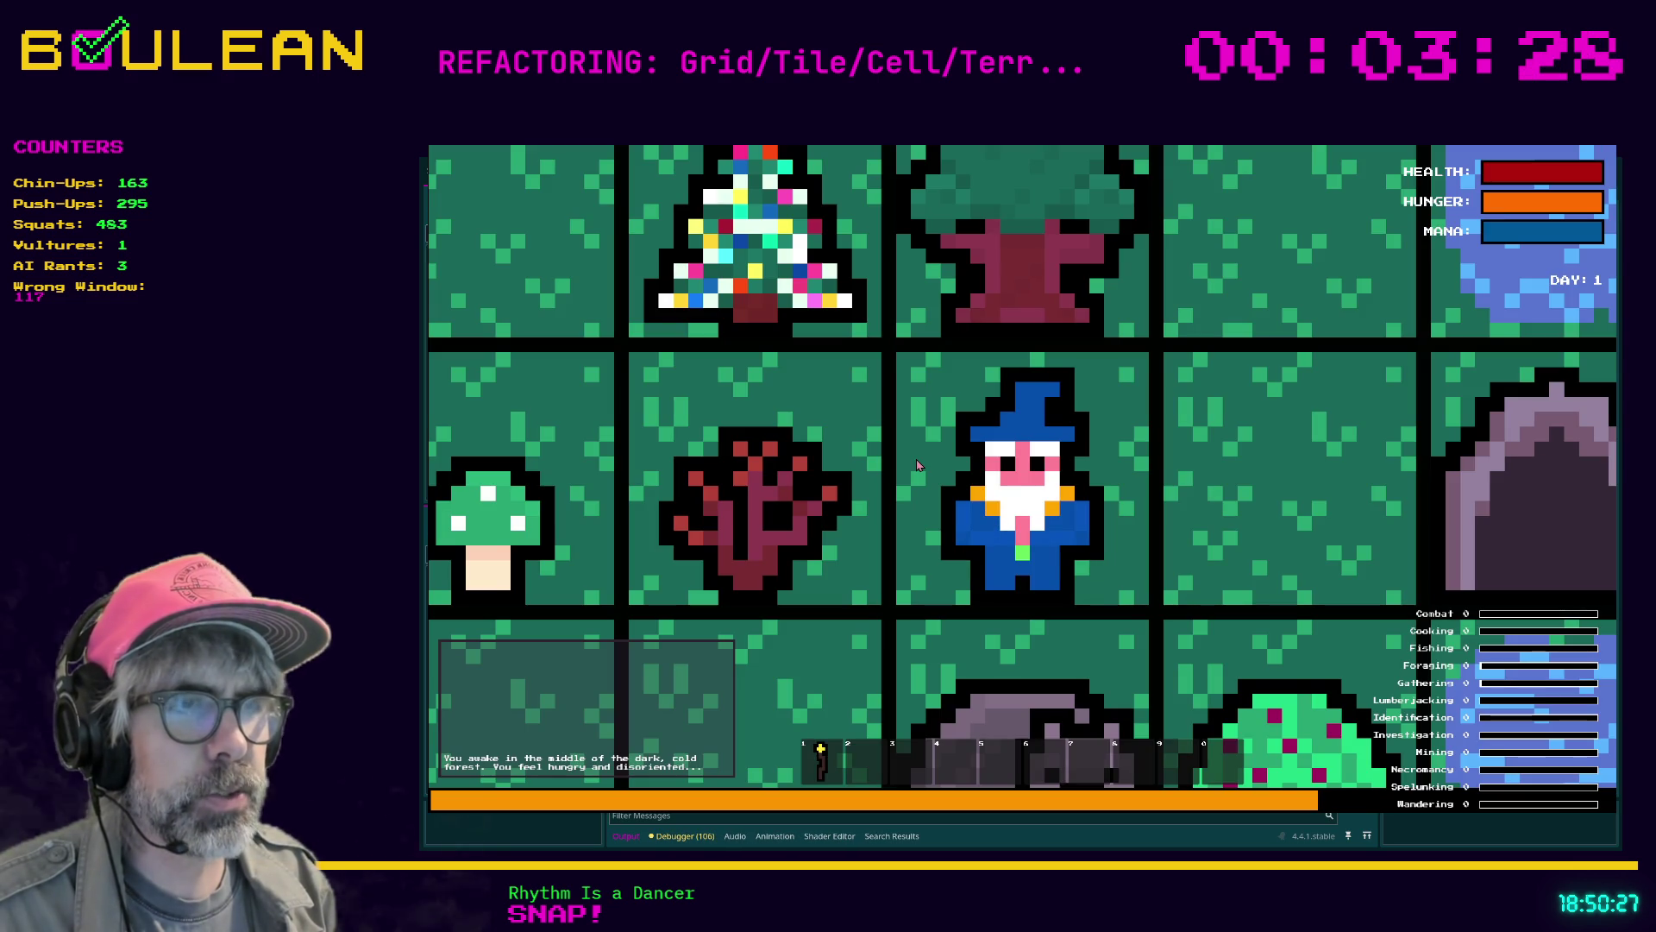
Walk the wizard around the forest grid, trying interactions toward the east
scroll(918, 466, "down", 3)
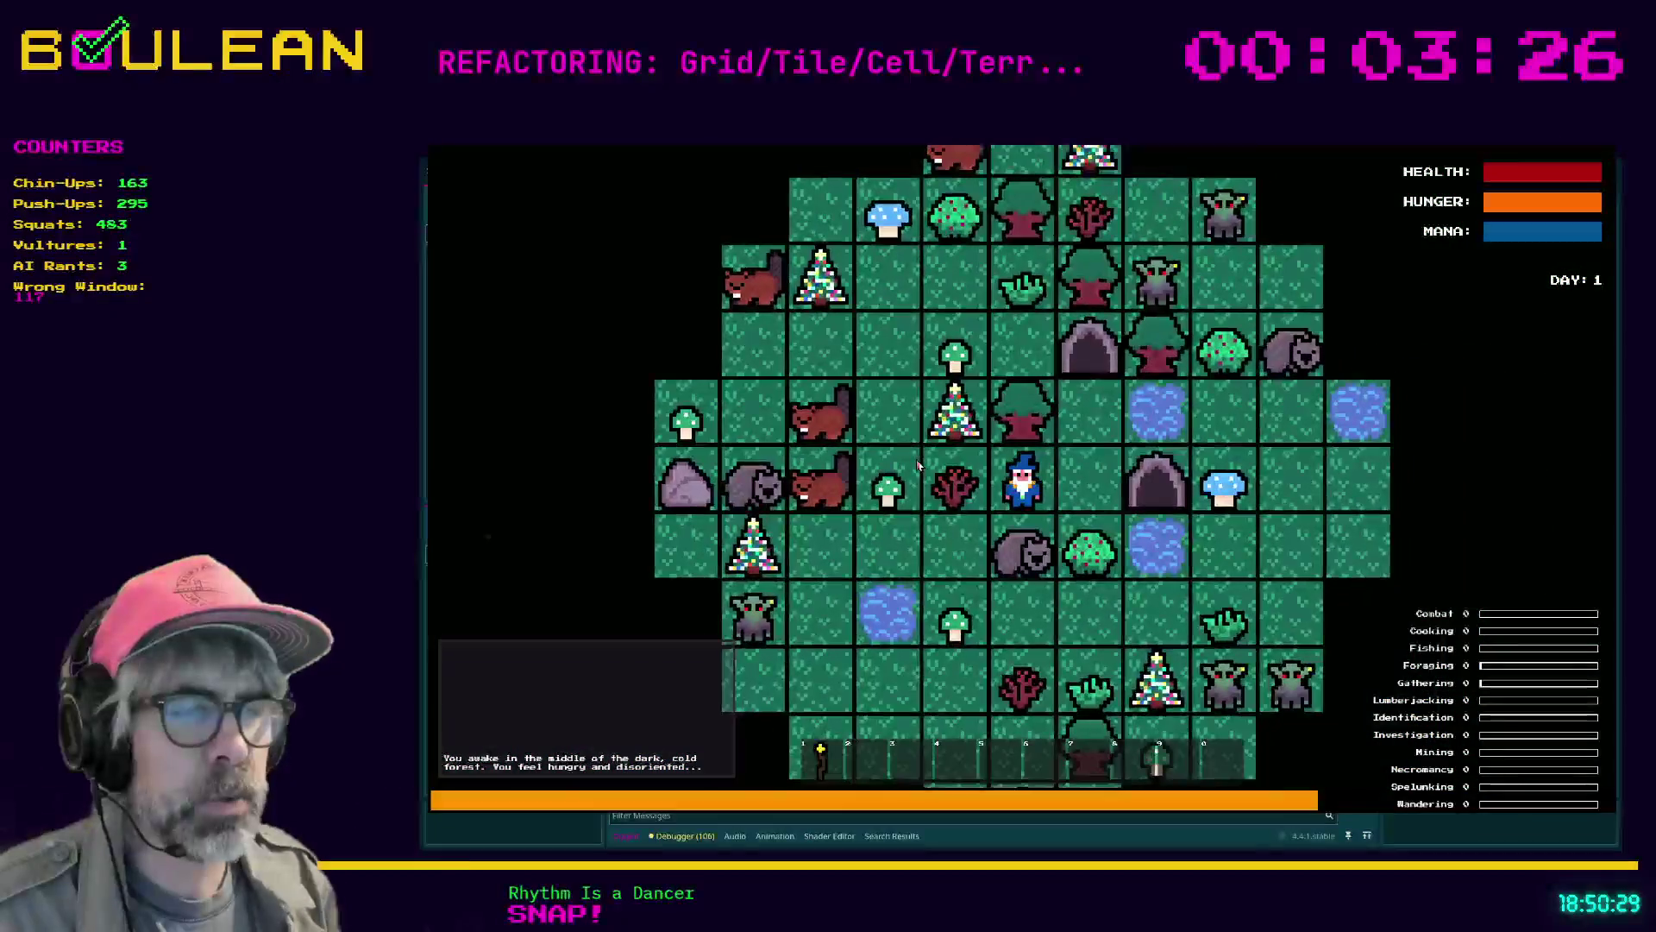
key("Right")
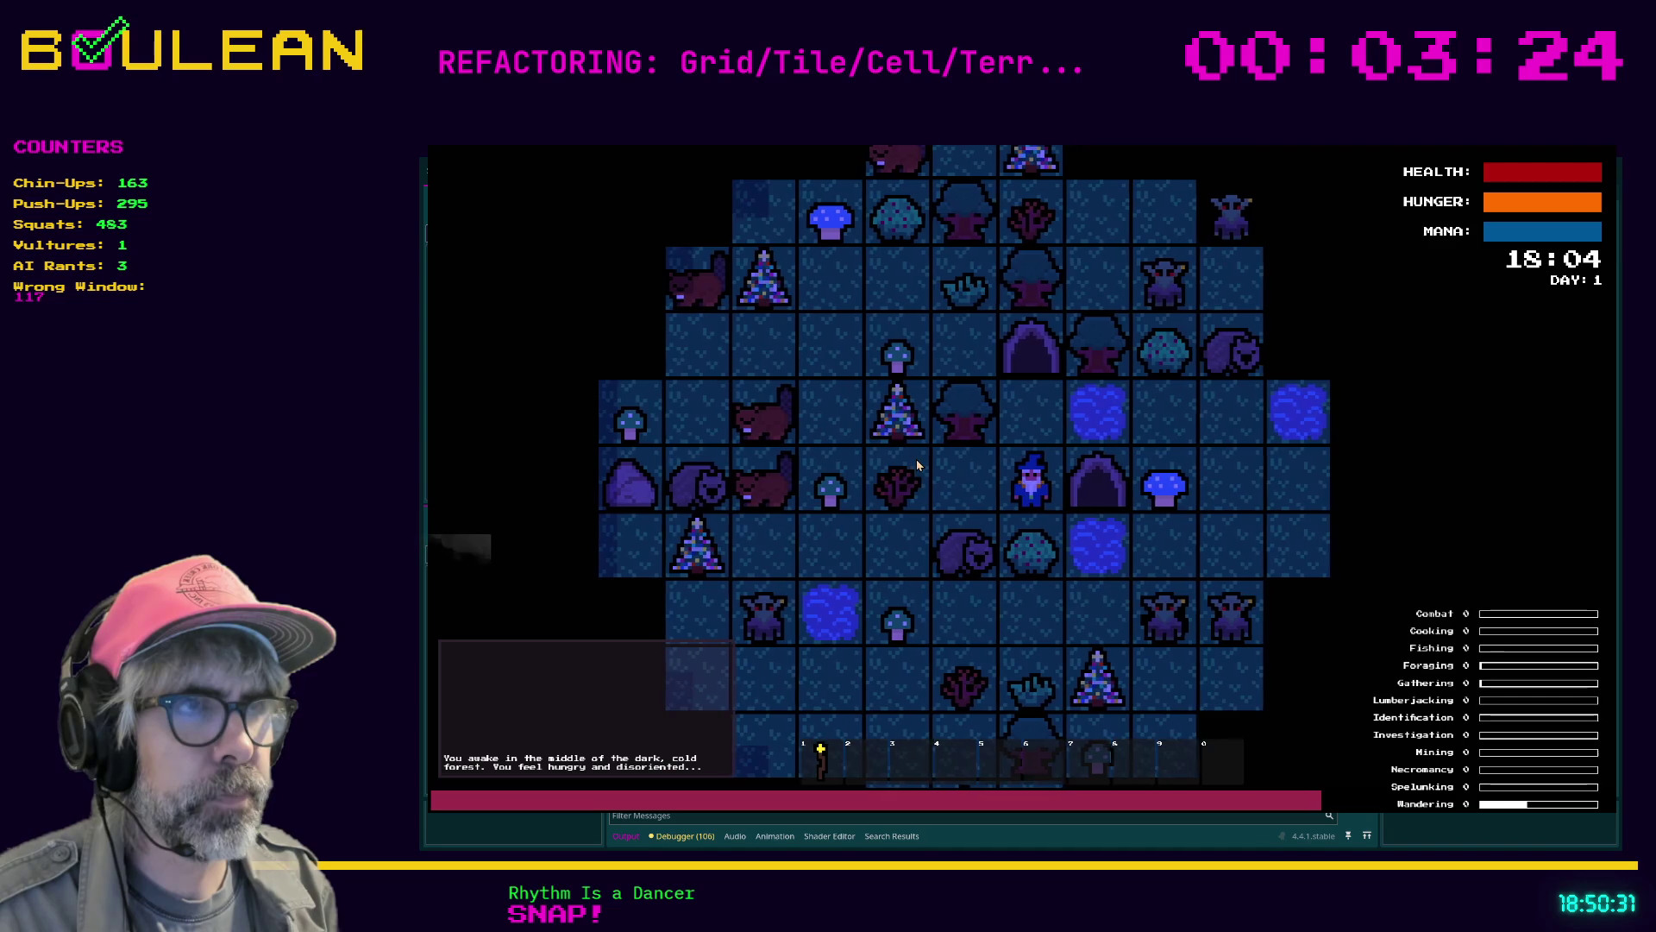
key("Up")
key("Right")
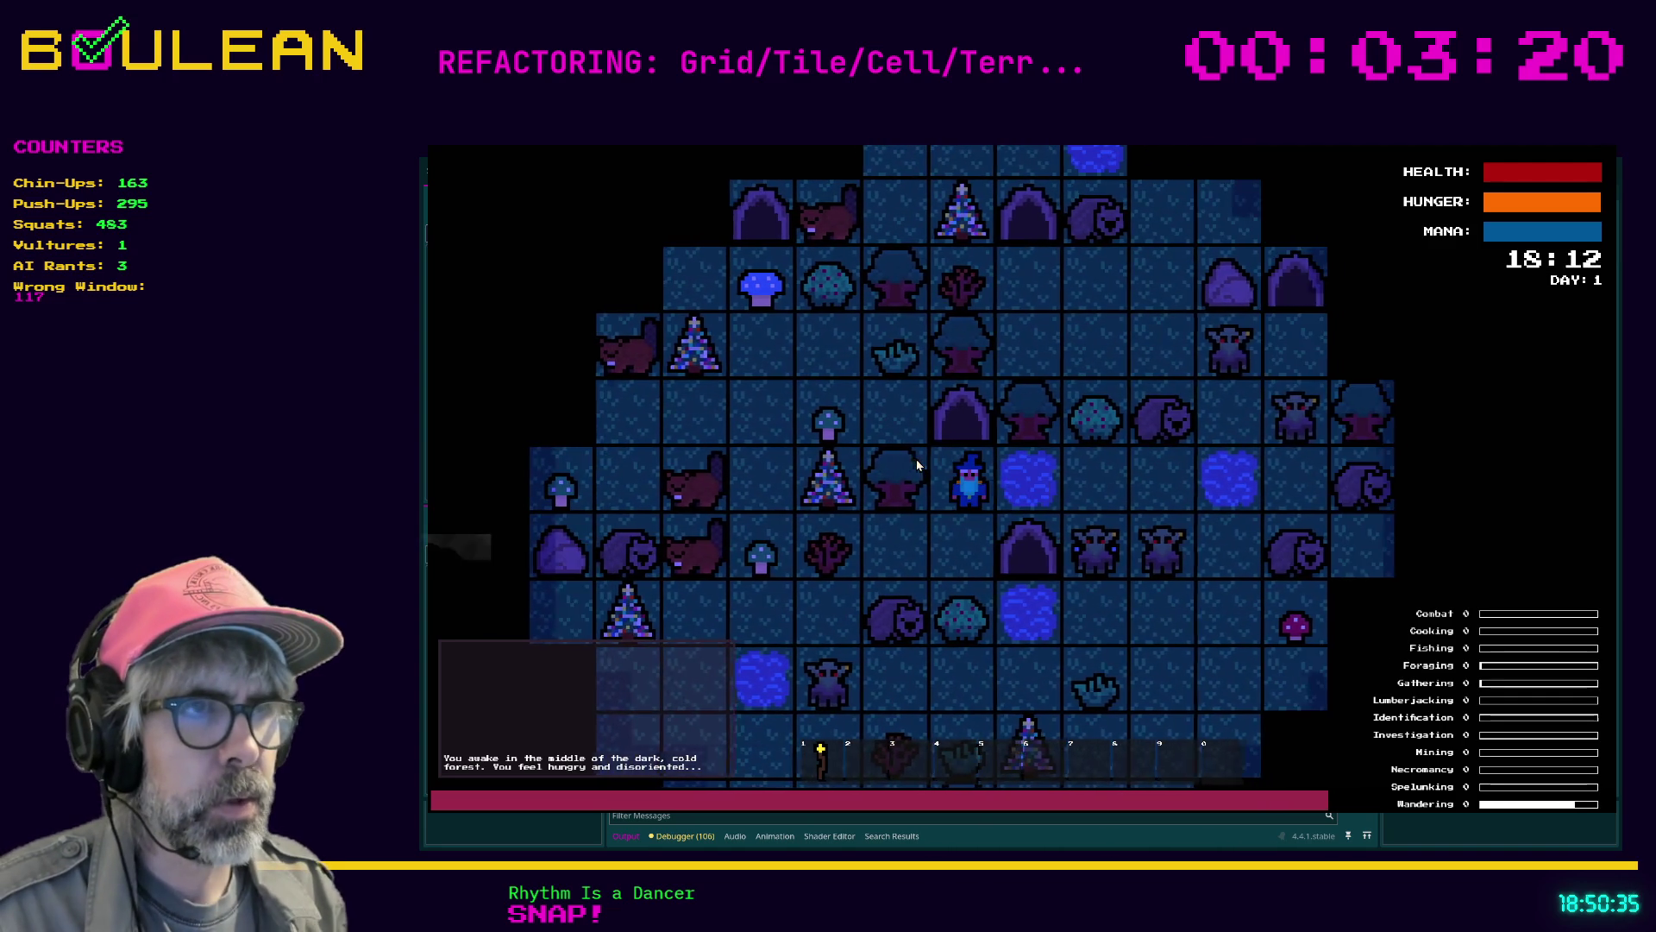
key("Left")
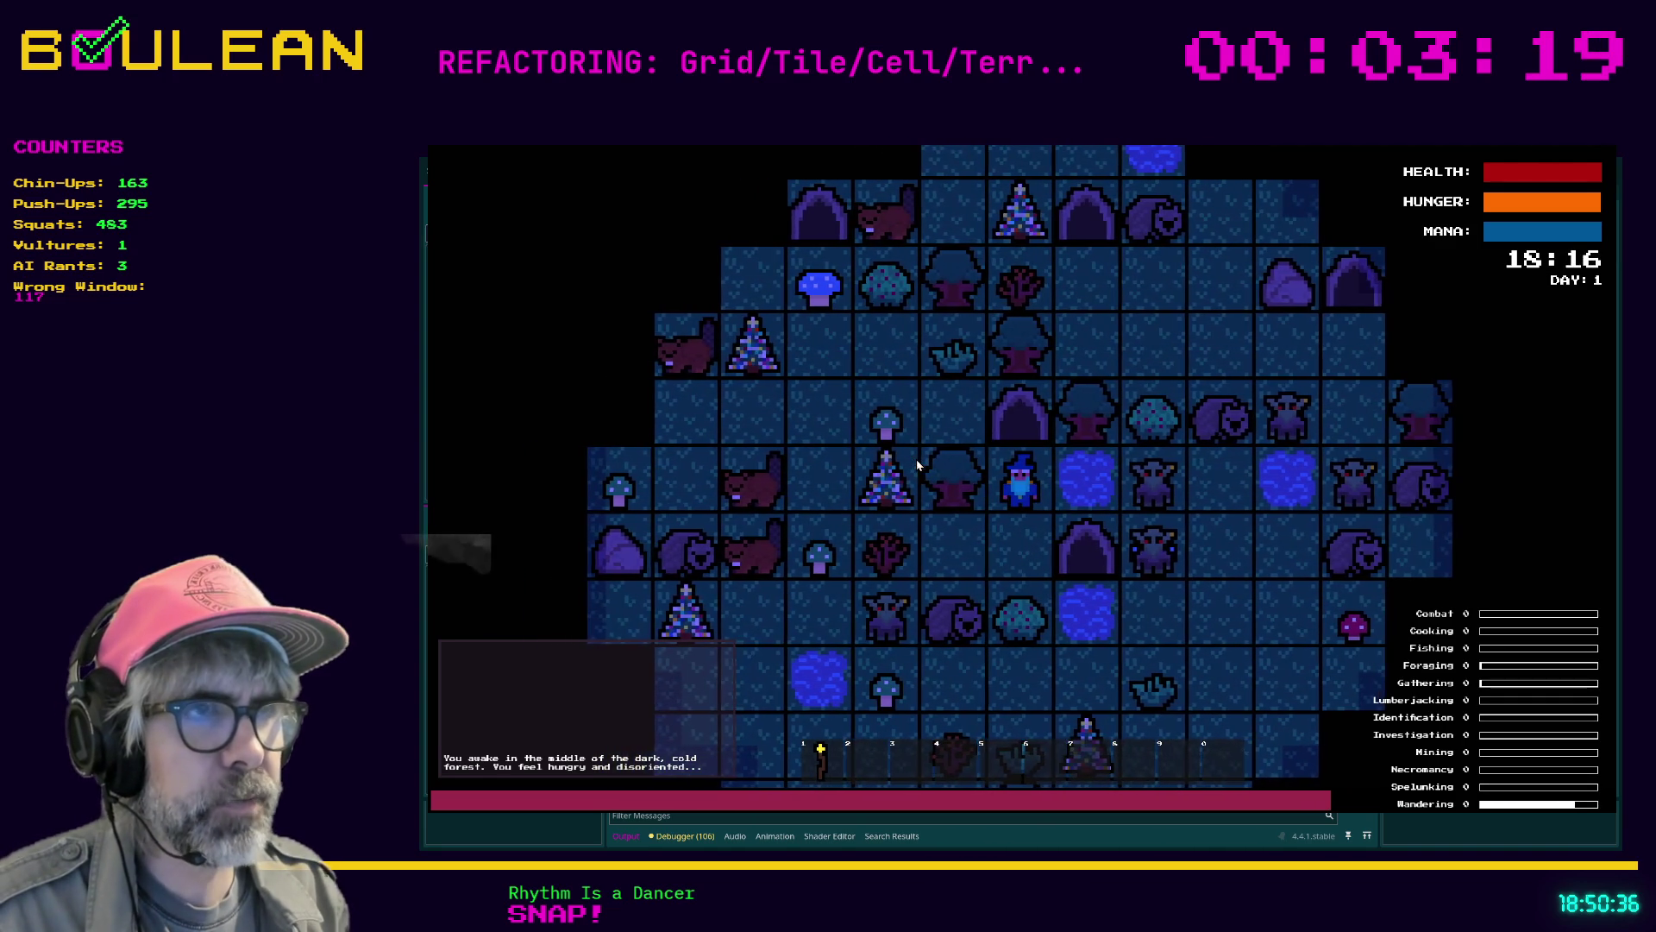
key("Right")
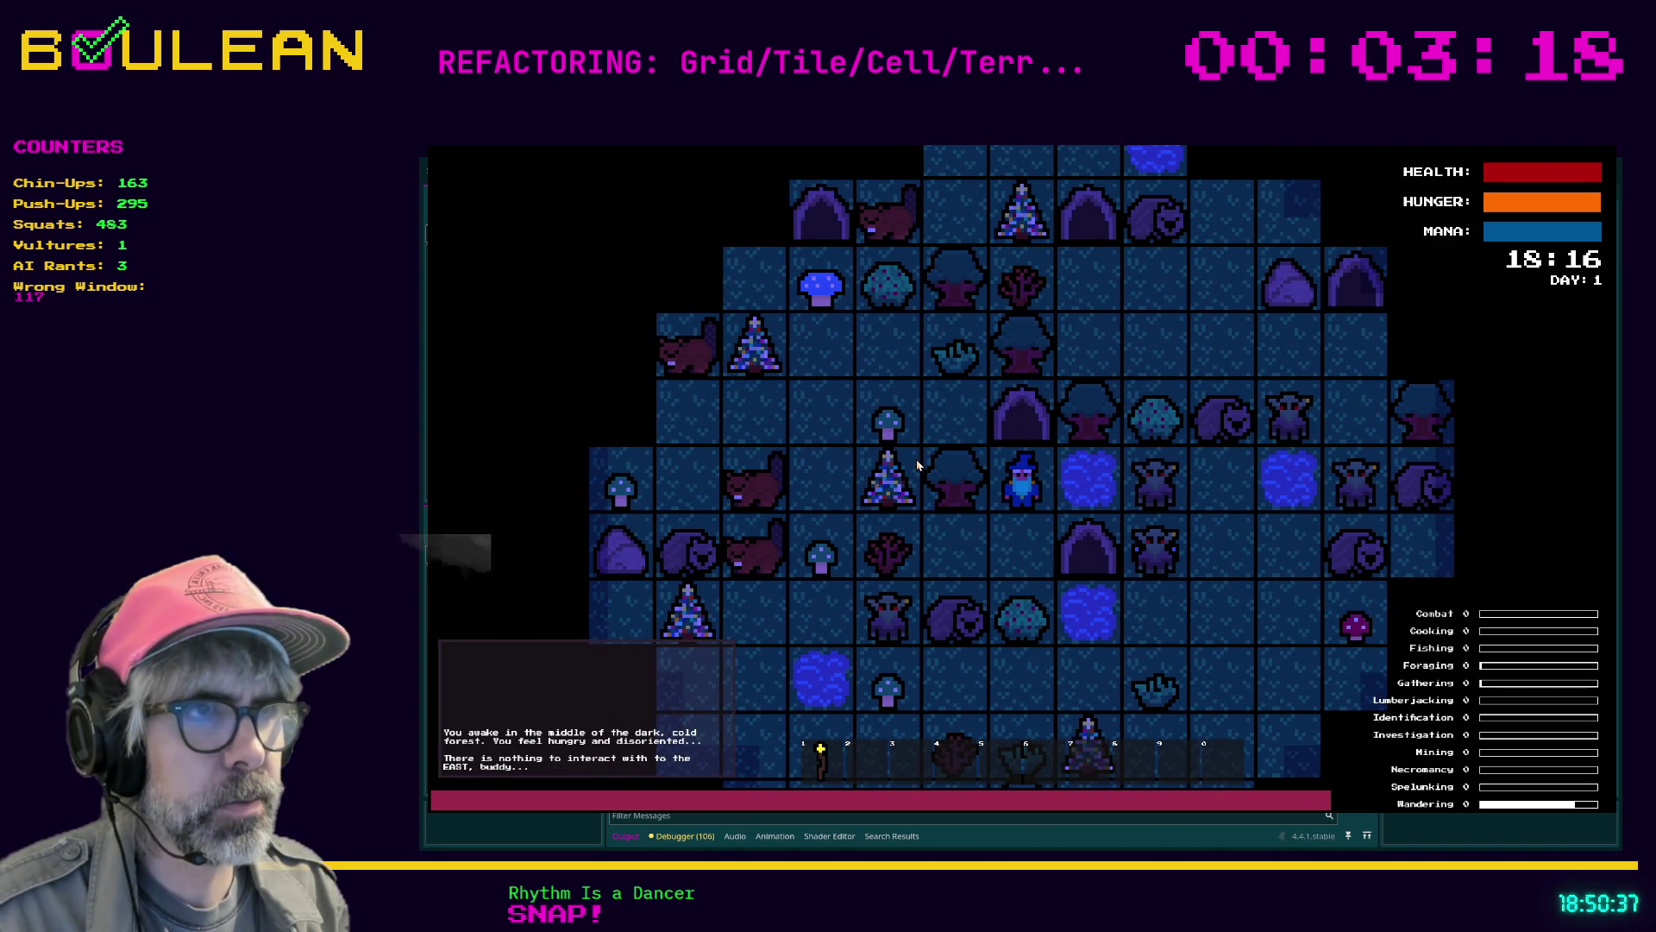
key("Right")
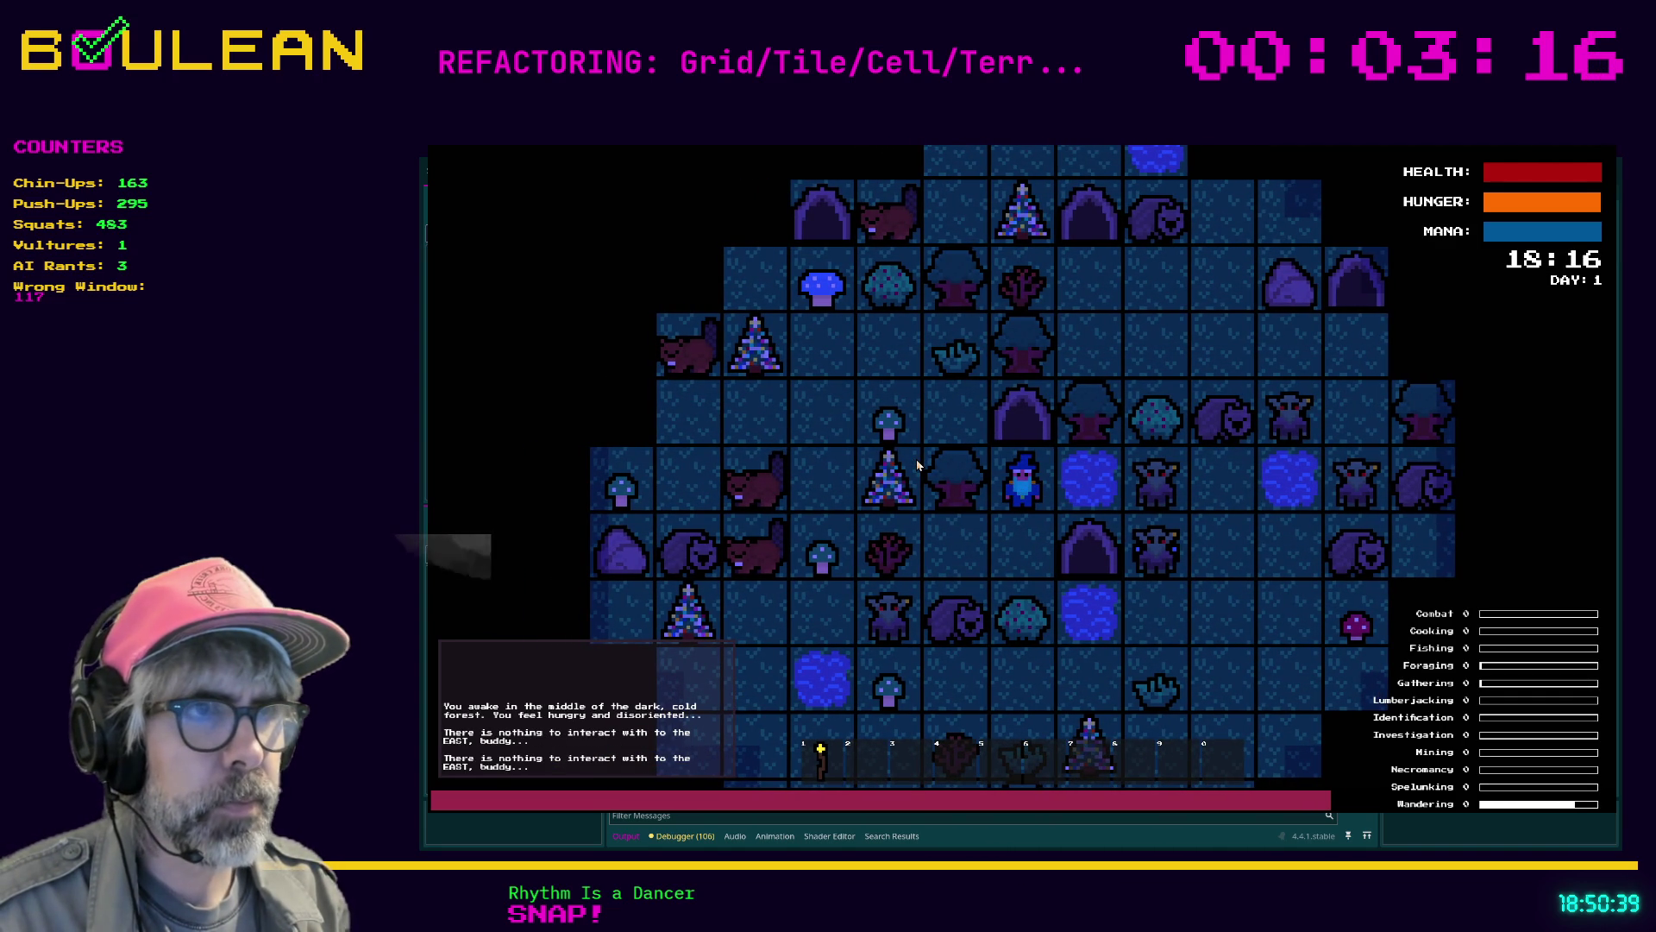
key("Down")
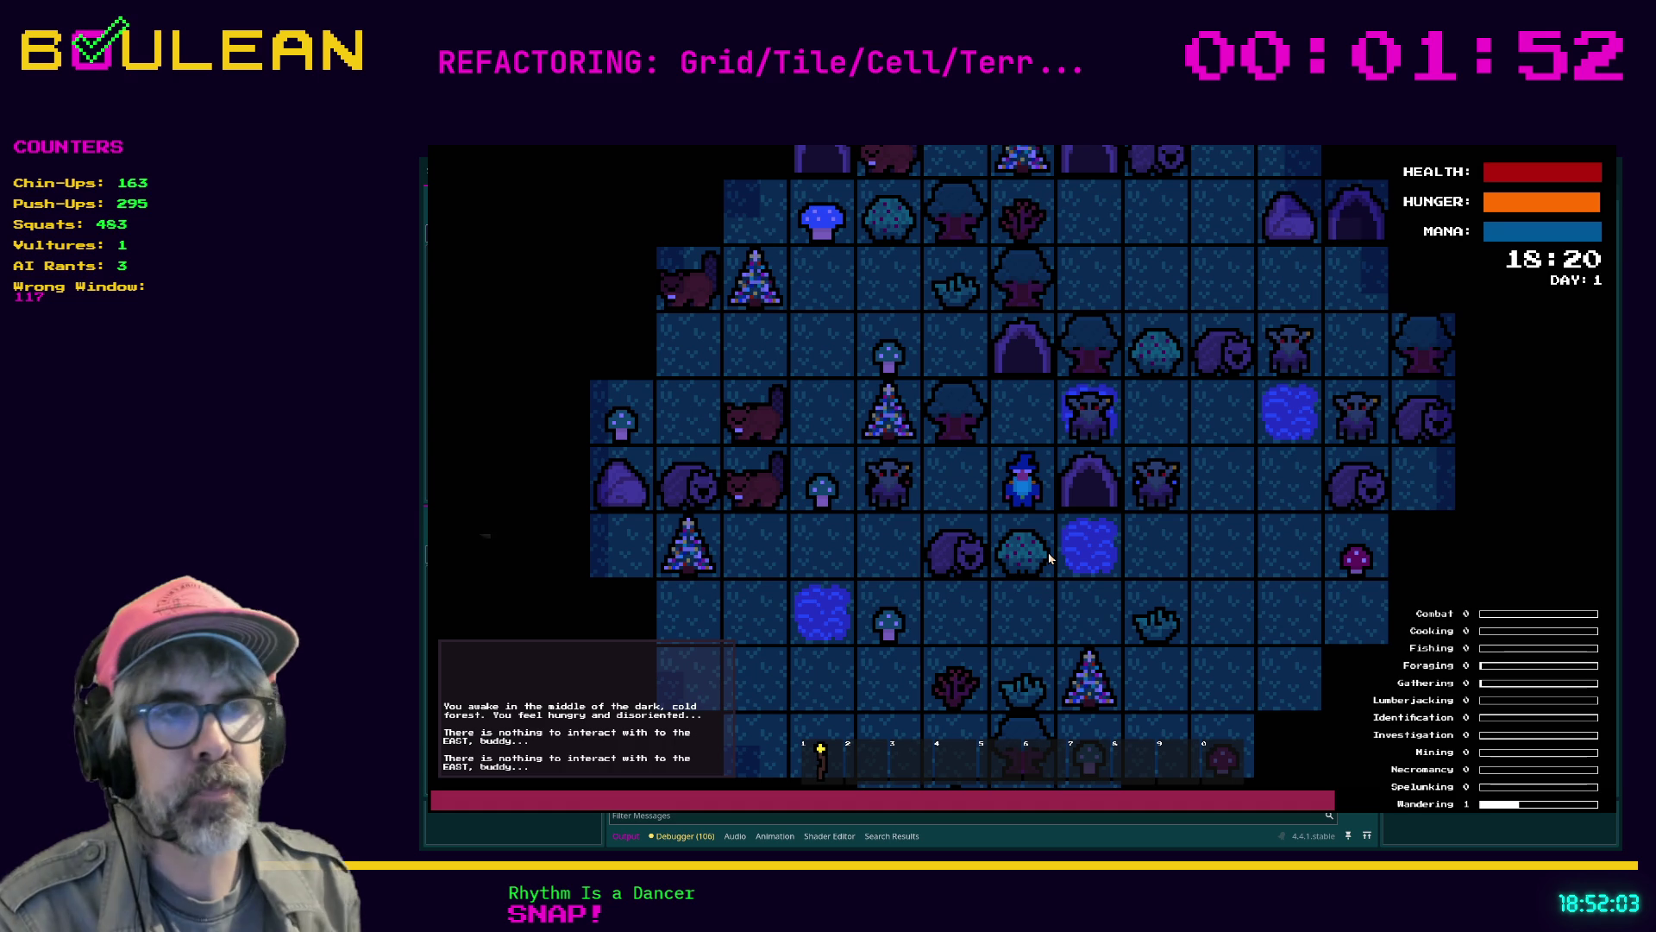
Kill the nearby Wombat, step onto its dropped Raw Meat, then stop the game
key("Left")
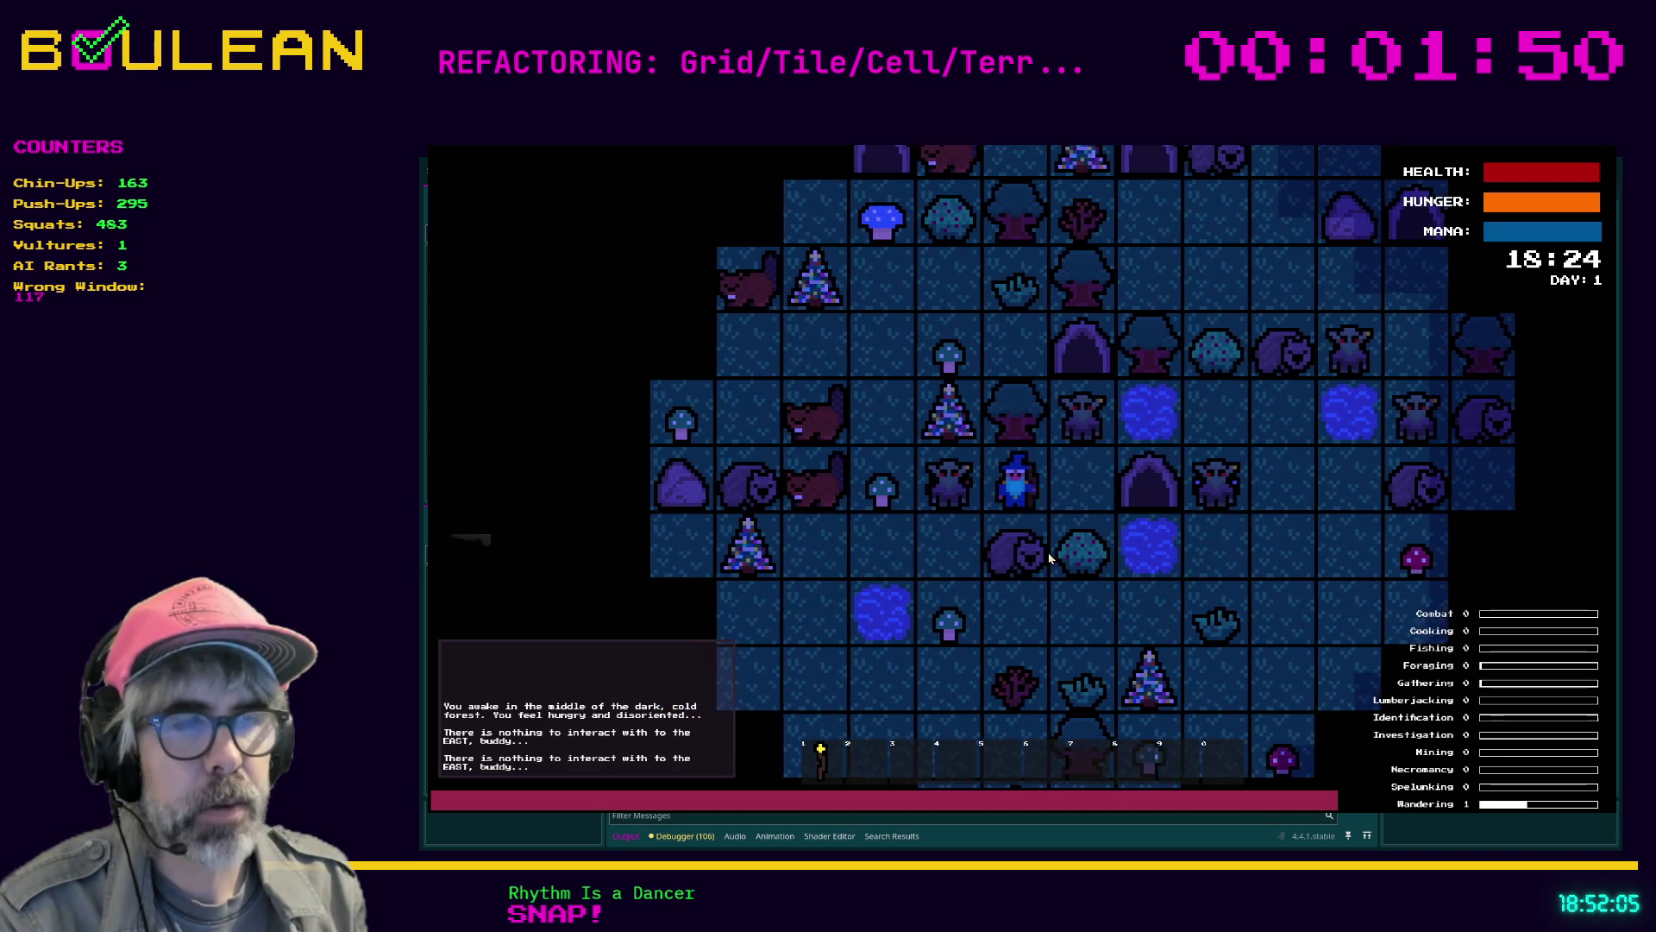
key("Left")
left_click(1050, 559)
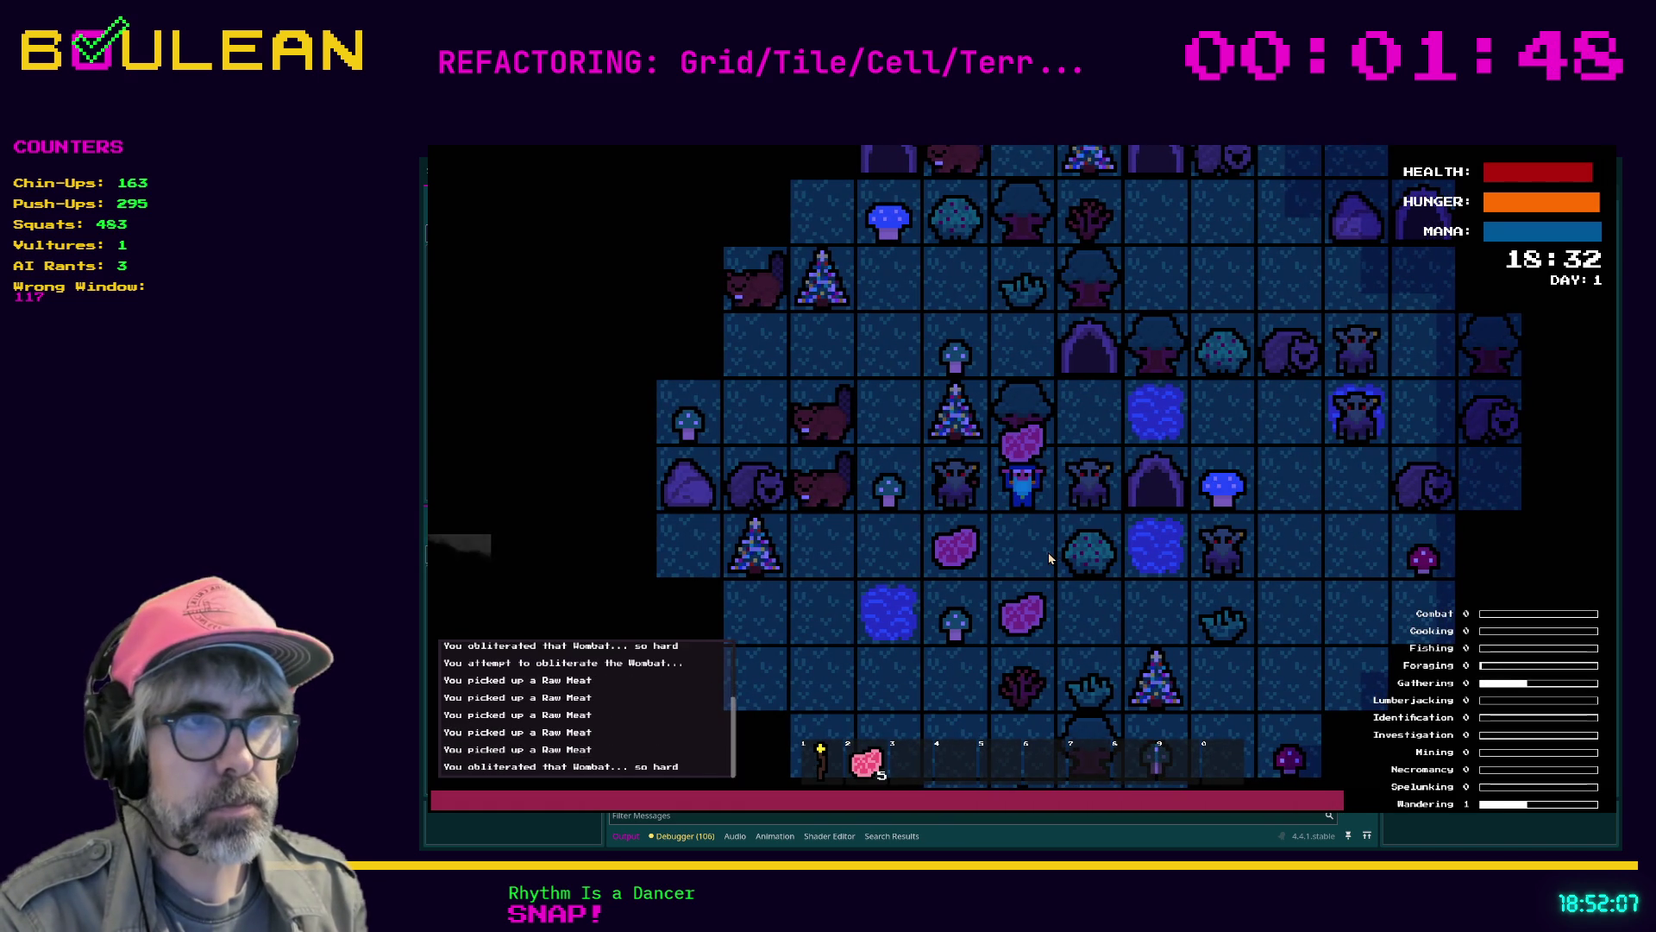
key("Right")
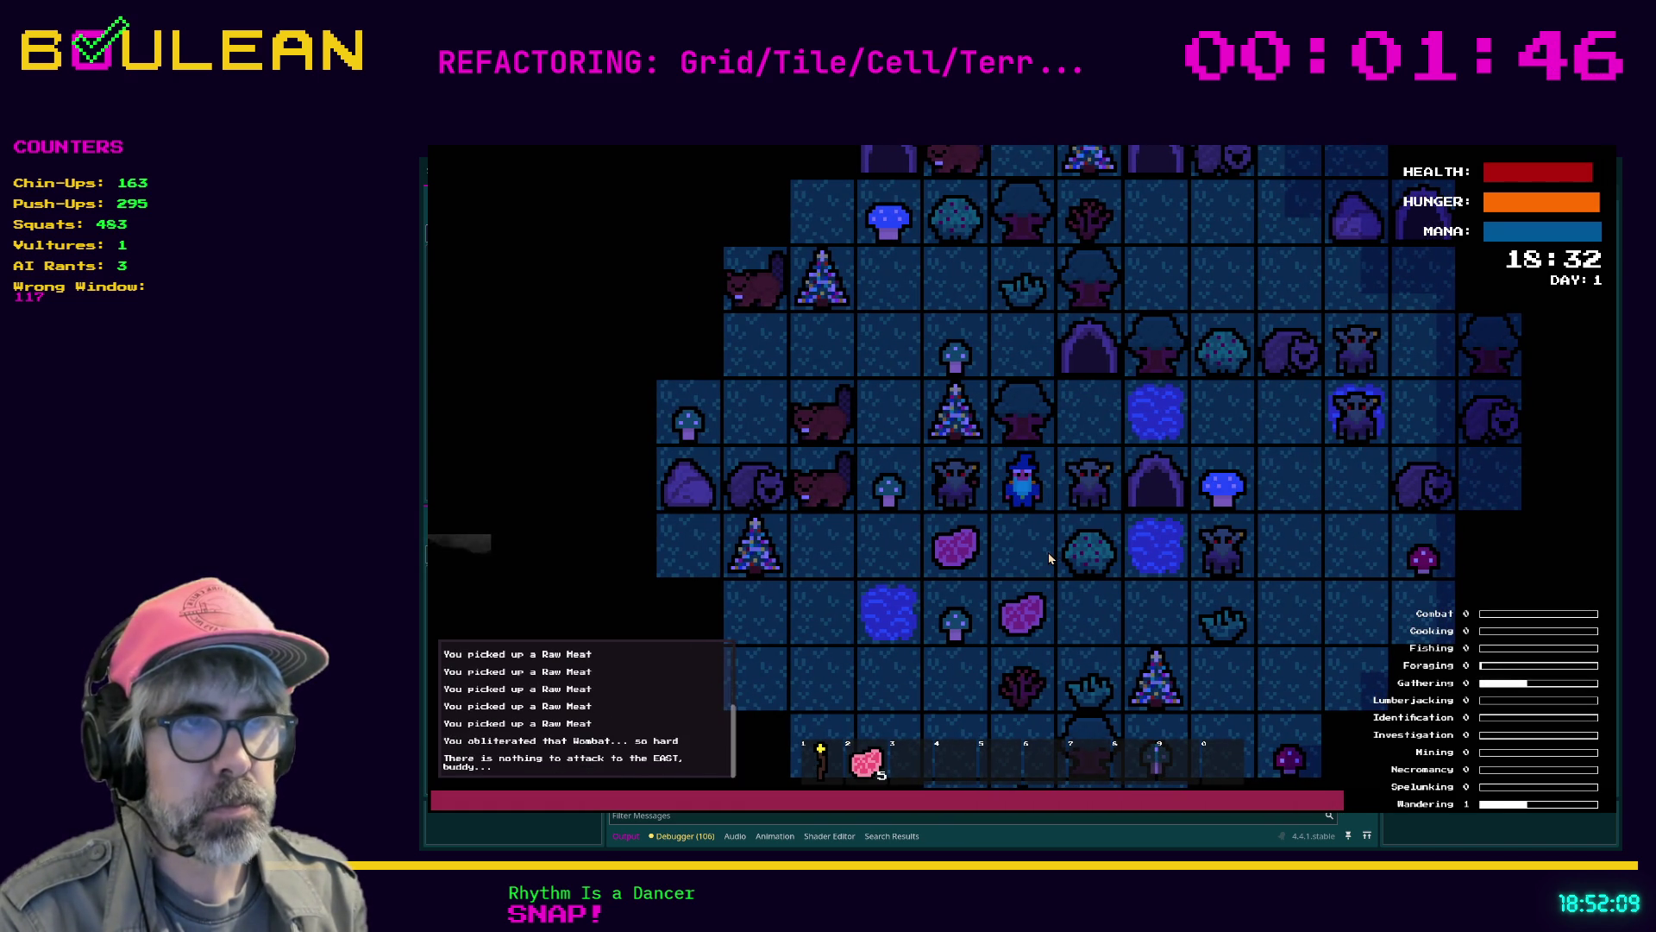
key("Down")
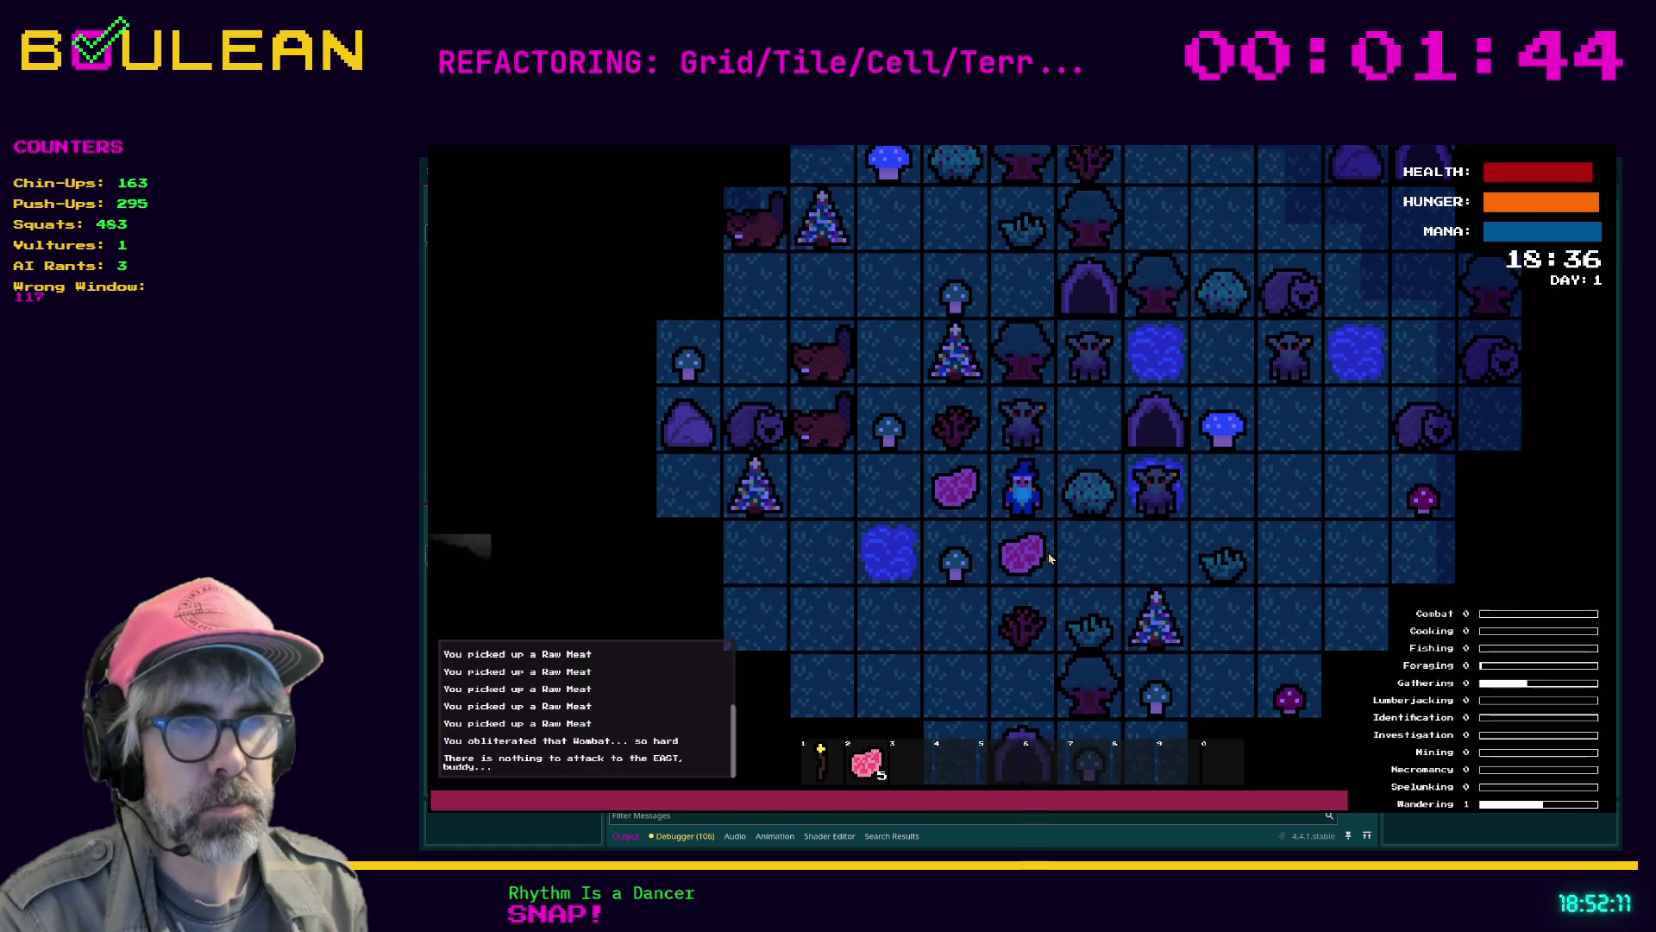
key("Down")
key("Up")
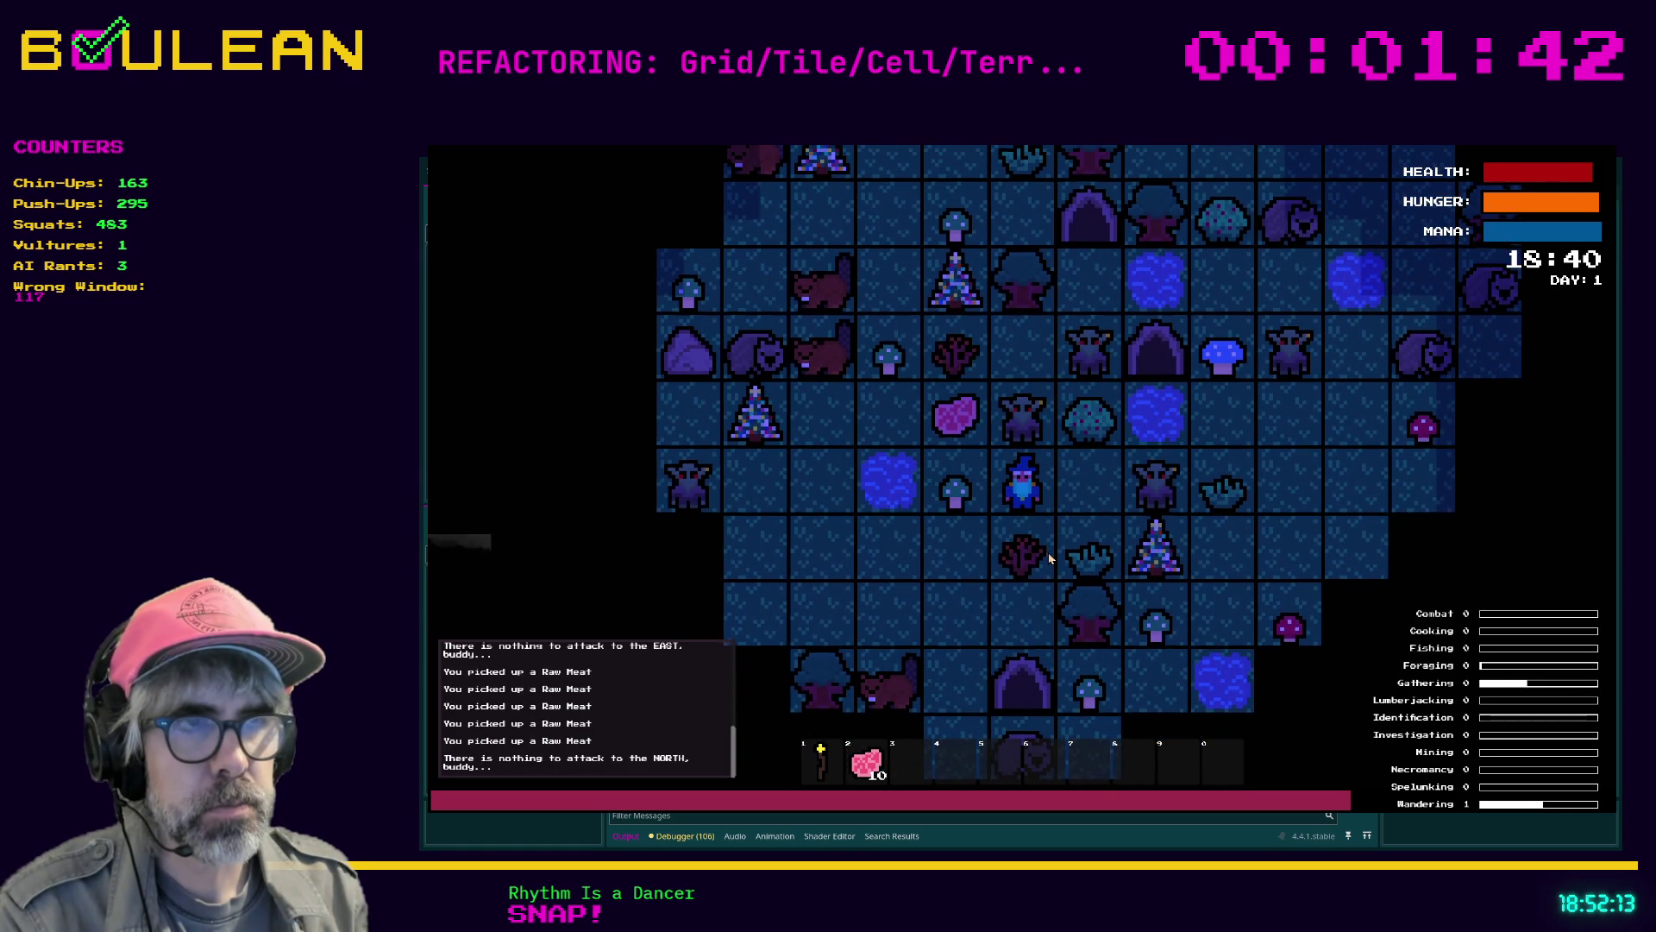
key("Up")
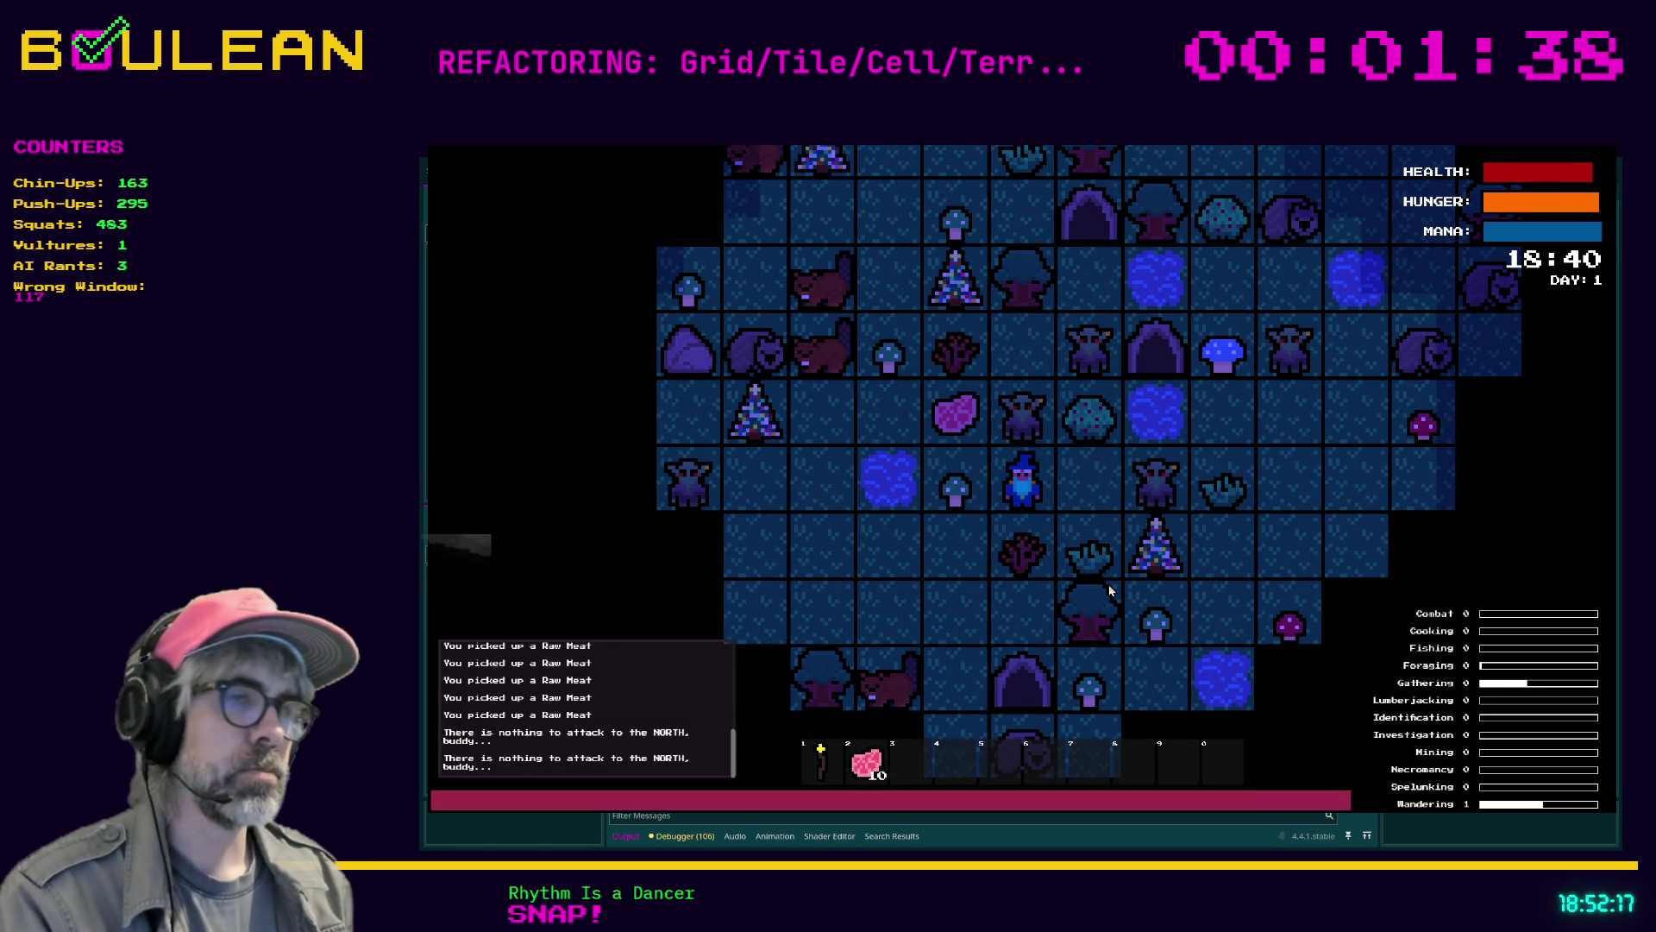
key("F8")
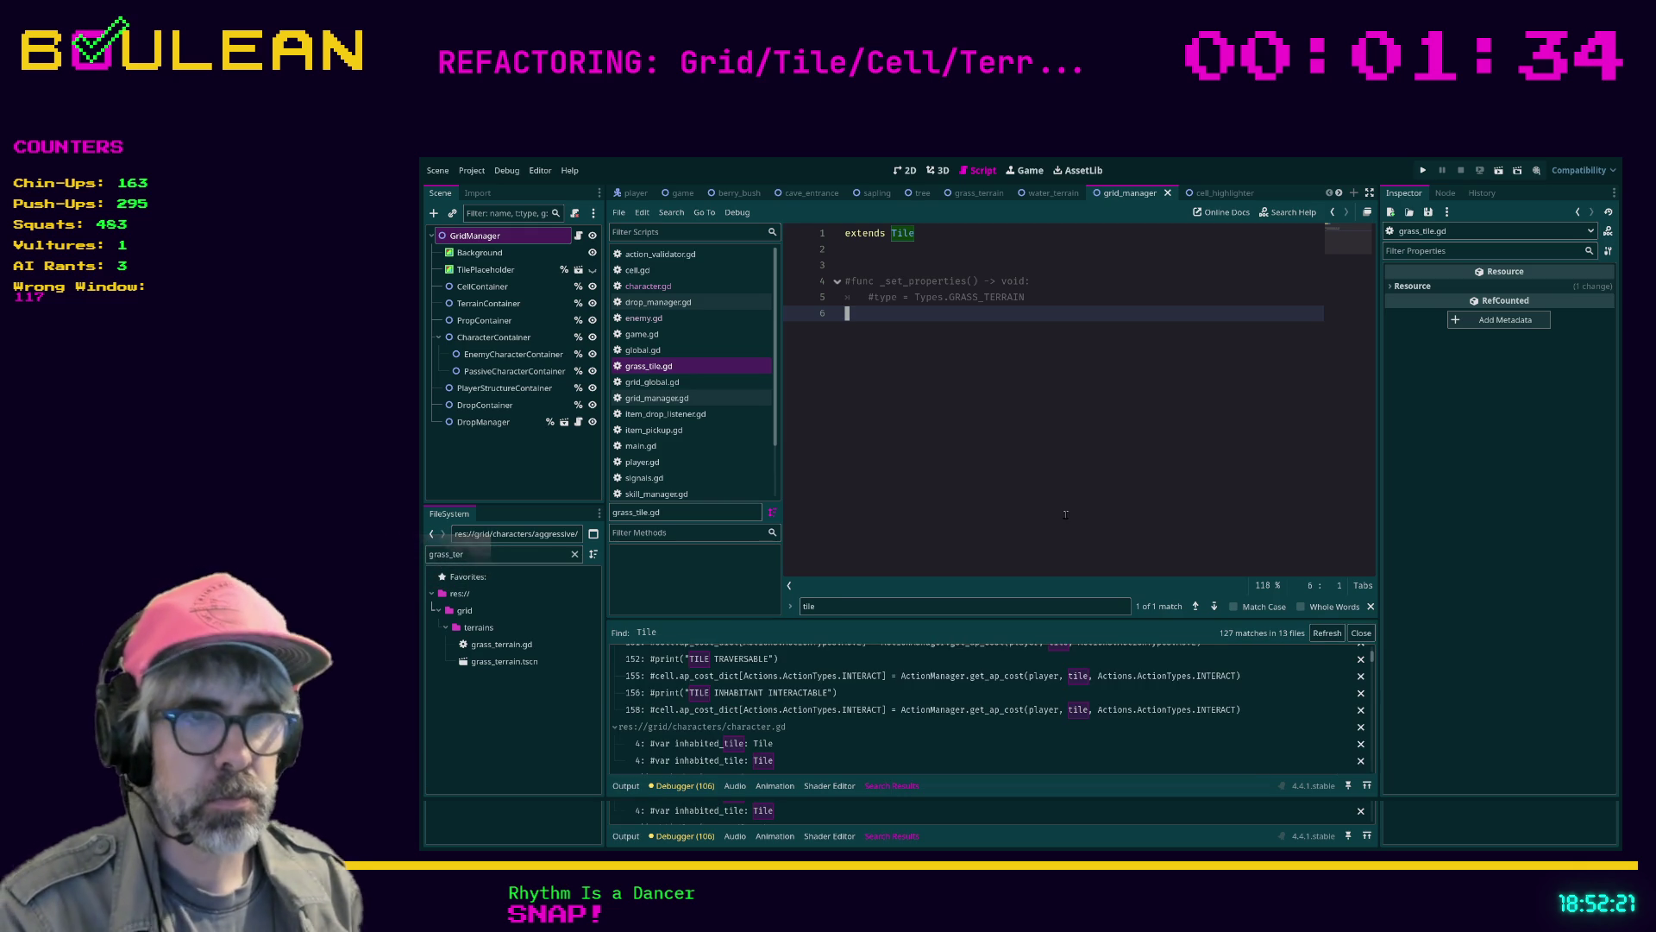
Jump from the search results to the Tile reference on line 323 of fish_caught_listener.gd
scroll(839, 729, "up", 3)
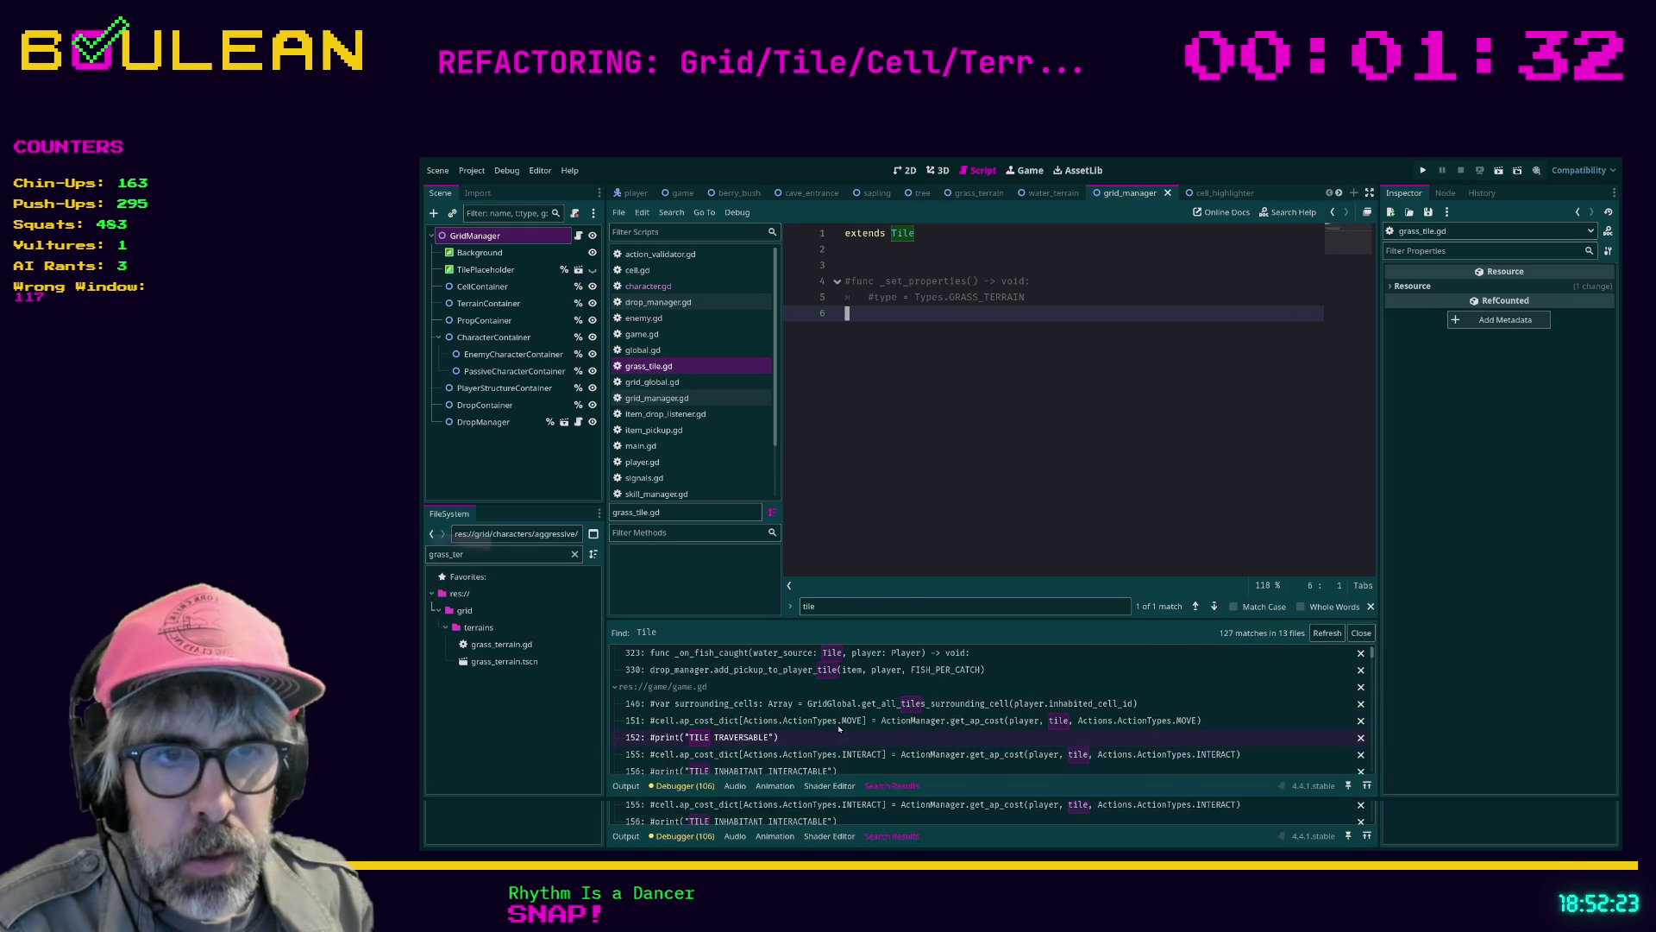
scroll(818, 687, "up", 1)
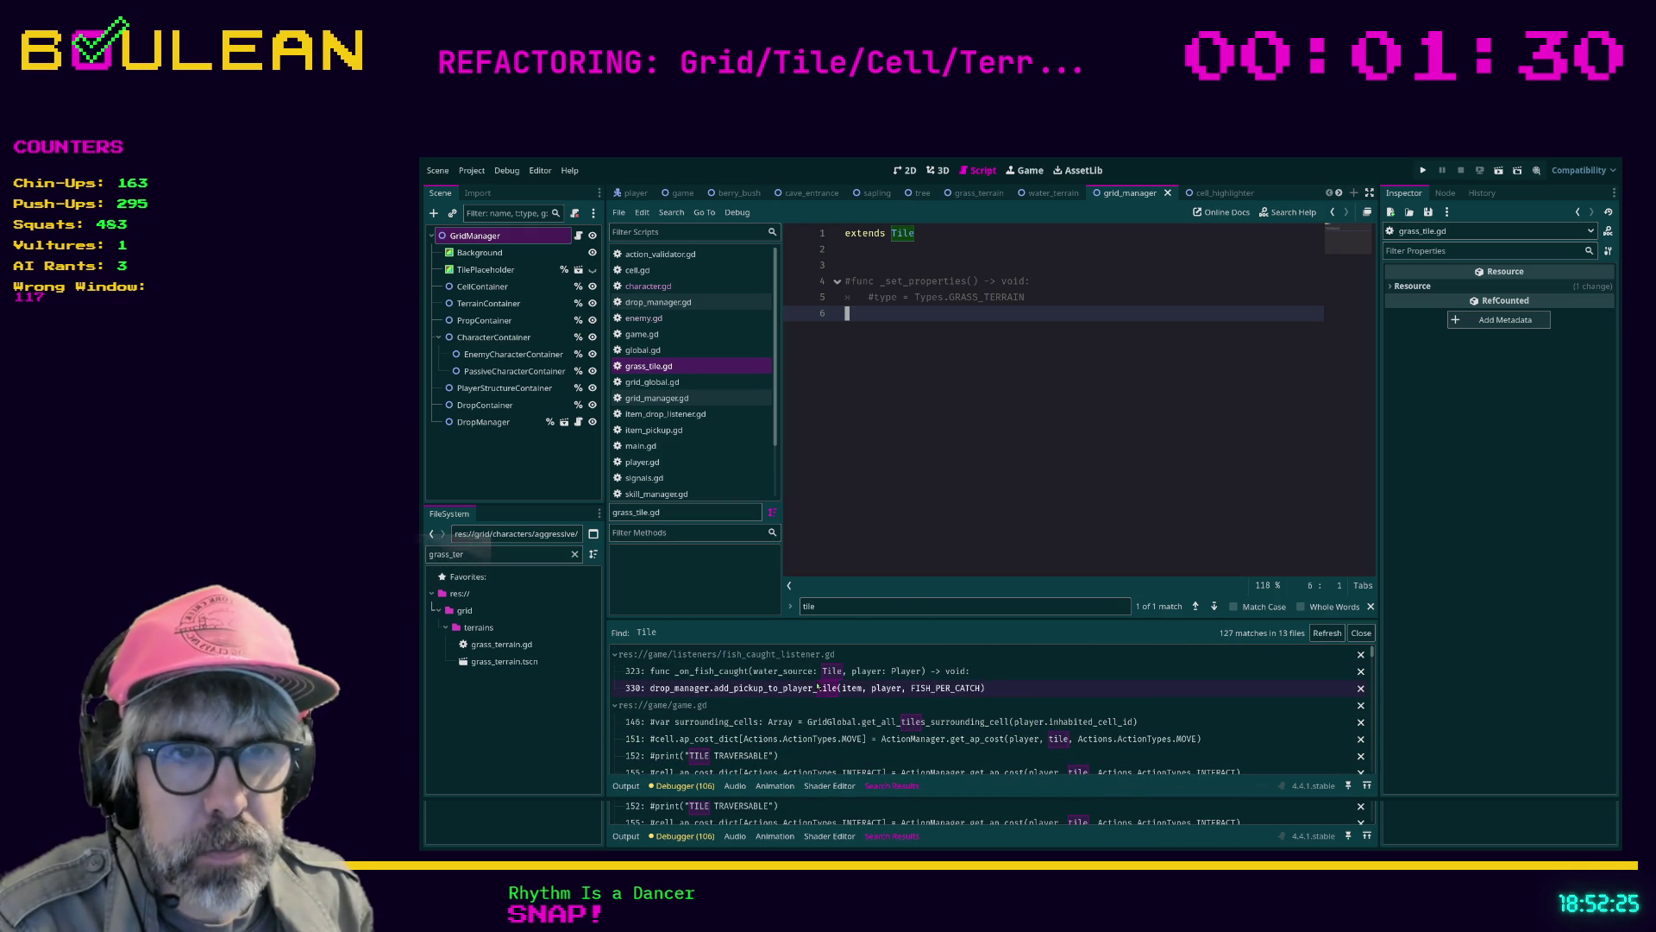
left_click(754, 676)
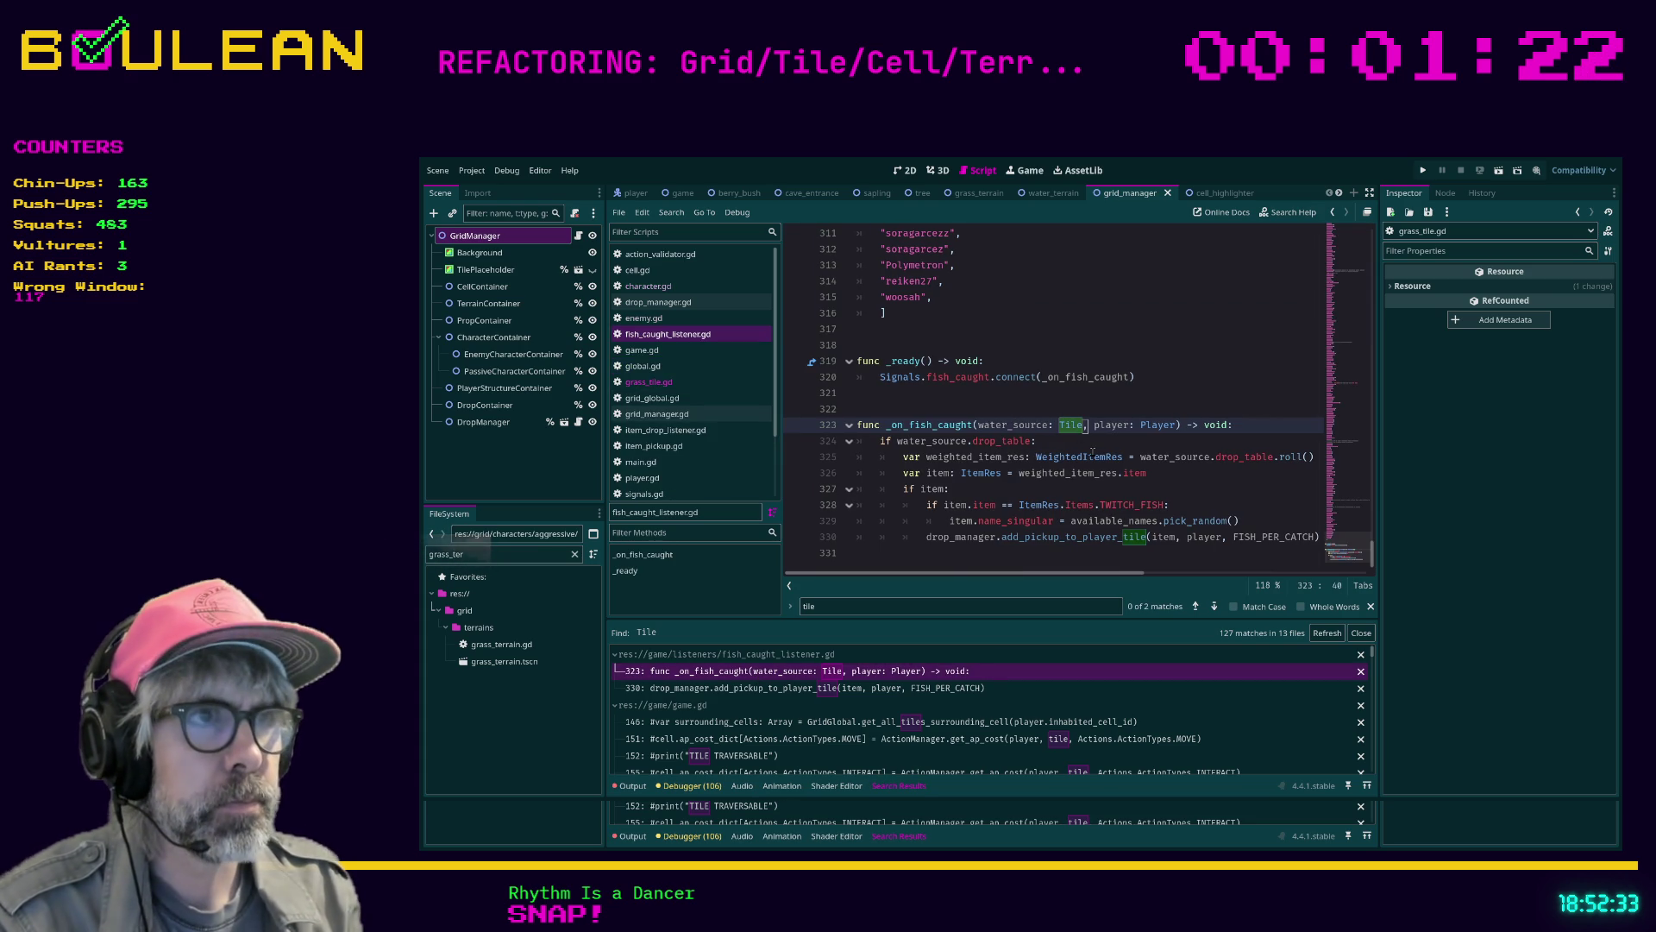
key("Delete")
key("ctrl+z")
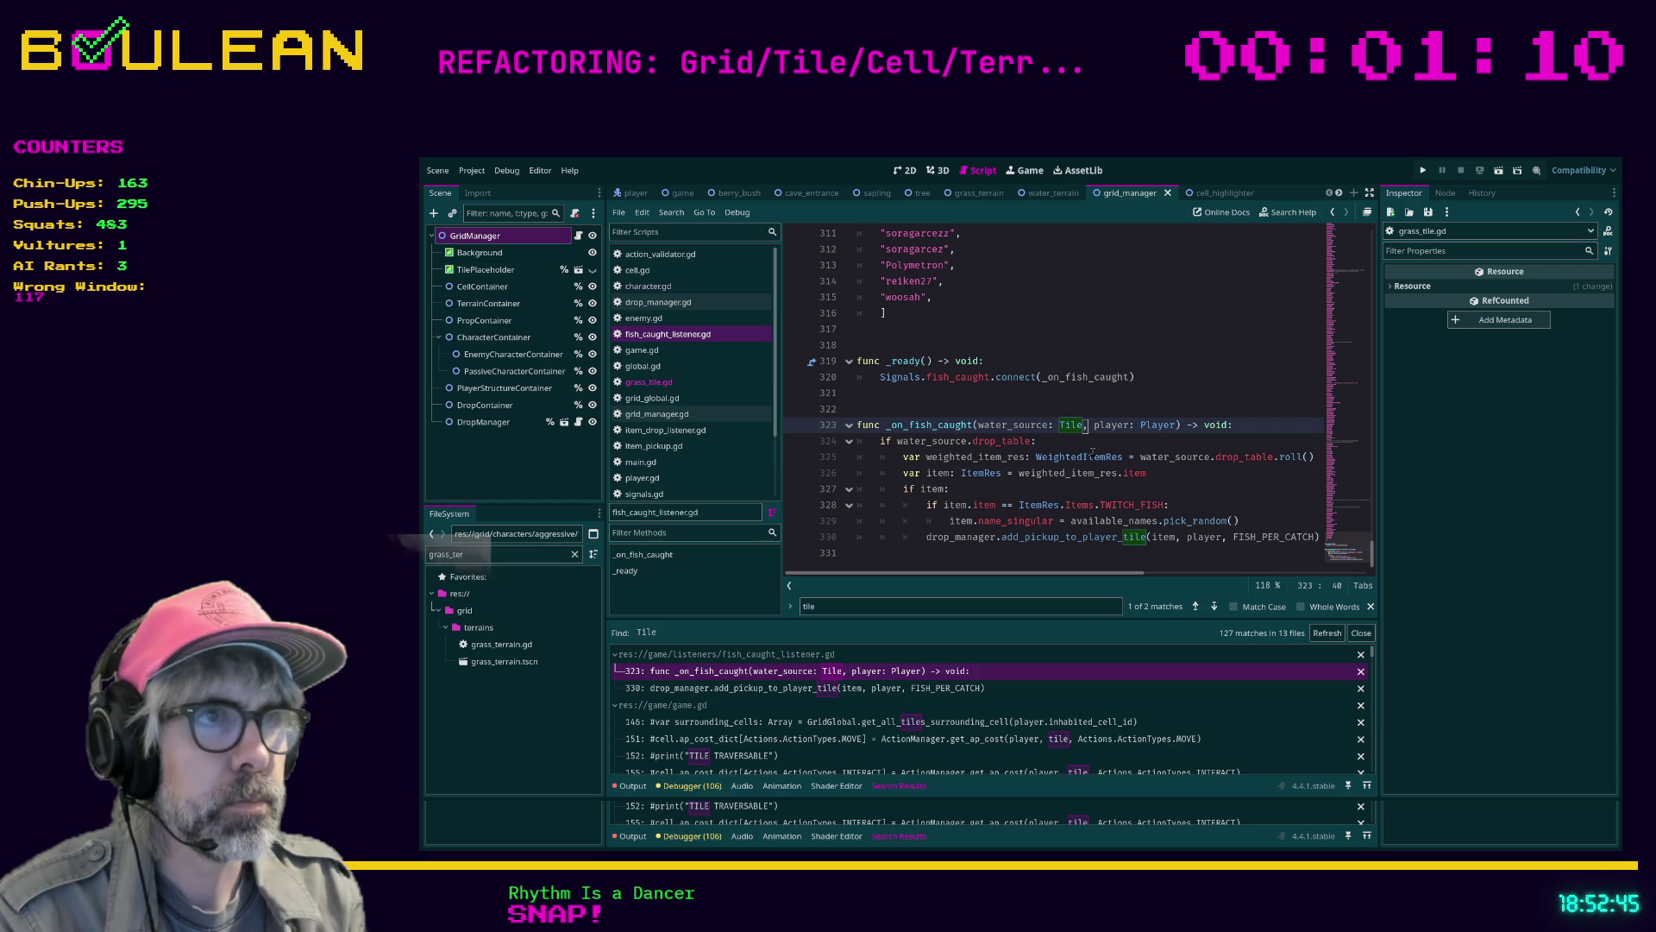
Change the water_source parameter type from Tile to Cell on line 323
key("Left")
key("Left")
key("Left")
key("Delete")
key("Delete")
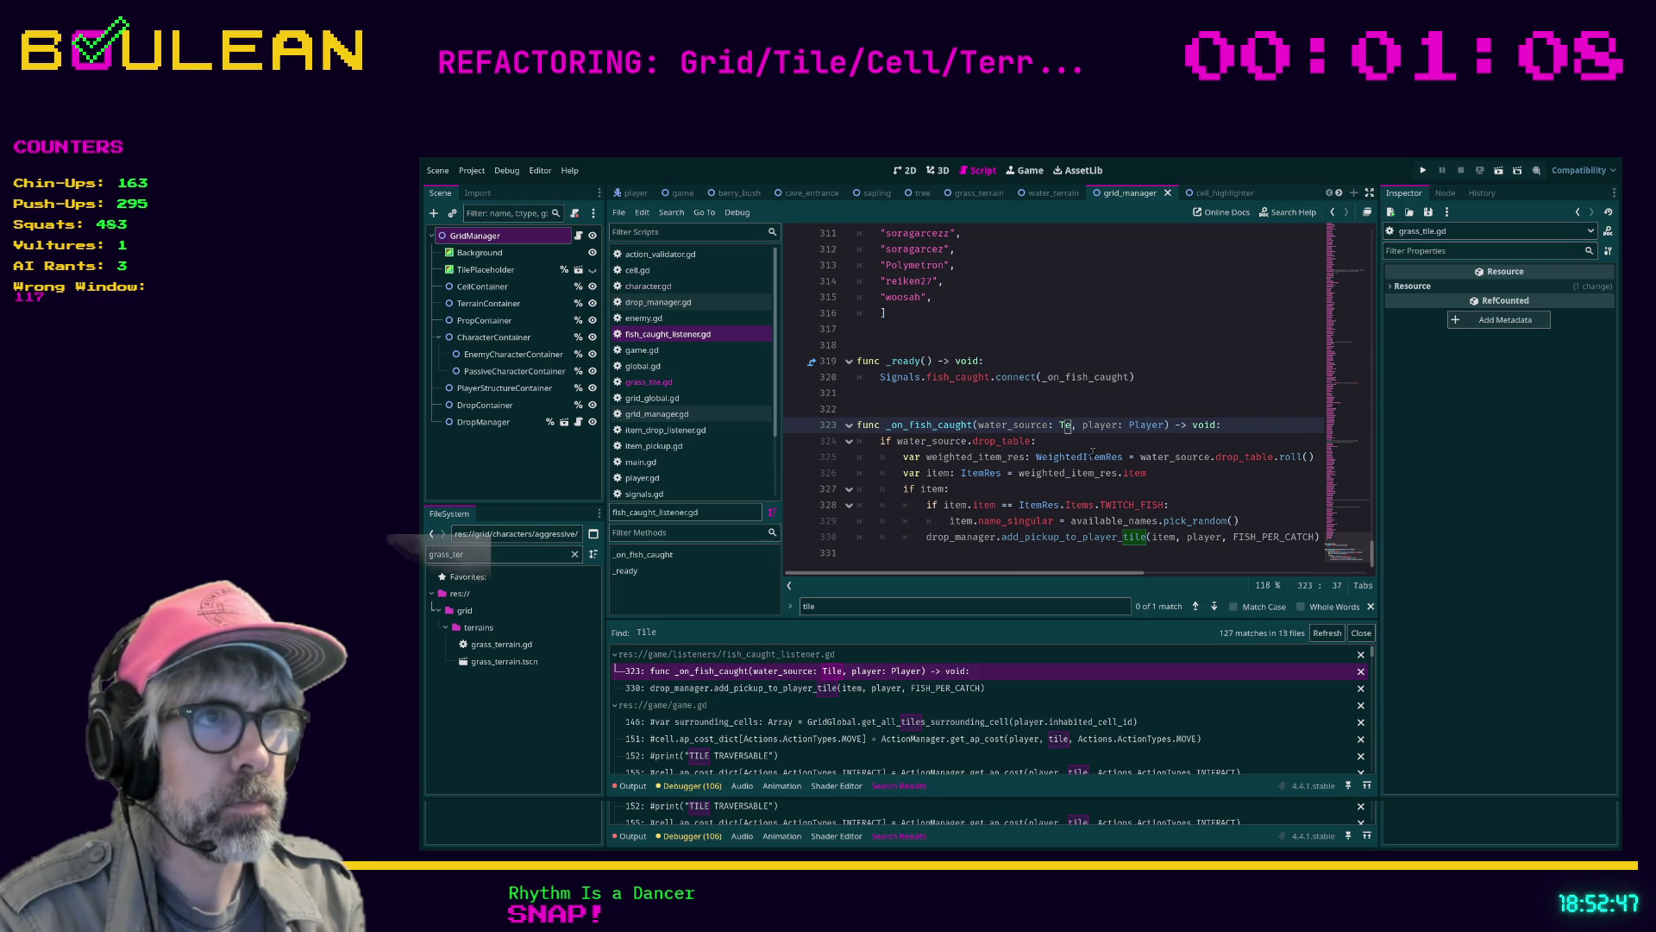
key("BackSpace")
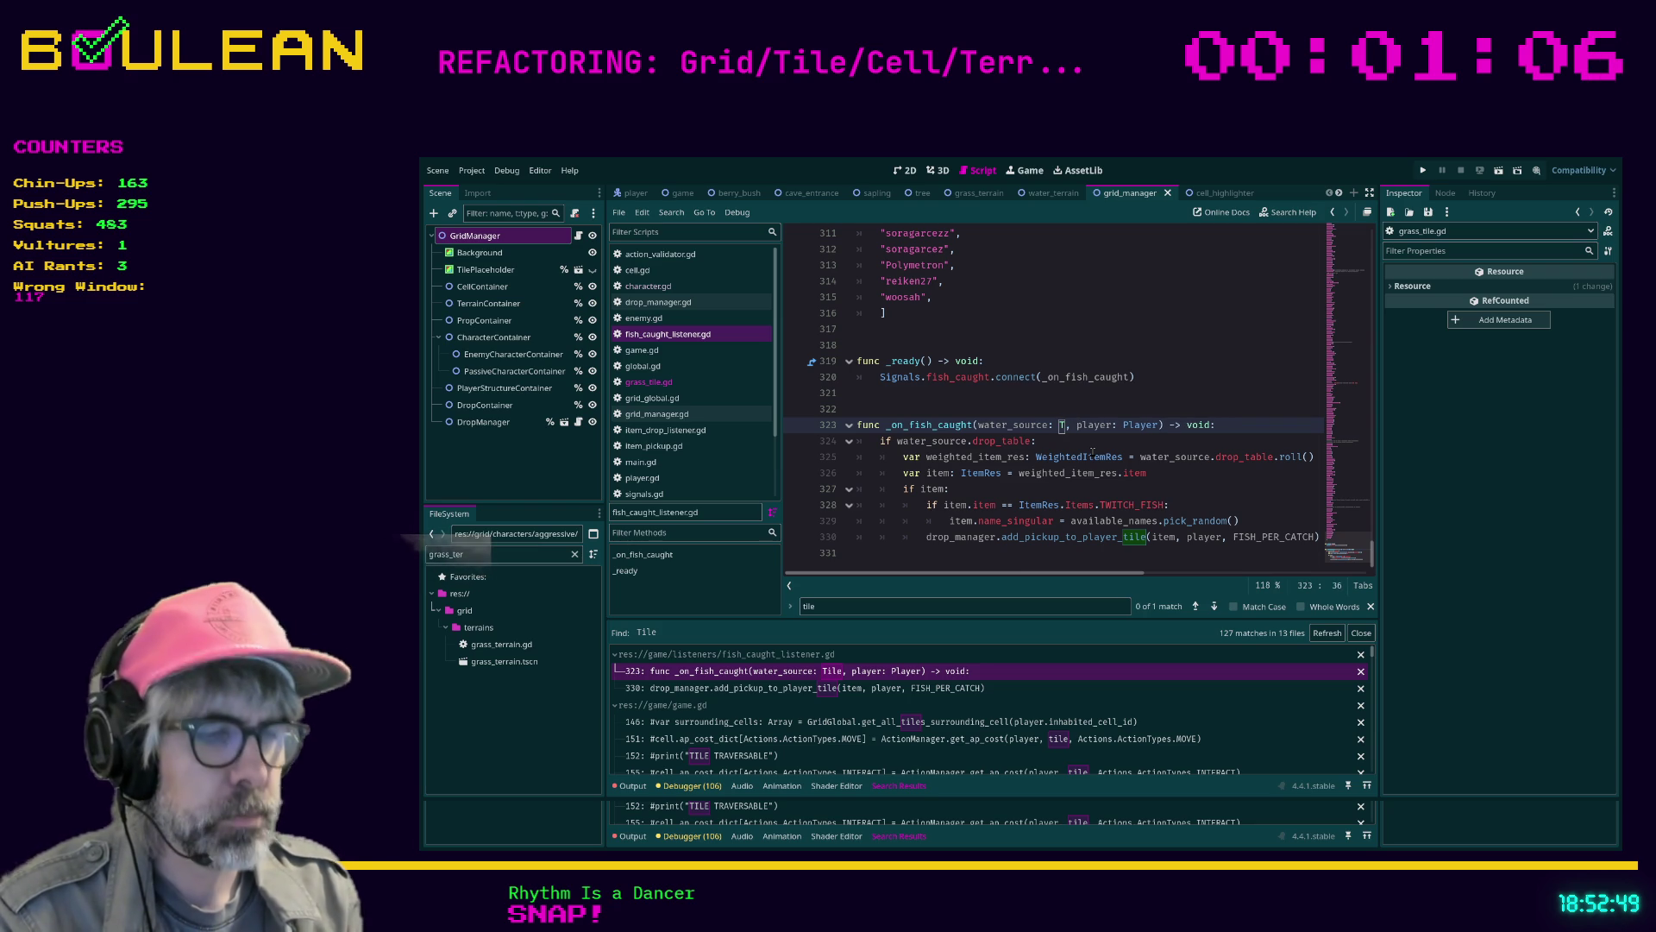
key("BackSpace")
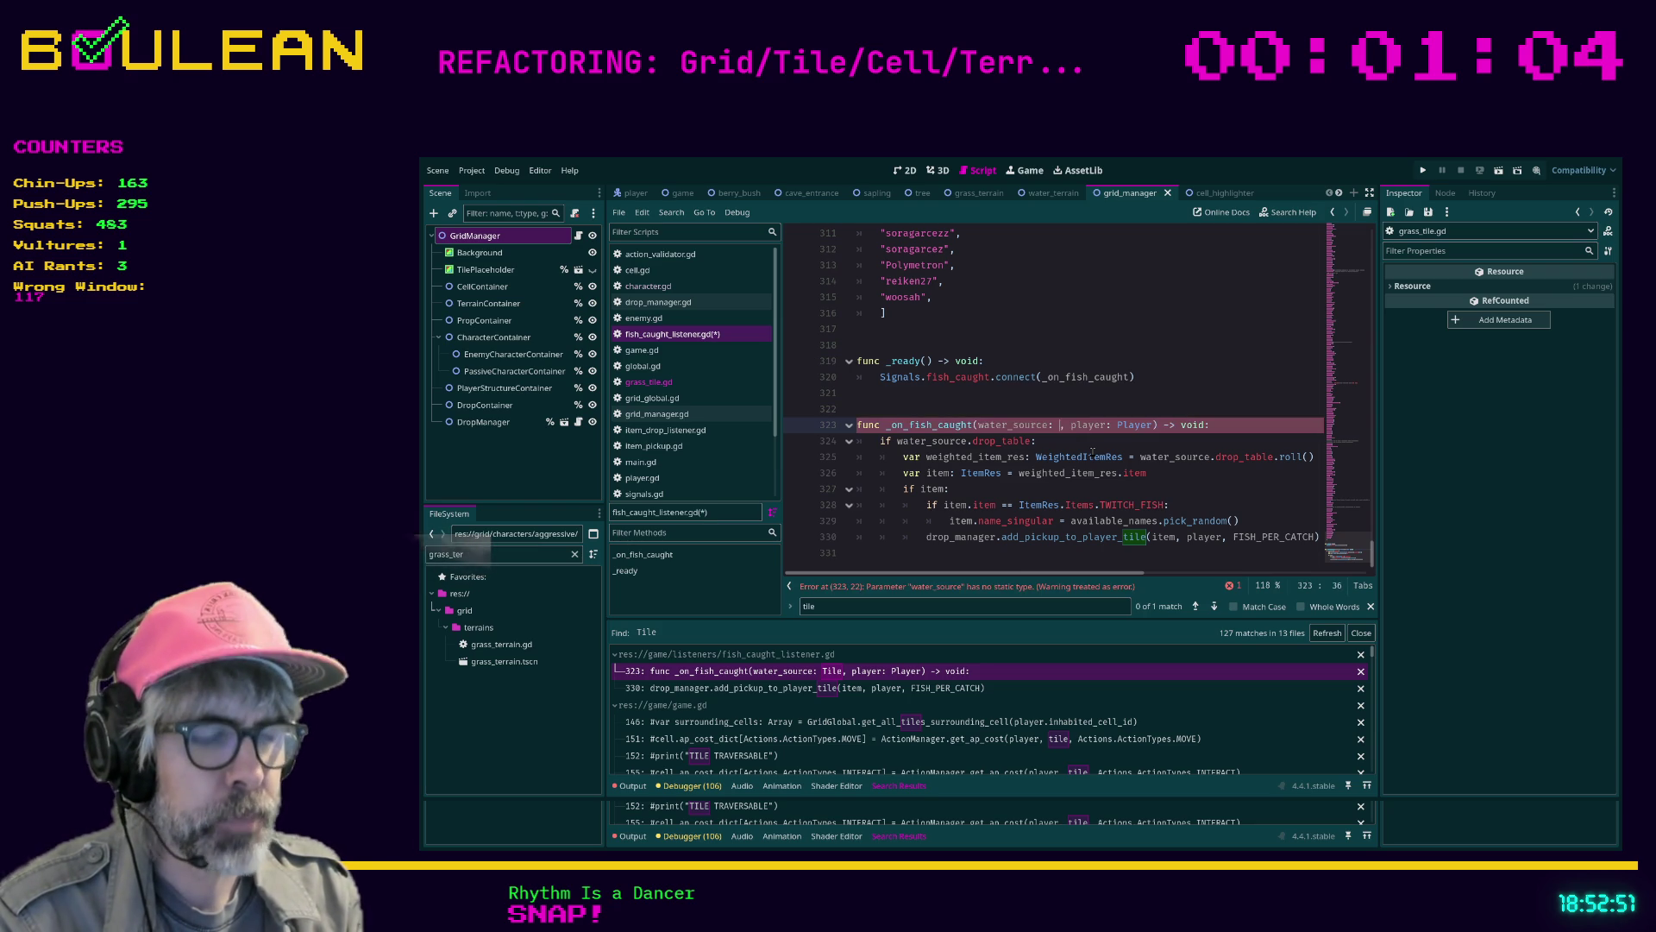
type("Cell")
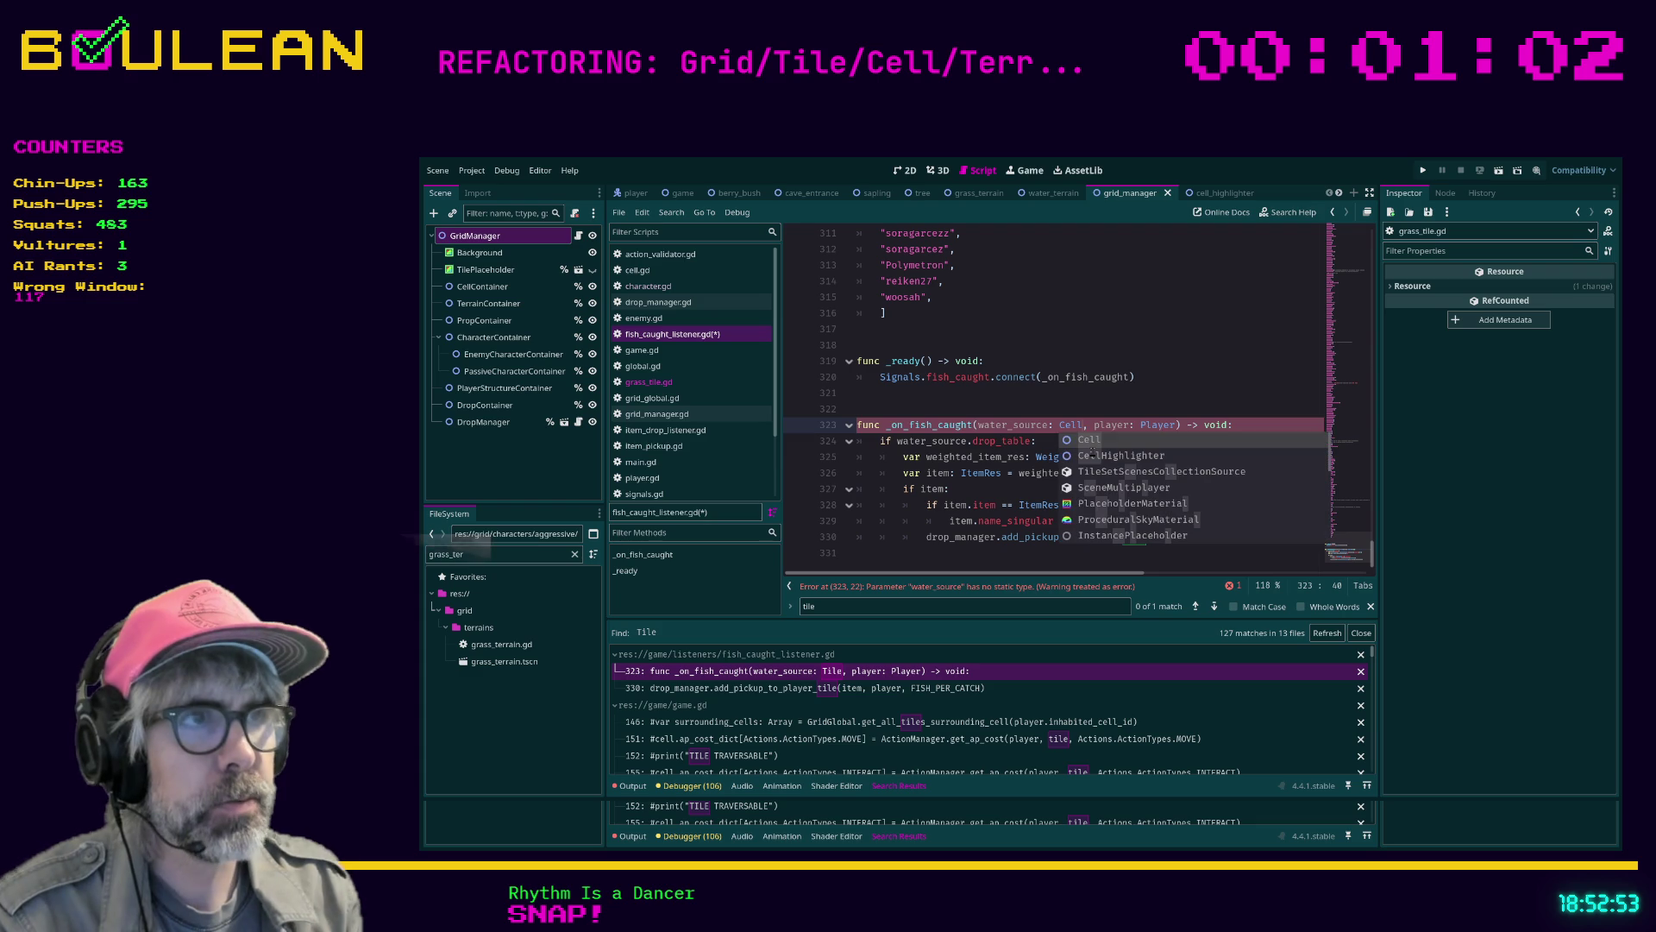
key("Escape")
key("Down")
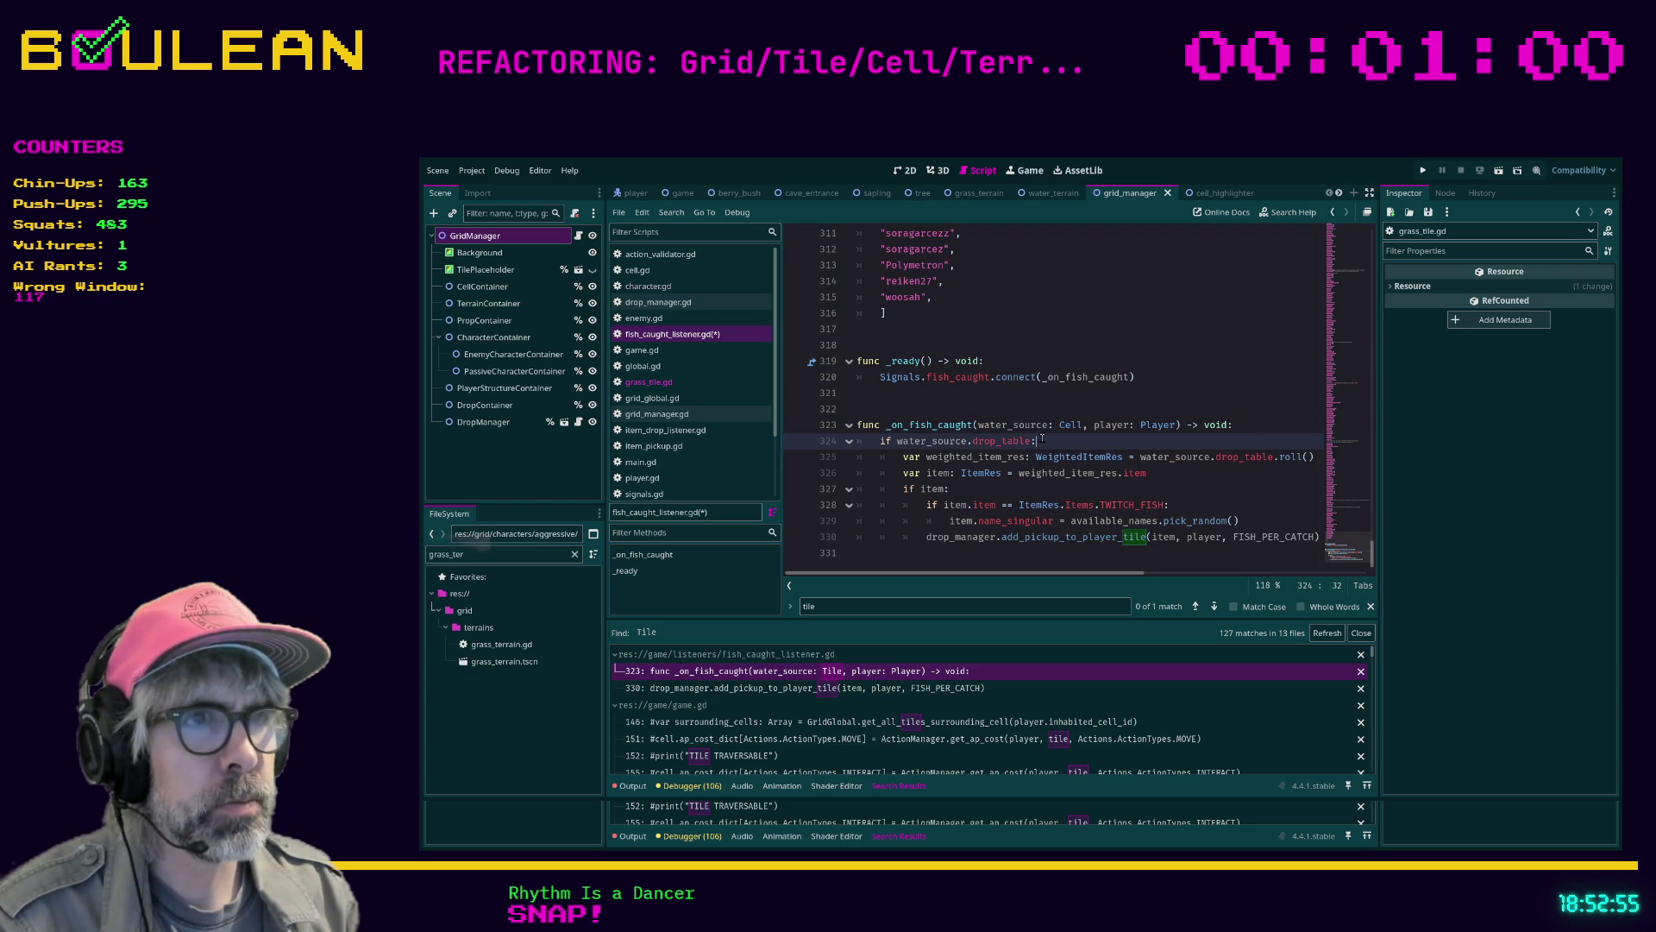
Replace the add_pickup_to_player_tile call on line 330 with add_pickup_to_player_cell and save
left_click(1125, 488)
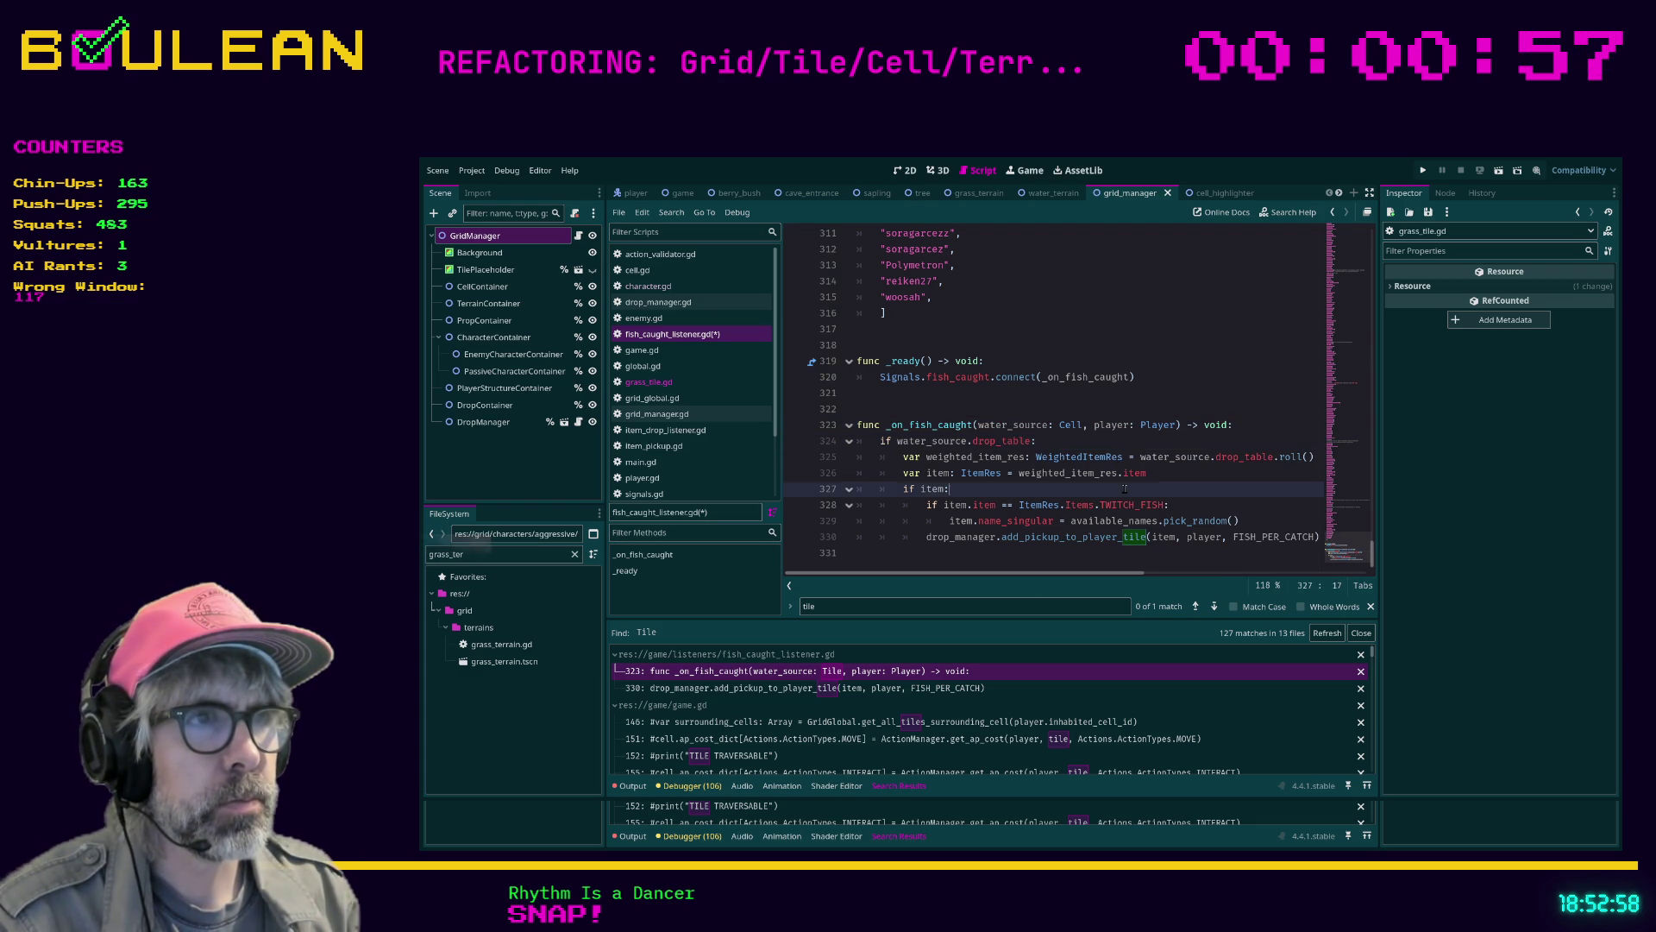
left_click(1078, 553)
left_click(1068, 537)
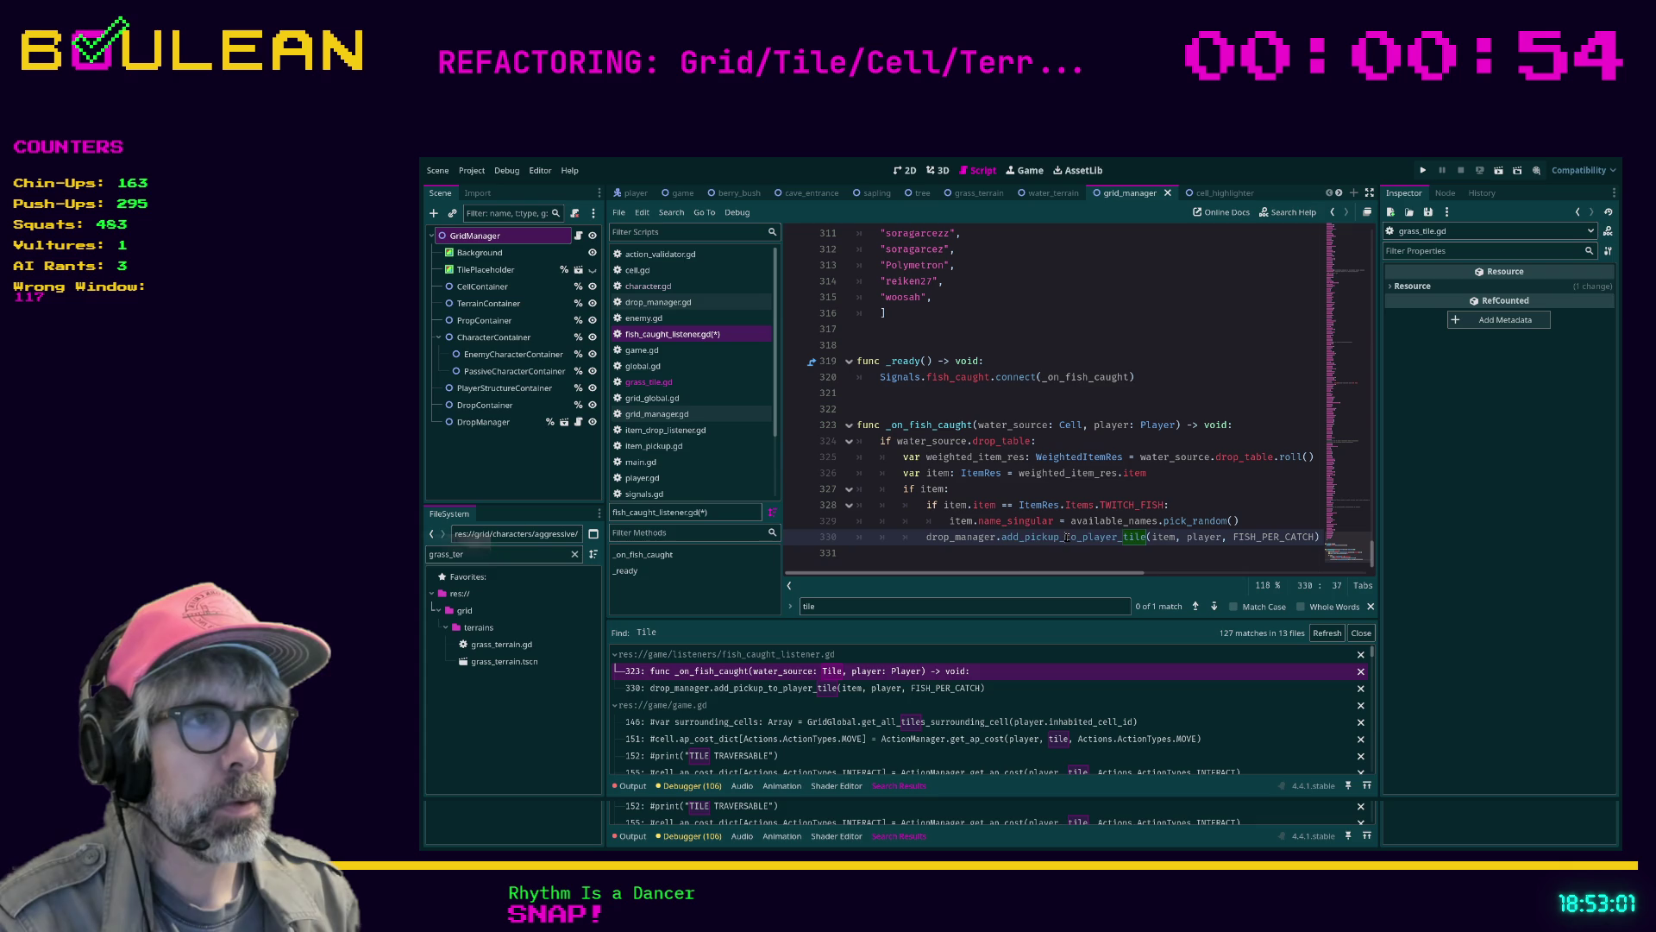
double_click(1067, 536)
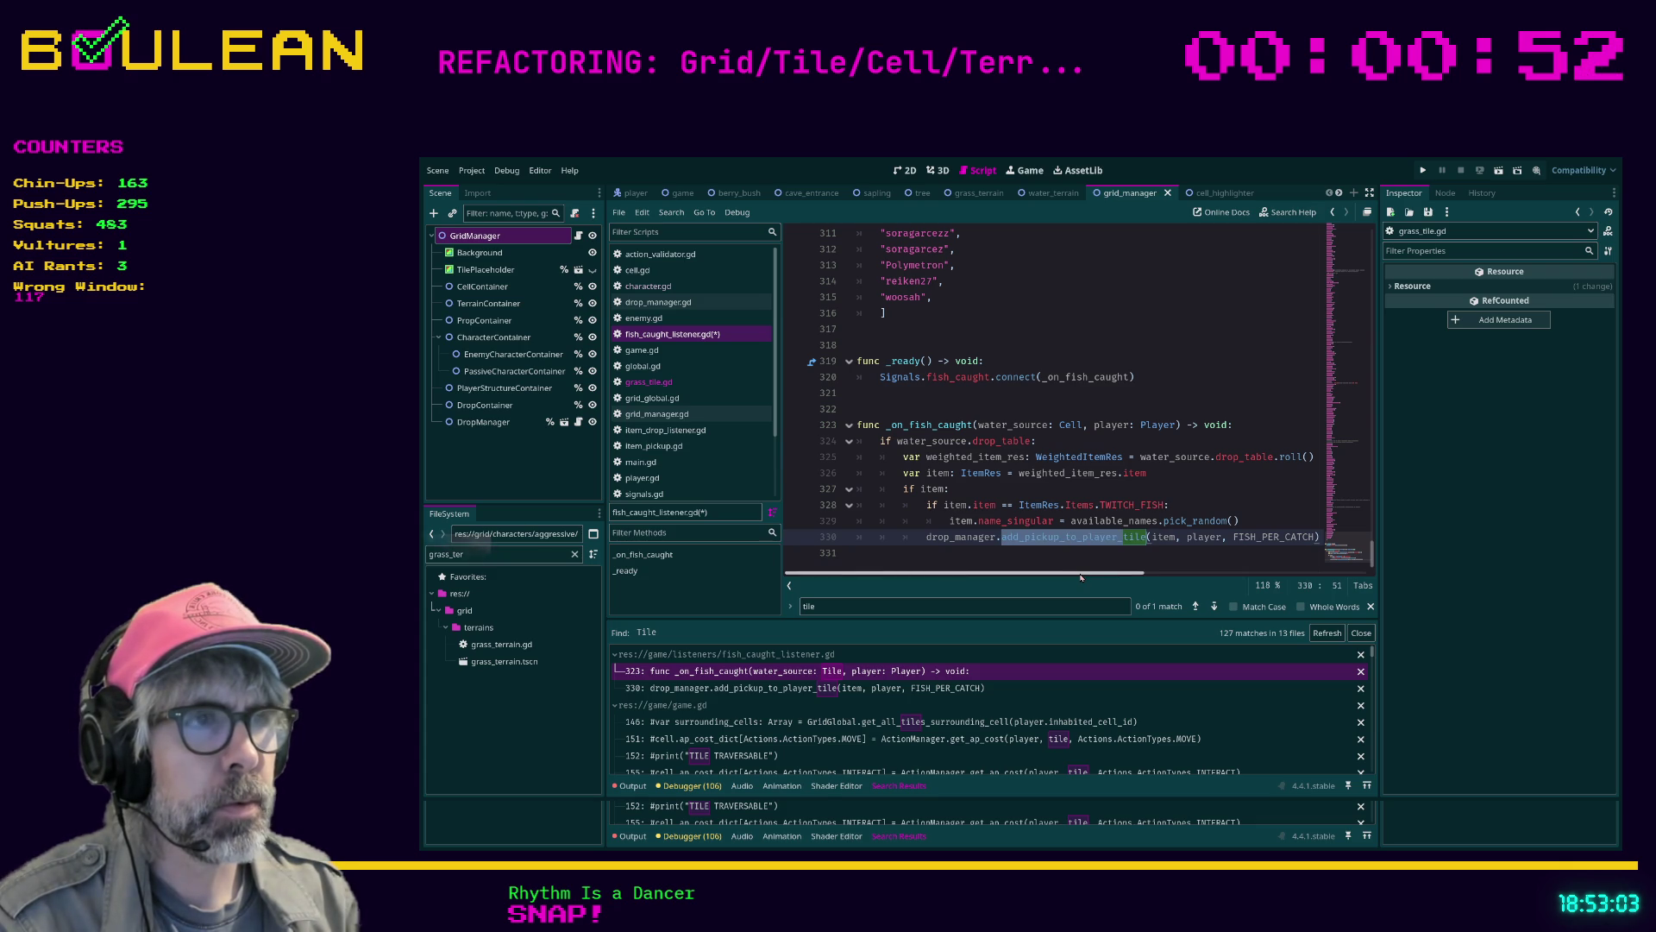
type("add_pi")
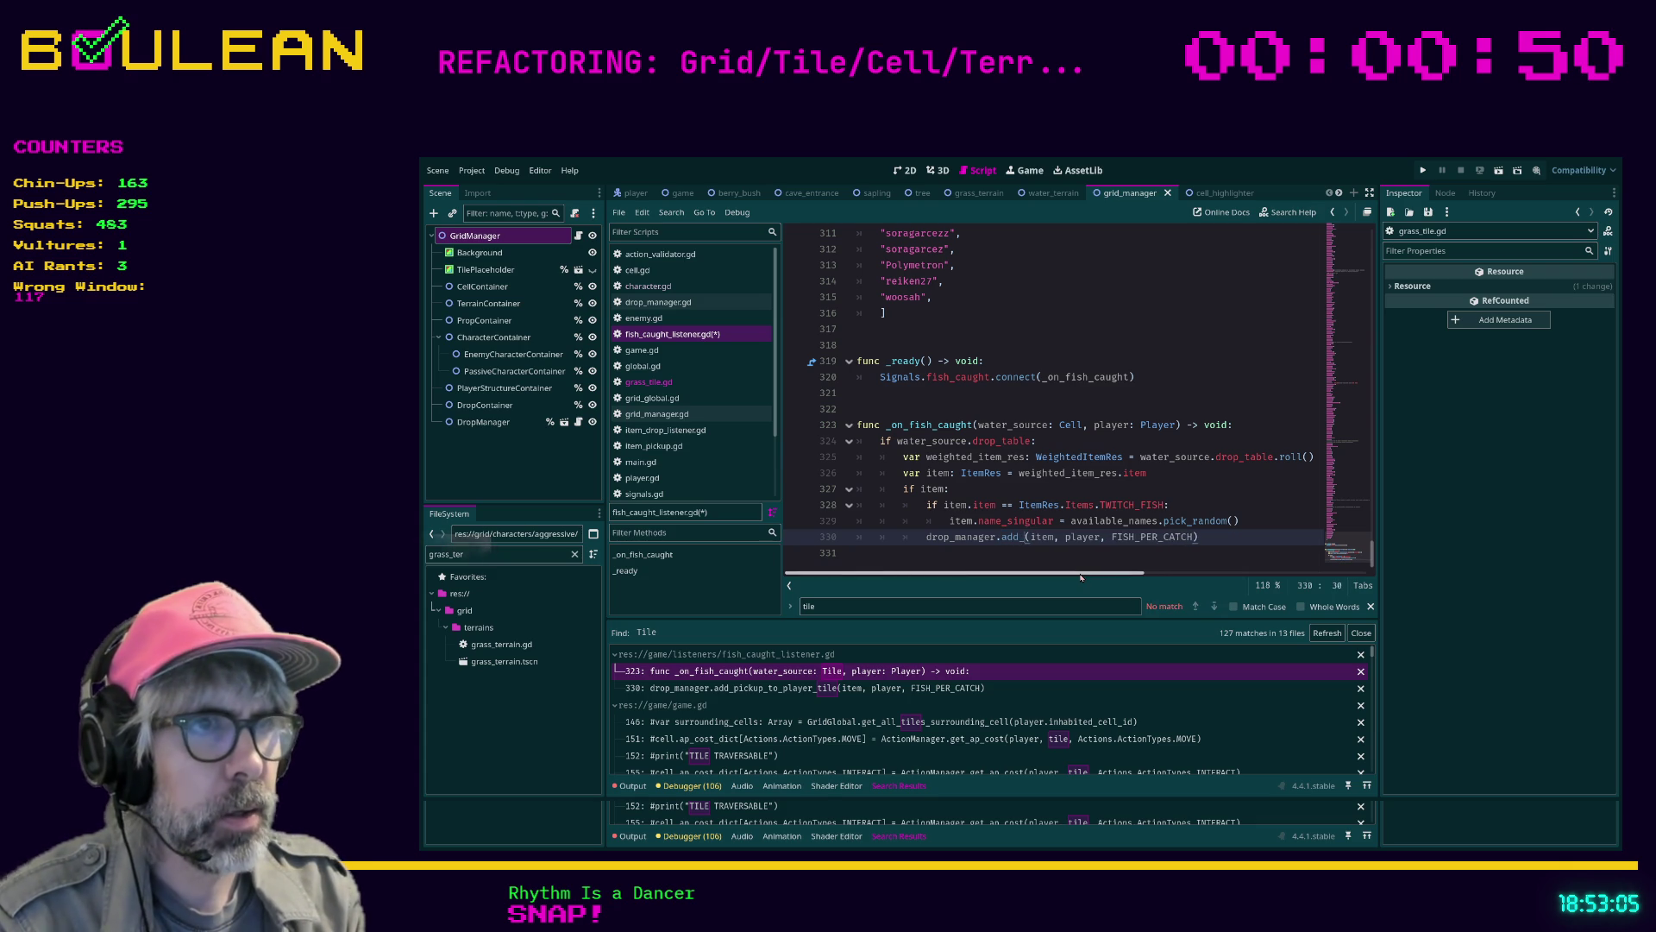
key("Return")
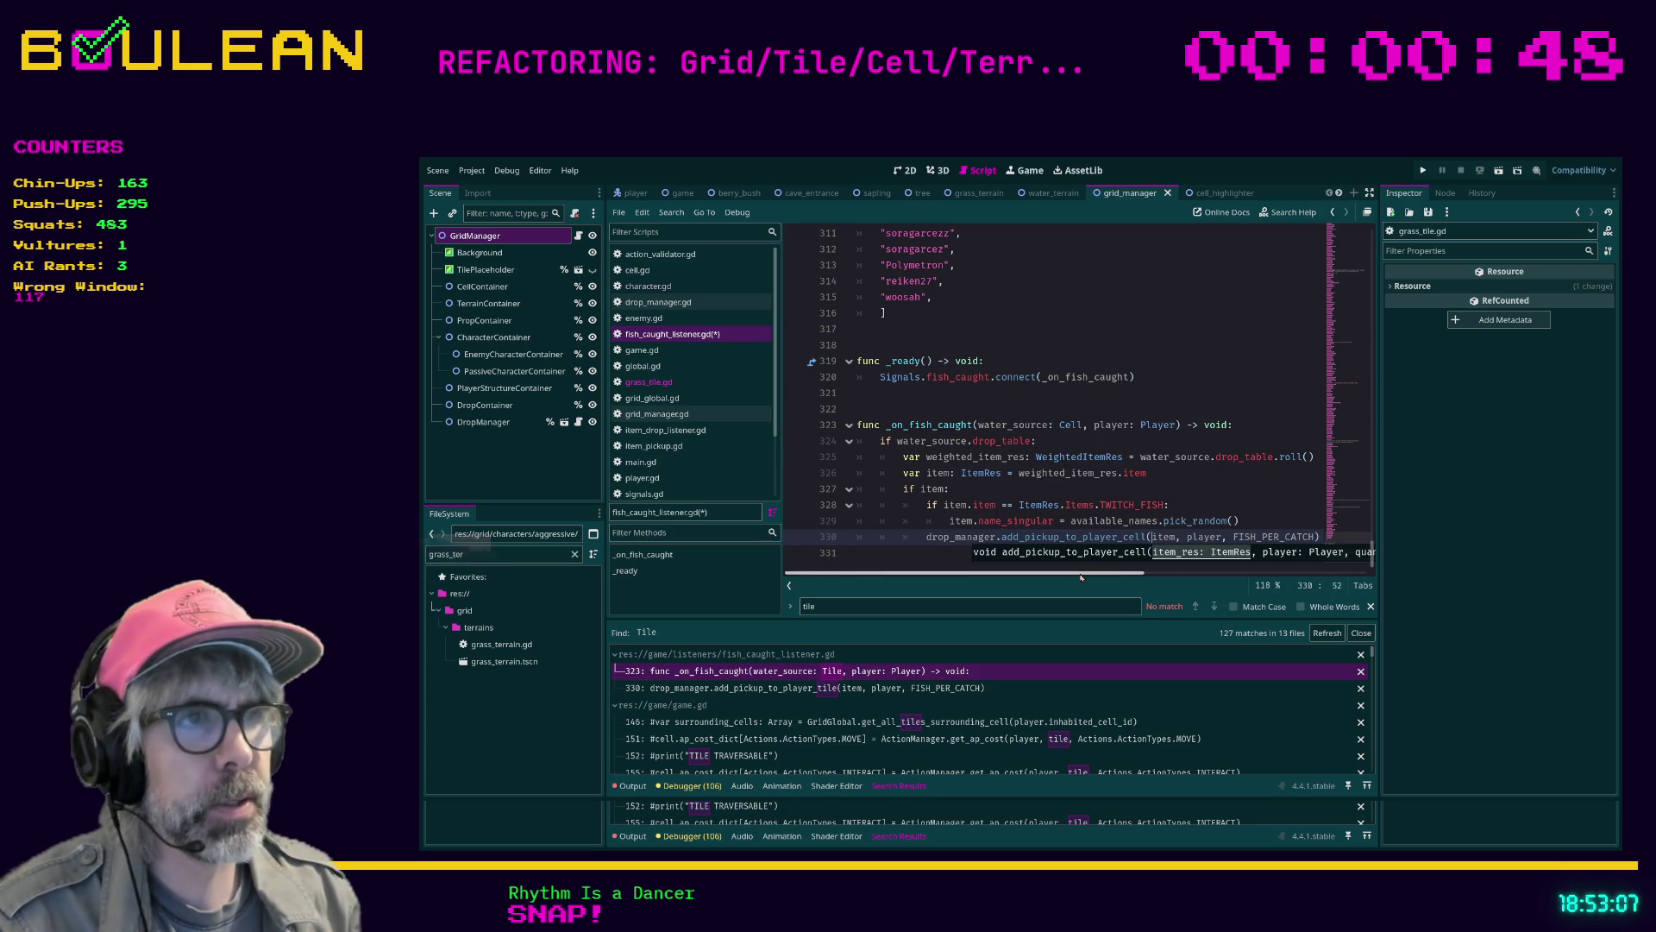
left_click(969, 560)
key("ctrl+s")
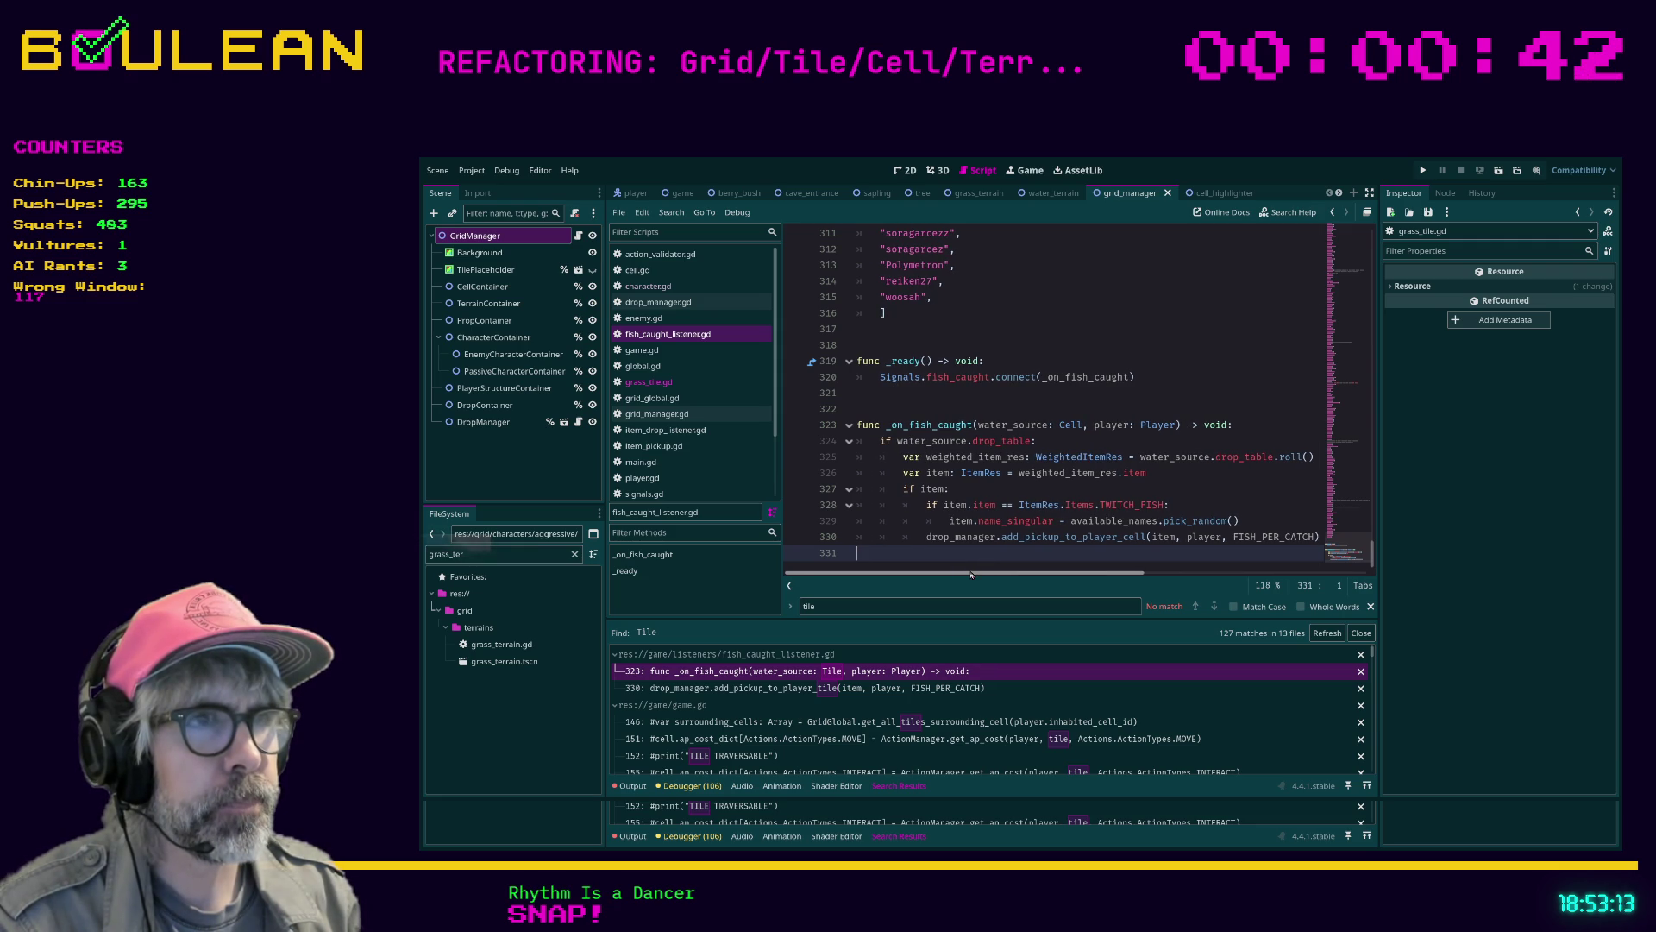
left_click_drag(971, 573, 977, 573)
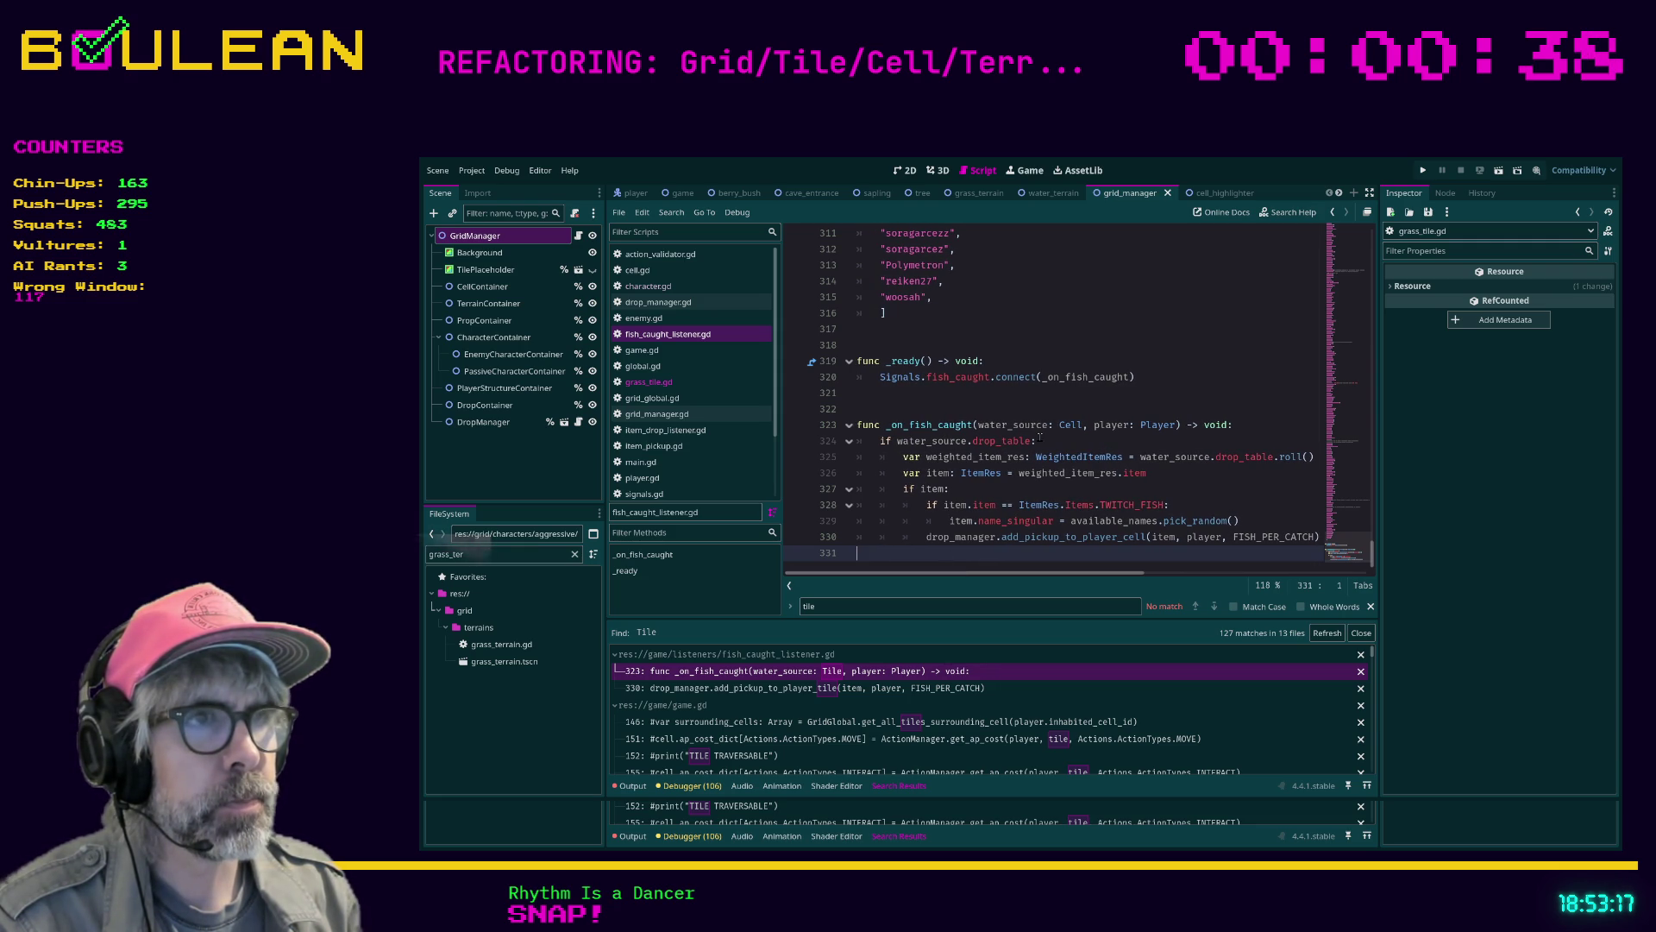
left_click(1068, 438)
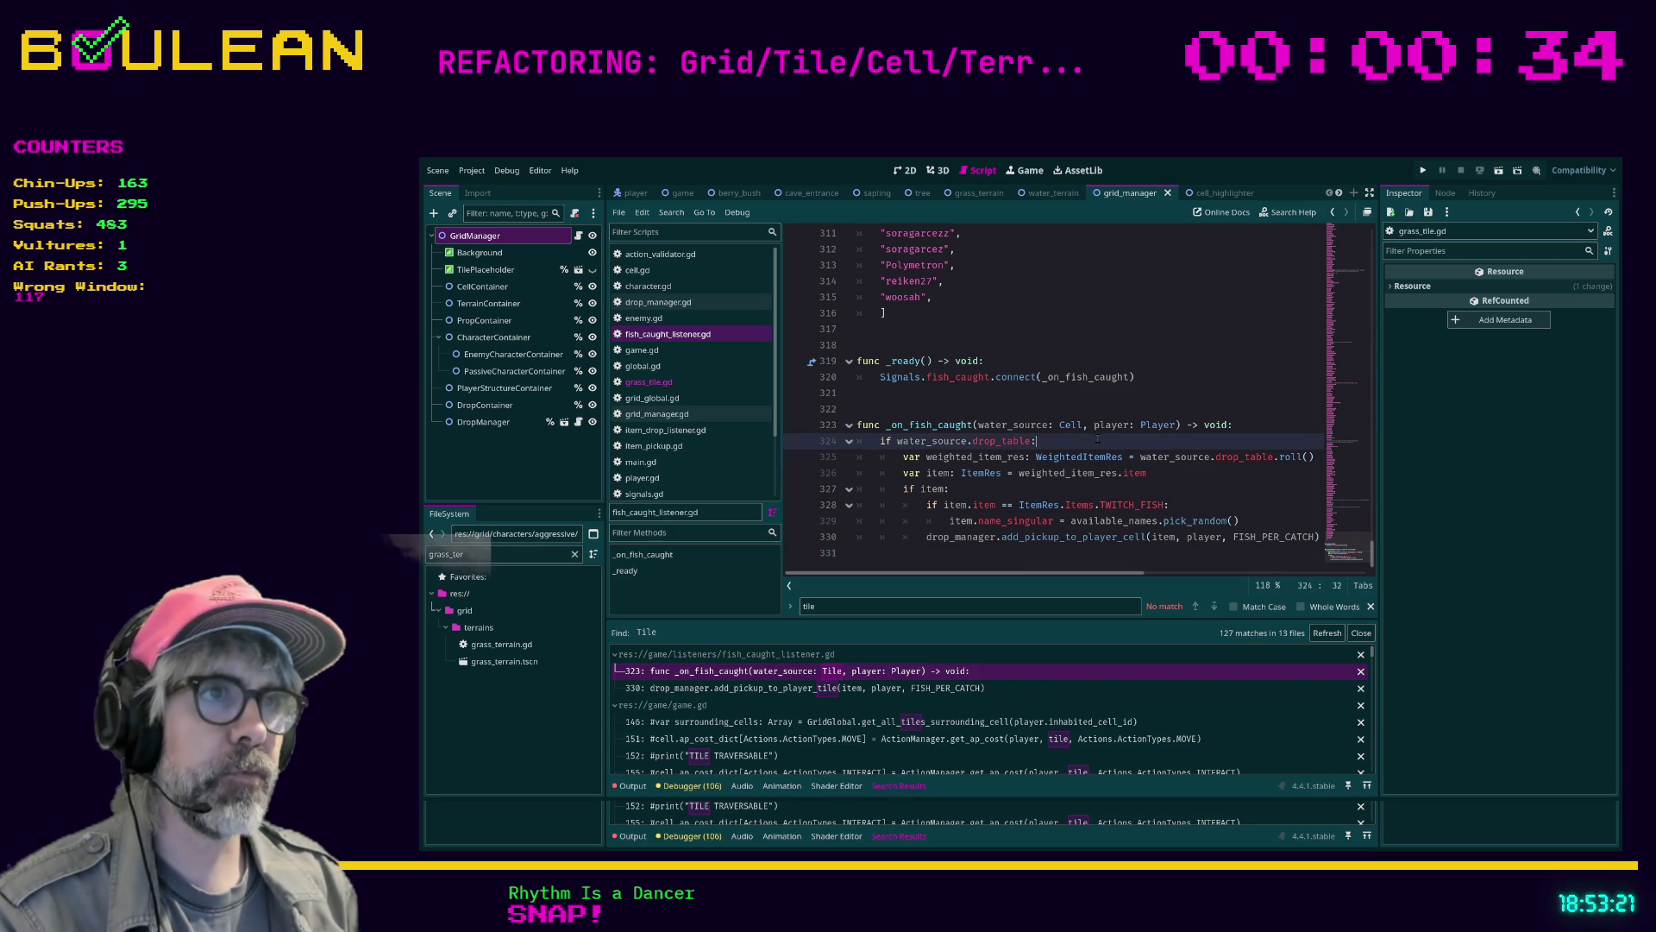
scroll(1097, 438, "up", 3)
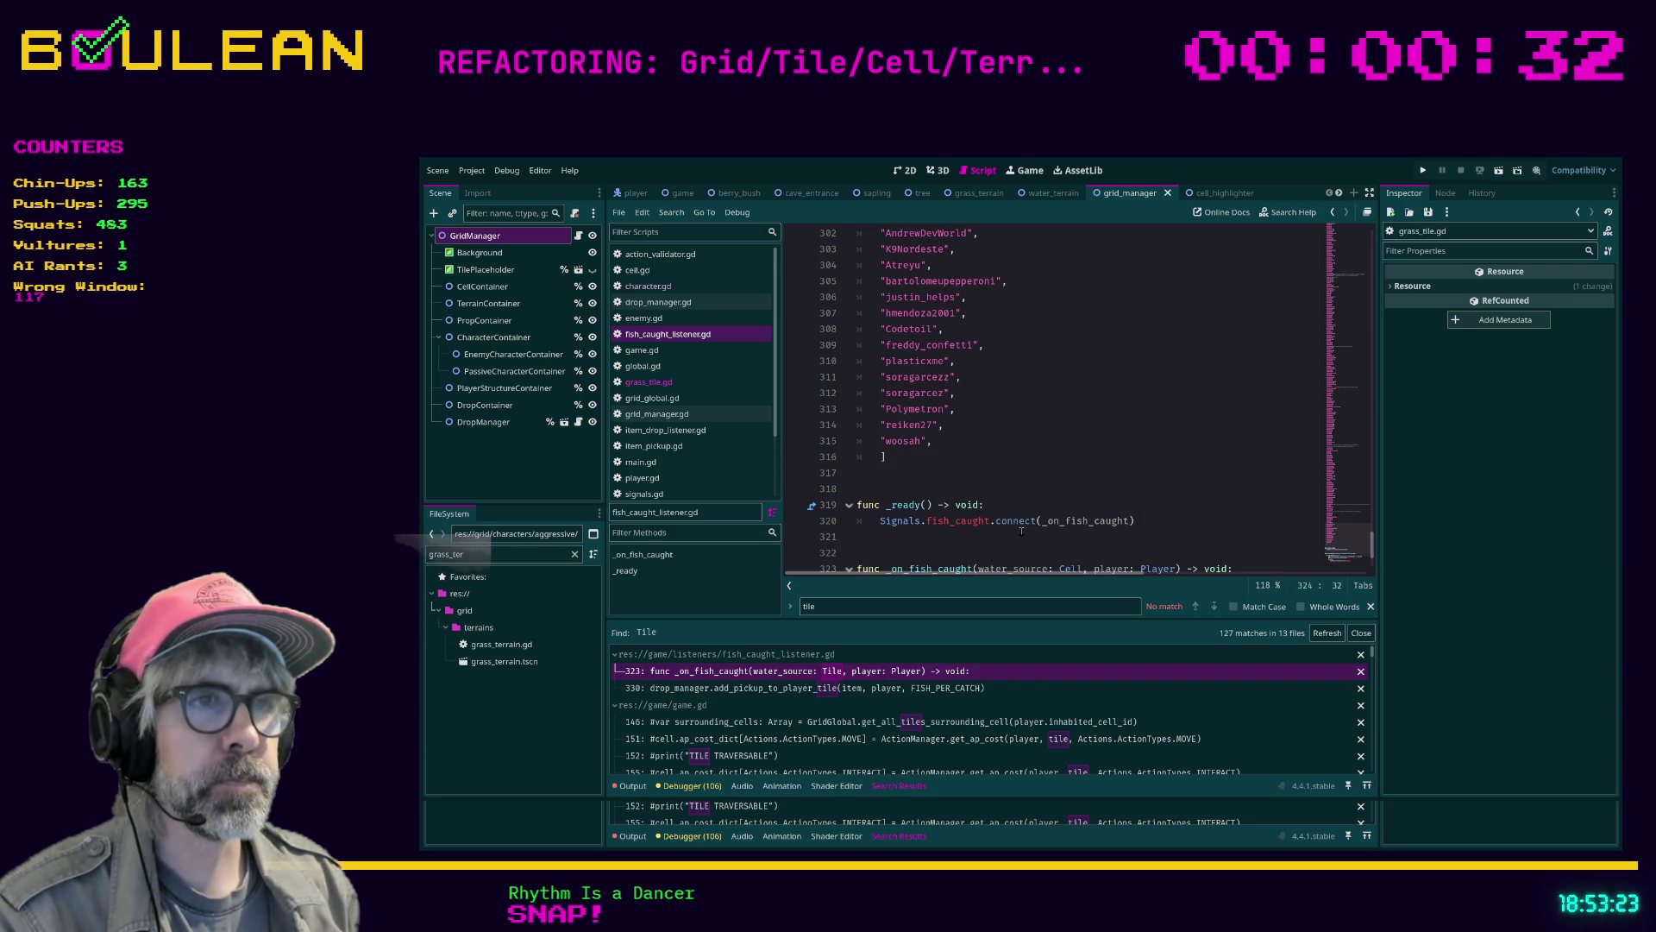
left_click(1003, 548)
scroll(973, 495, "up", 1)
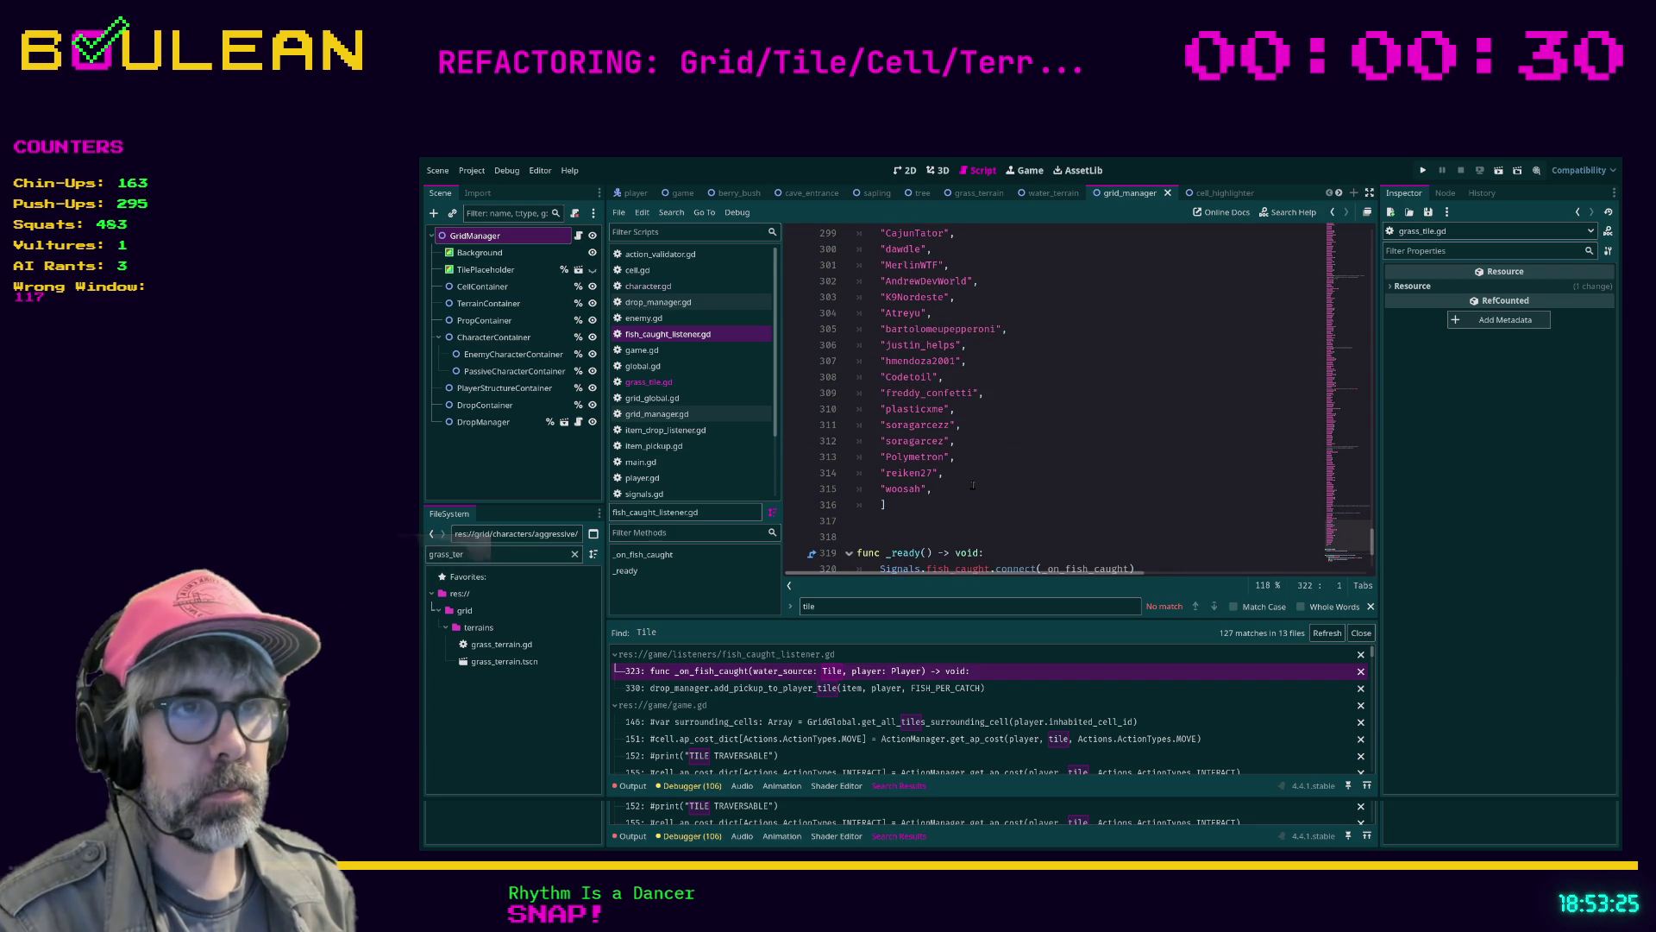
scroll(959, 489, "up", 20)
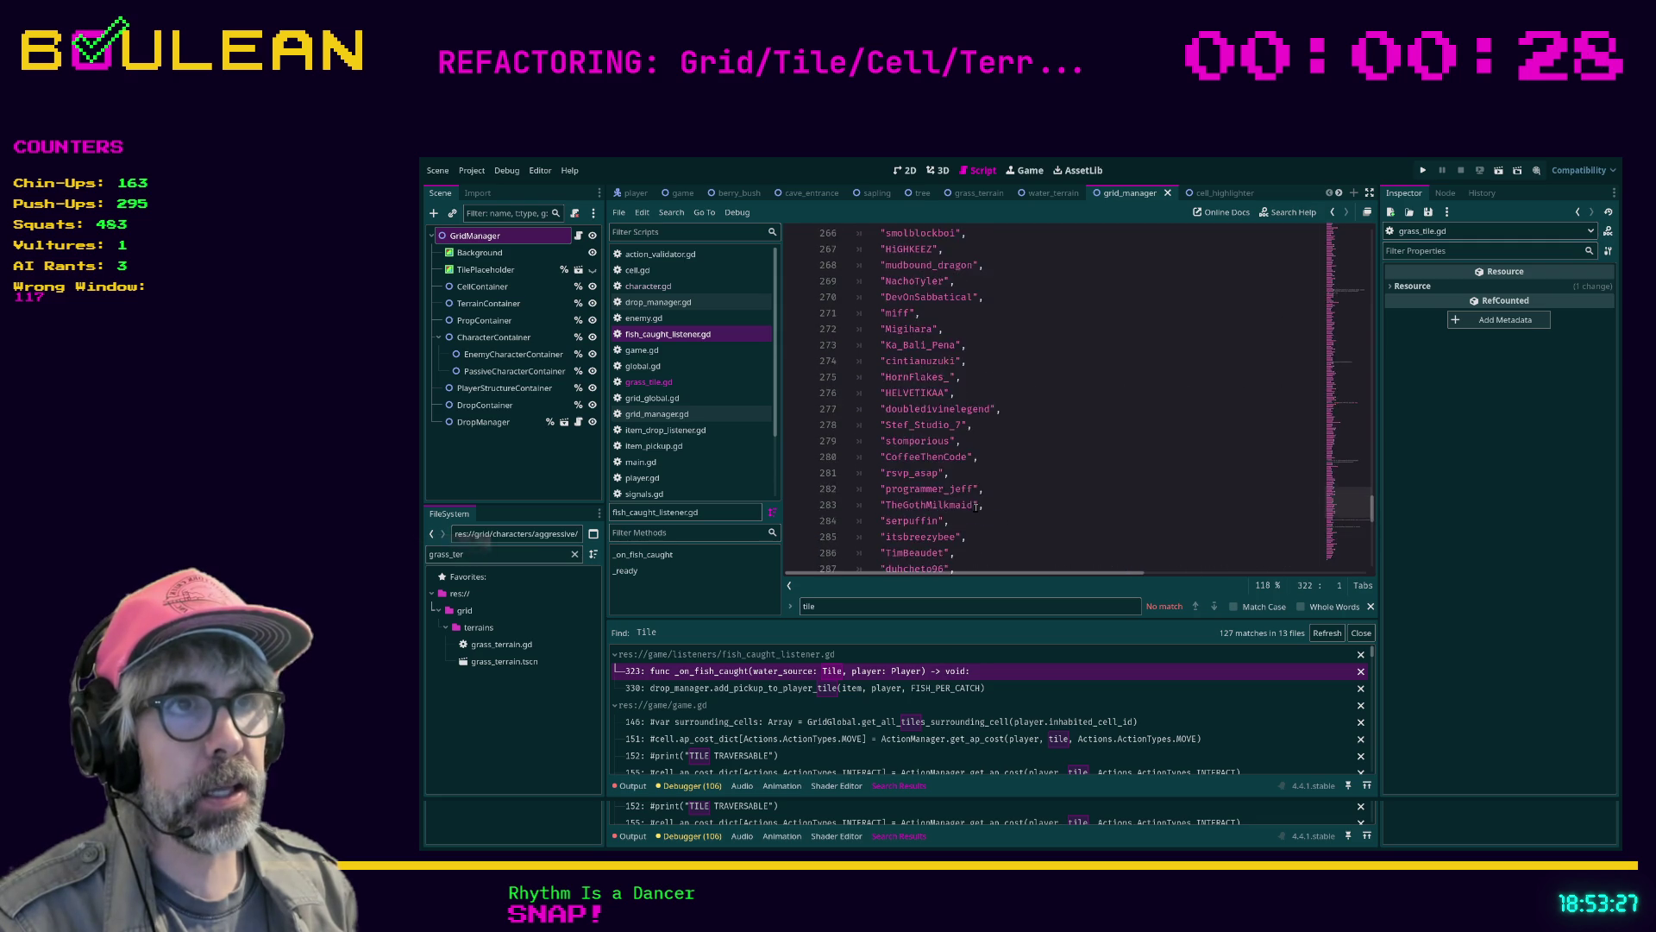
scroll(984, 517, "up", 1)
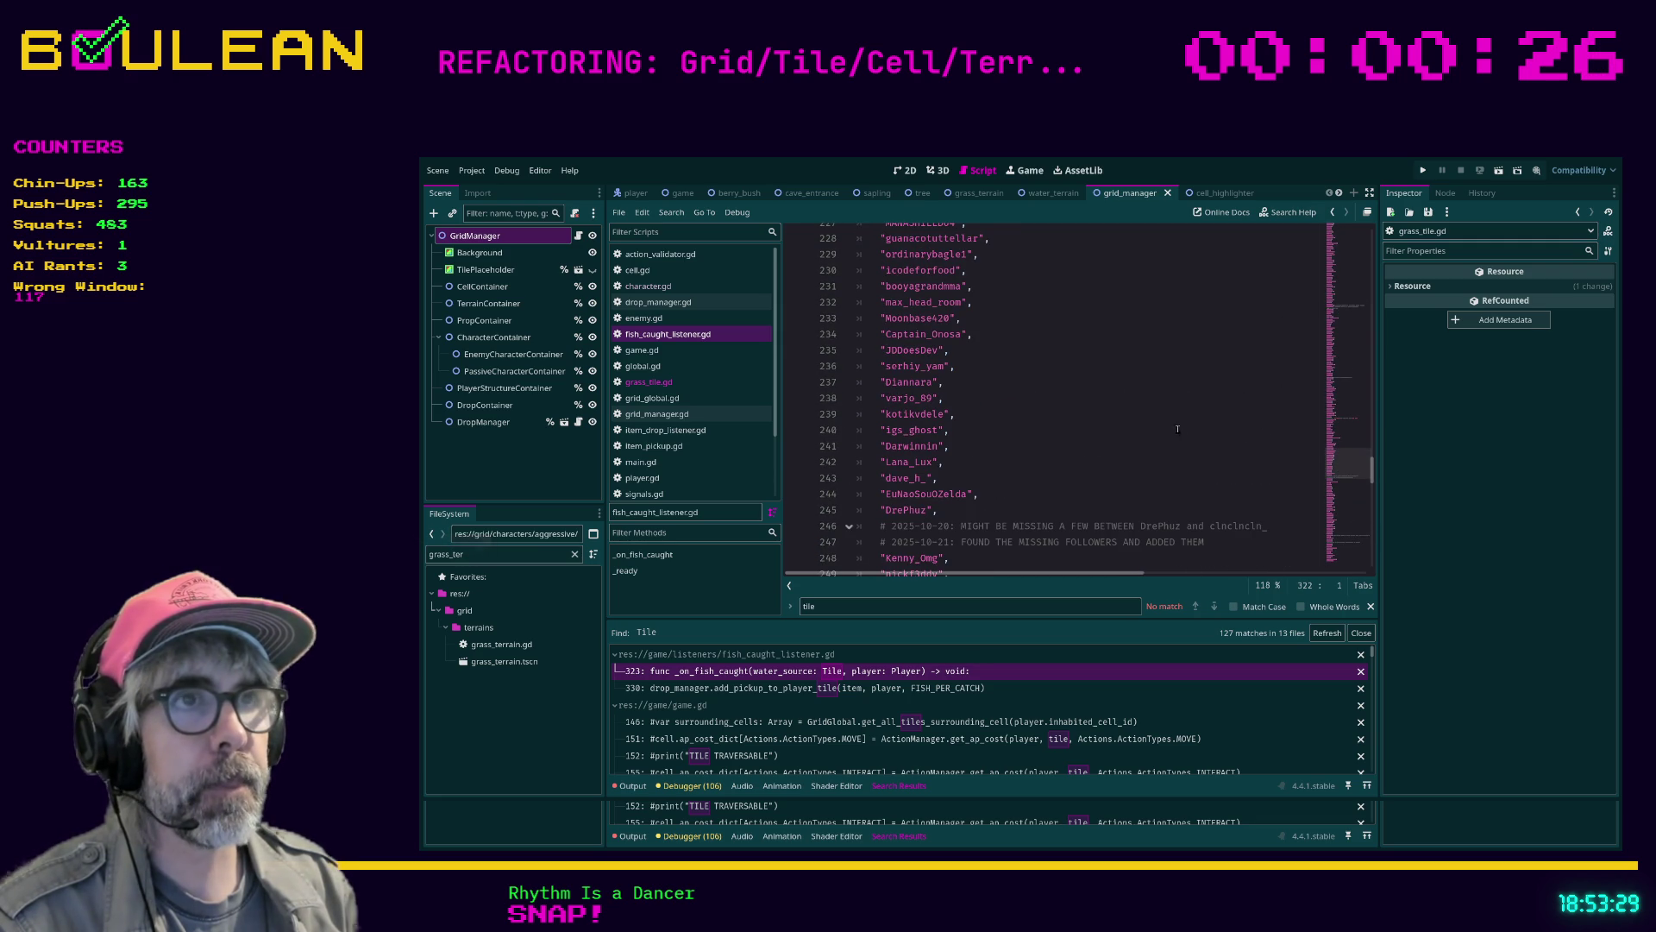
mouse_move(1368, 473)
left_mouse_down()
mouse_move(1363, 243)
mouse_move(1321, 546)
left_mouse_up()
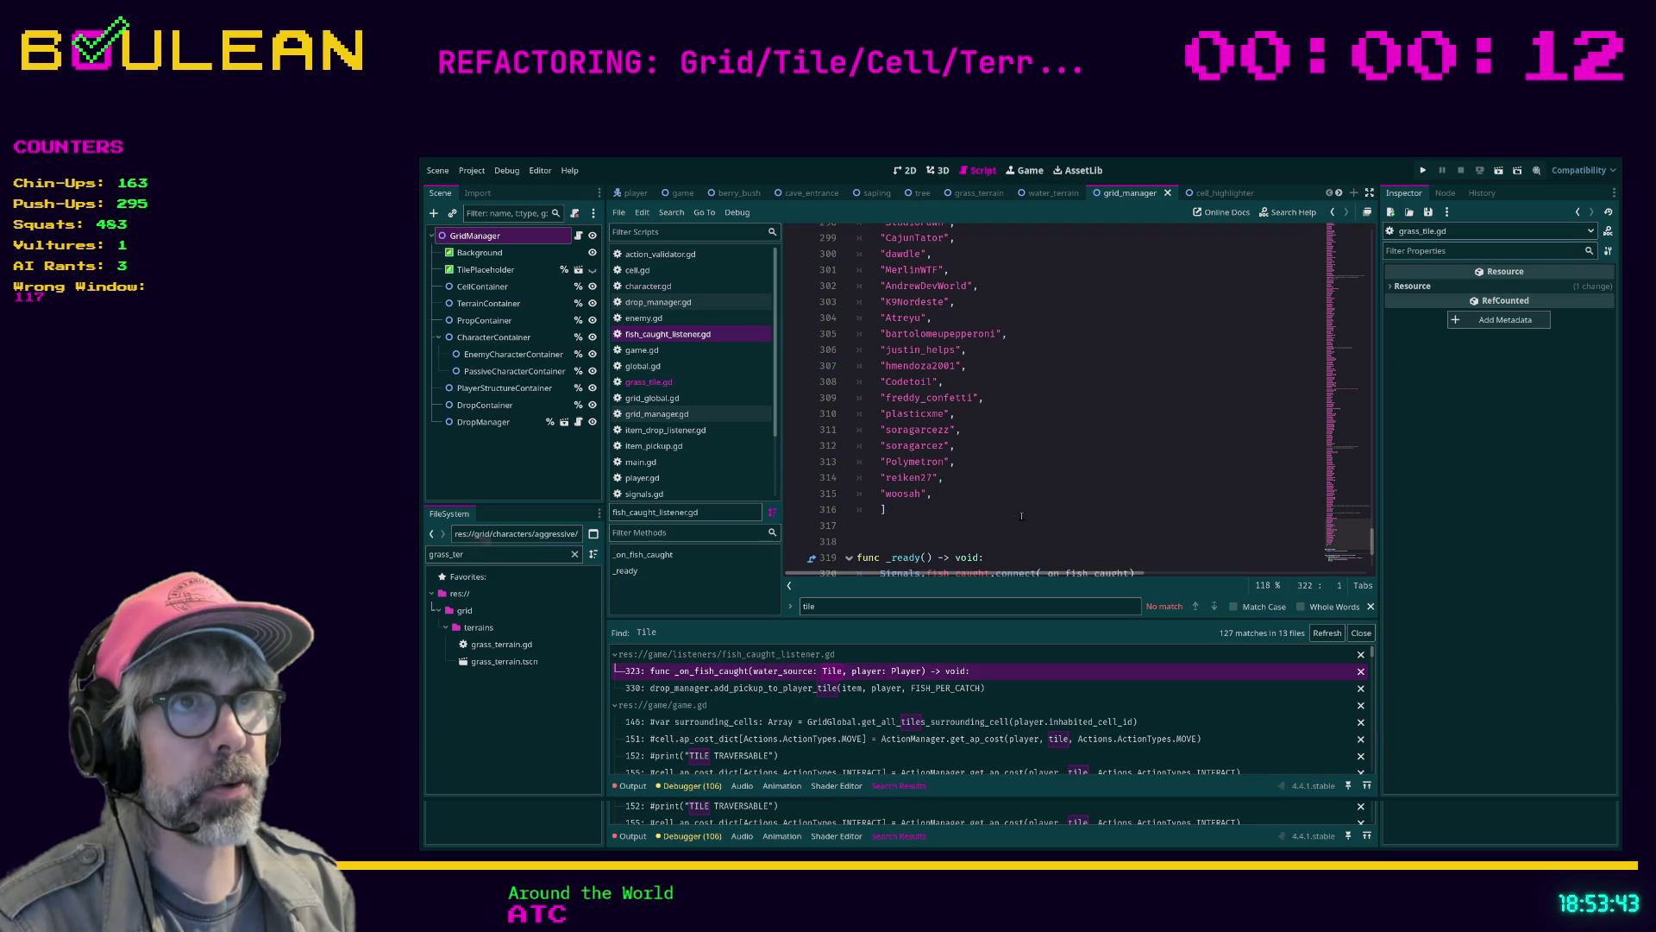
scroll(1021, 509, "down", 4)
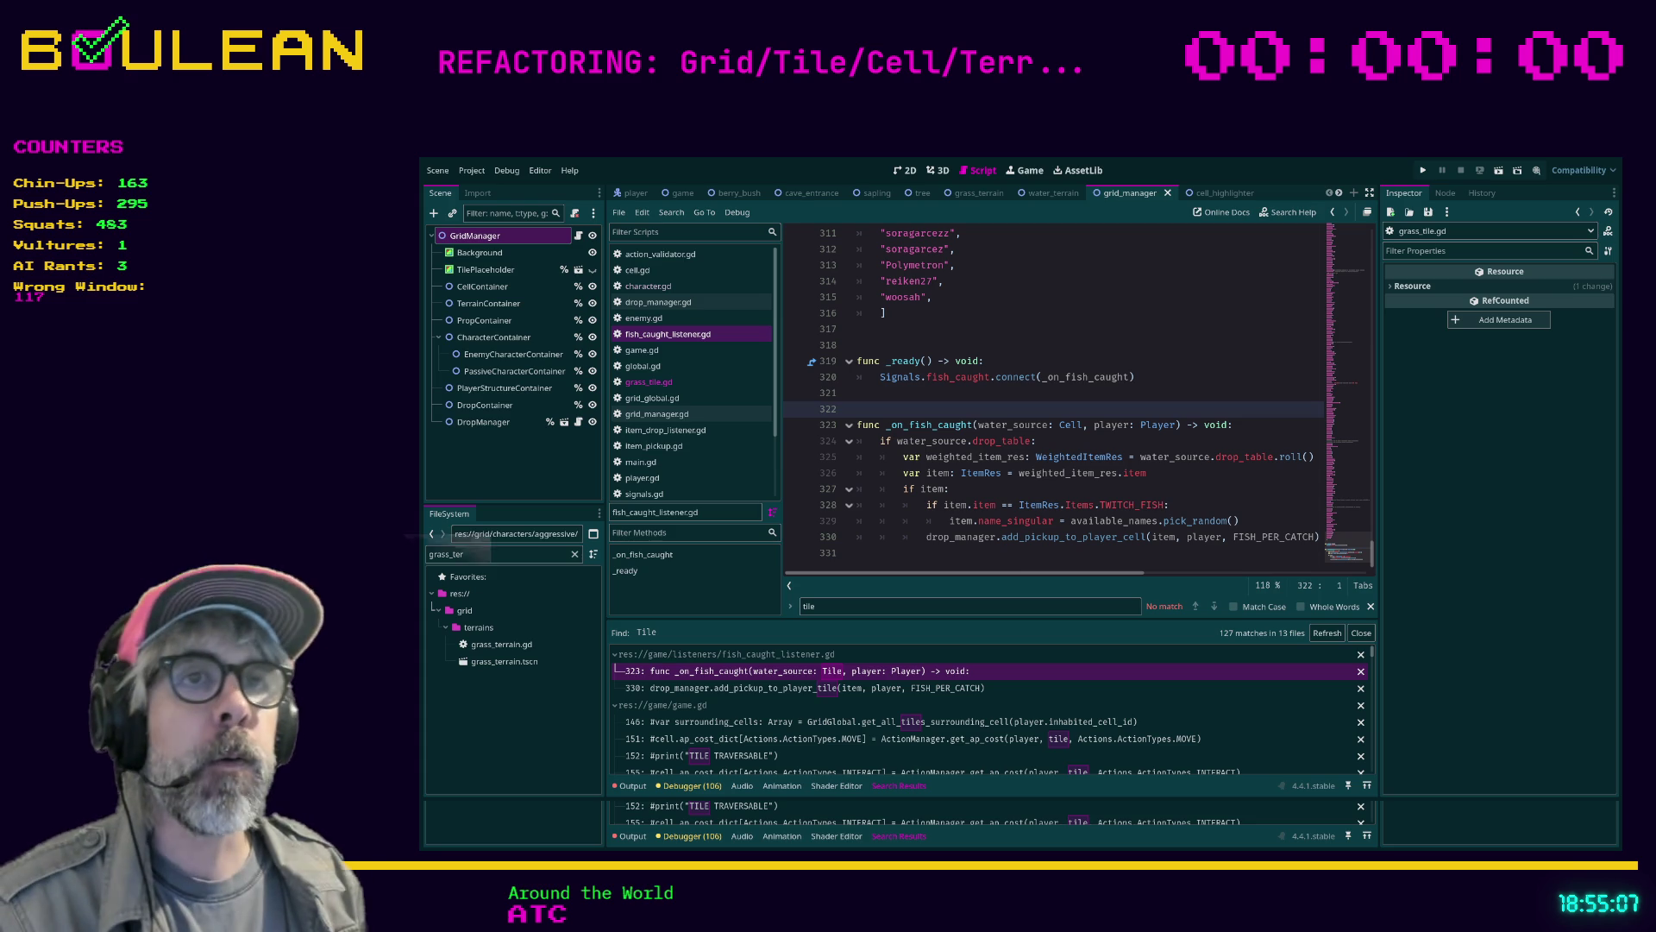
Open water_tile.gd from its '1: extends Tile' search result
left_click(898, 553)
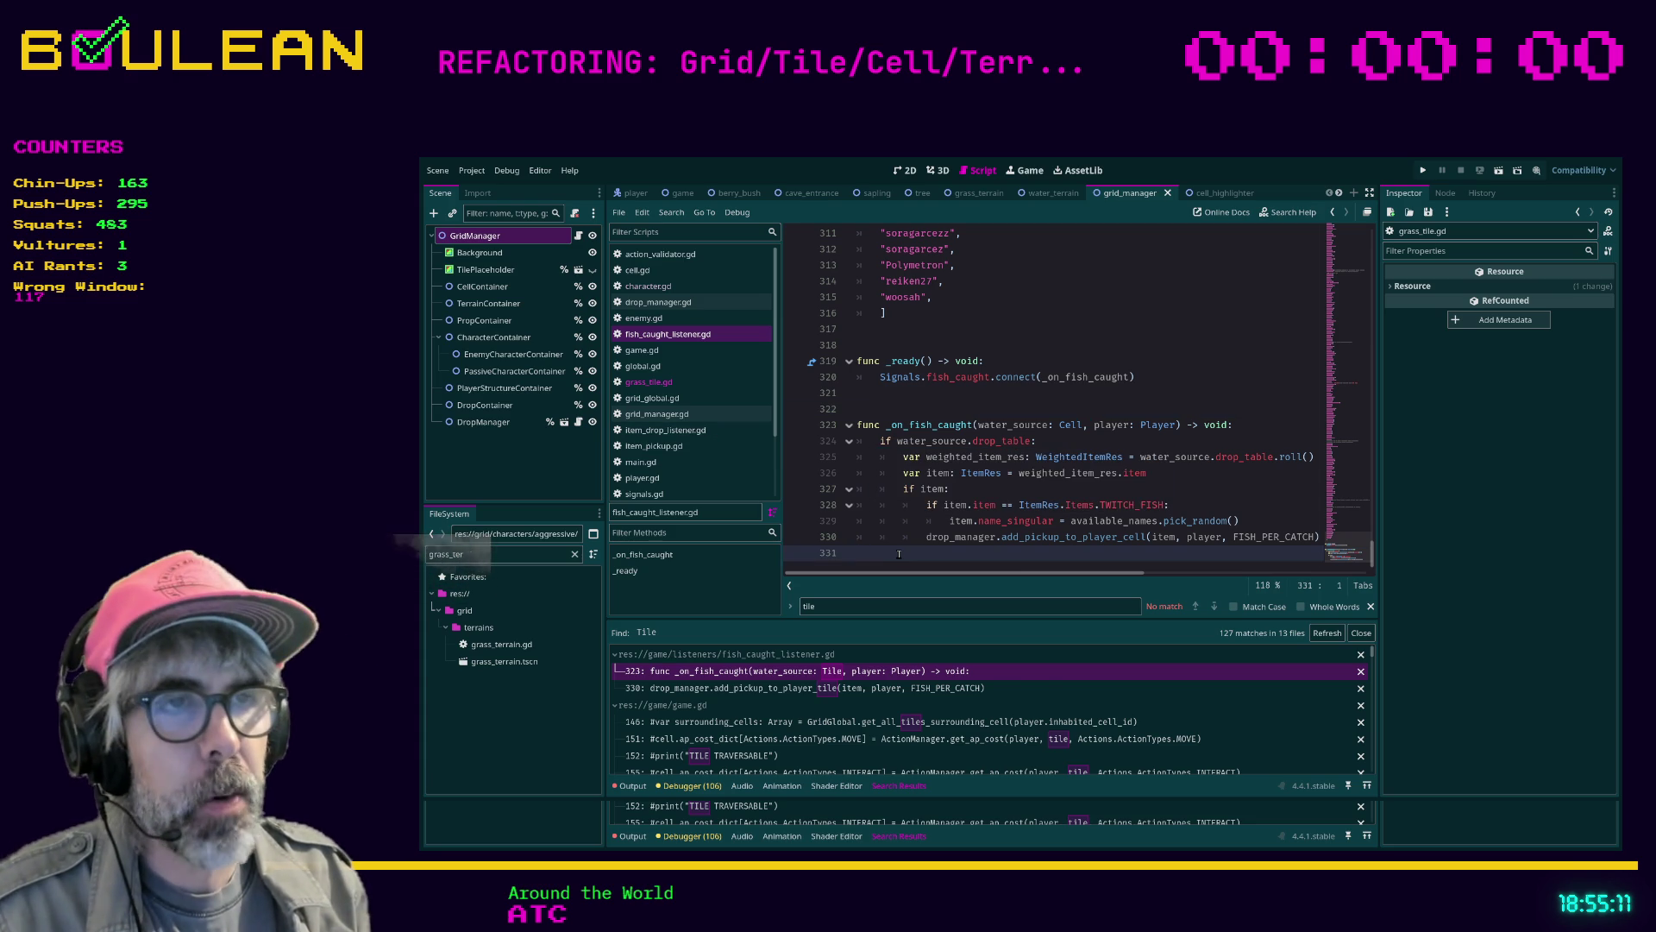
scroll(812, 653, "down", 5)
scroll(812, 656, "down", 1)
left_click(682, 746)
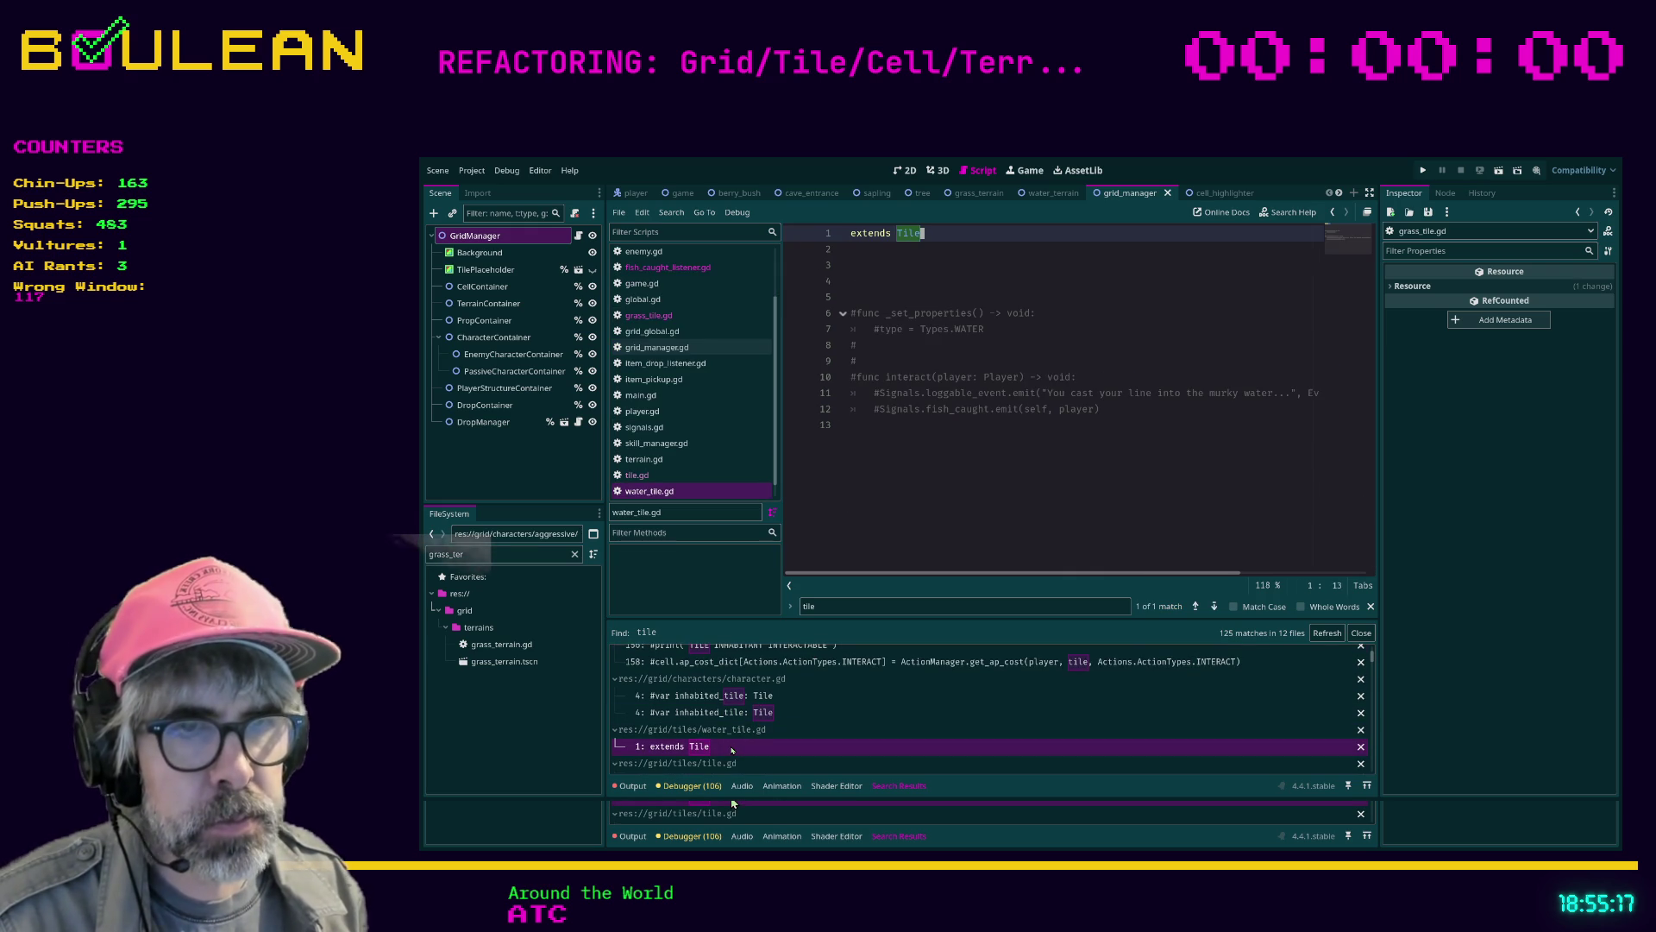
Filter the FileSystem dock to files matching 'water'
left_click(922, 499)
left_click(554, 554)
type("water")
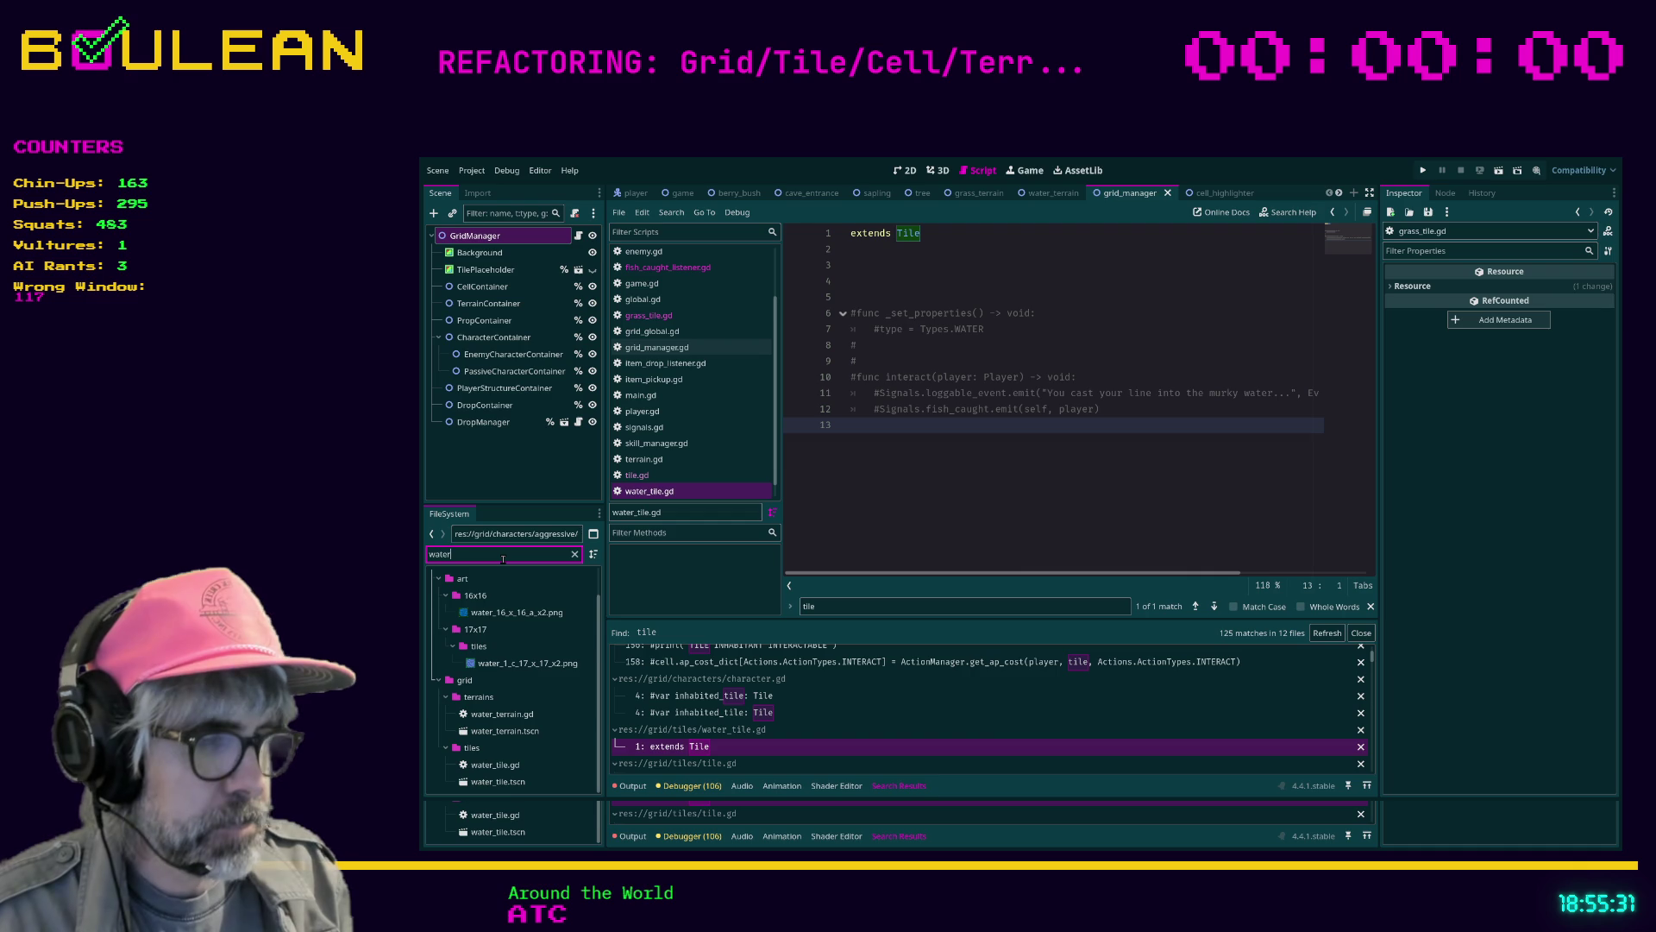
Filter the FileSystem for '_ti' tile files and locate the grid/tiles folder
key("ctrl+a")
type("_ti")
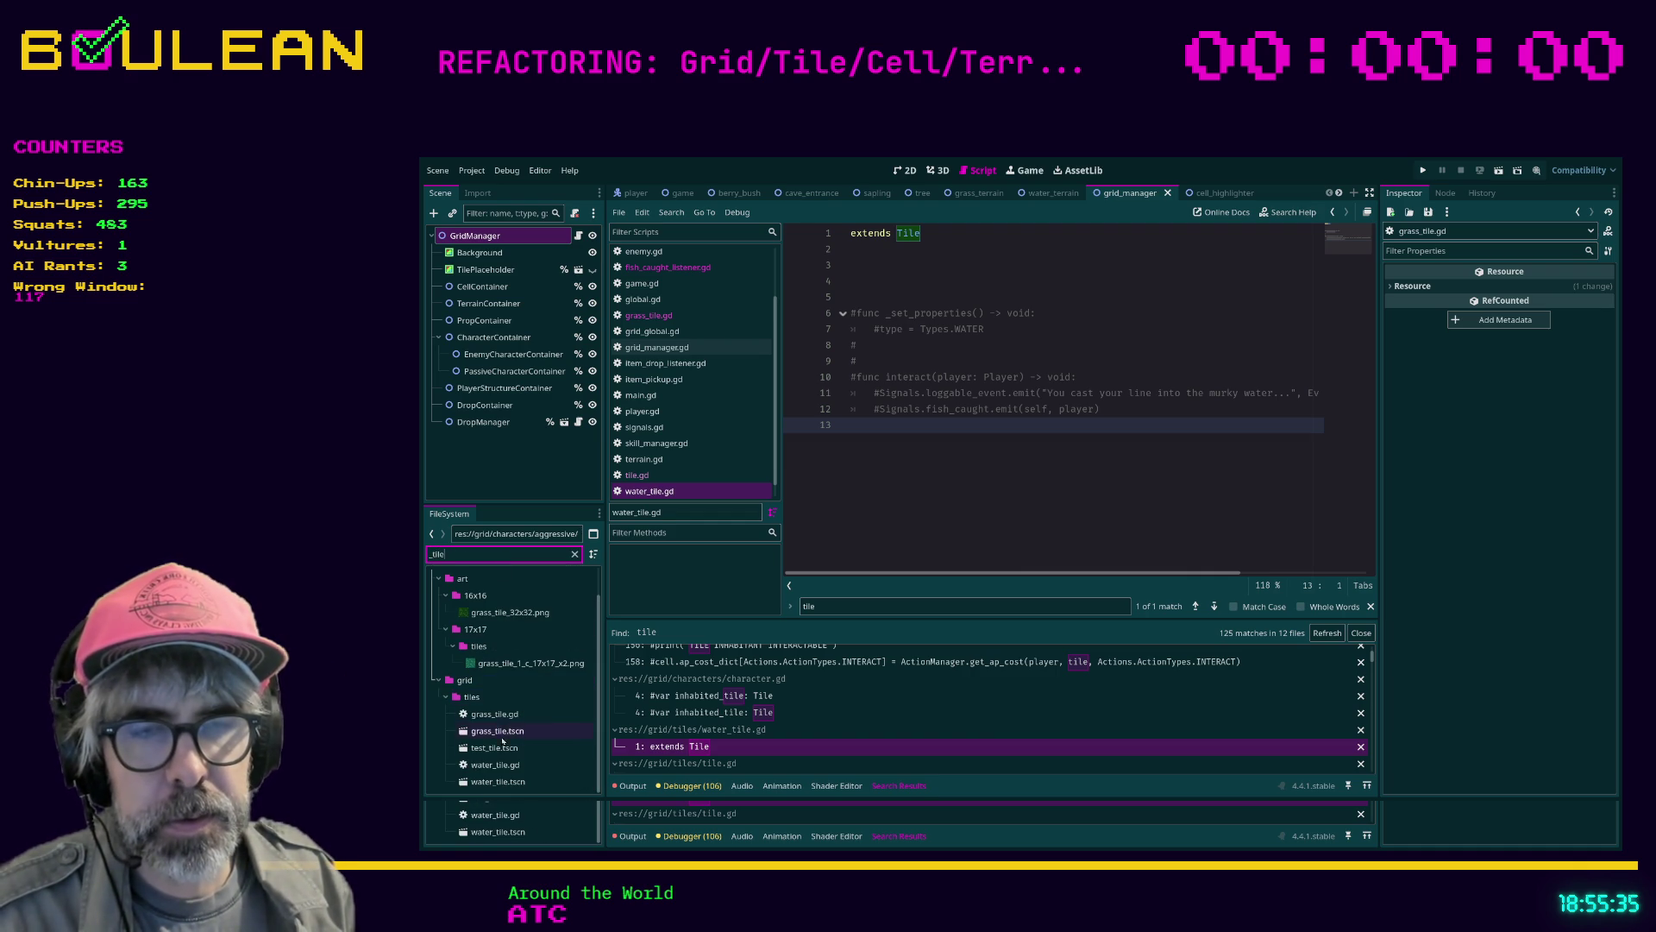
left_click(493, 765)
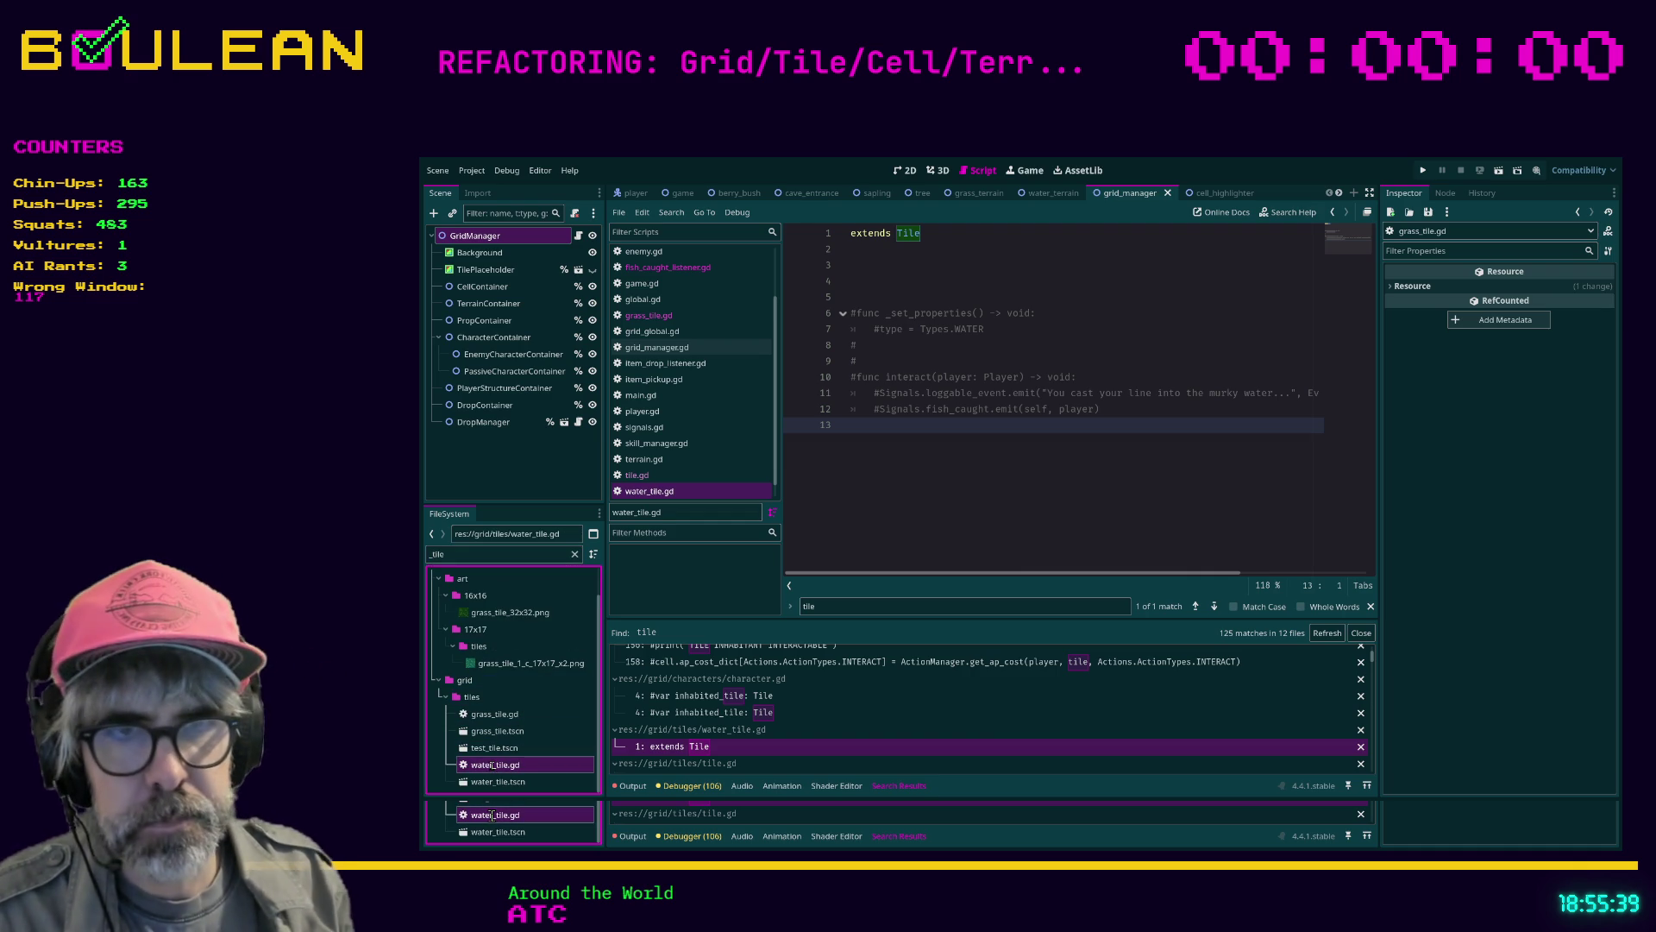
key("Home")
type("old_")
key("Return")
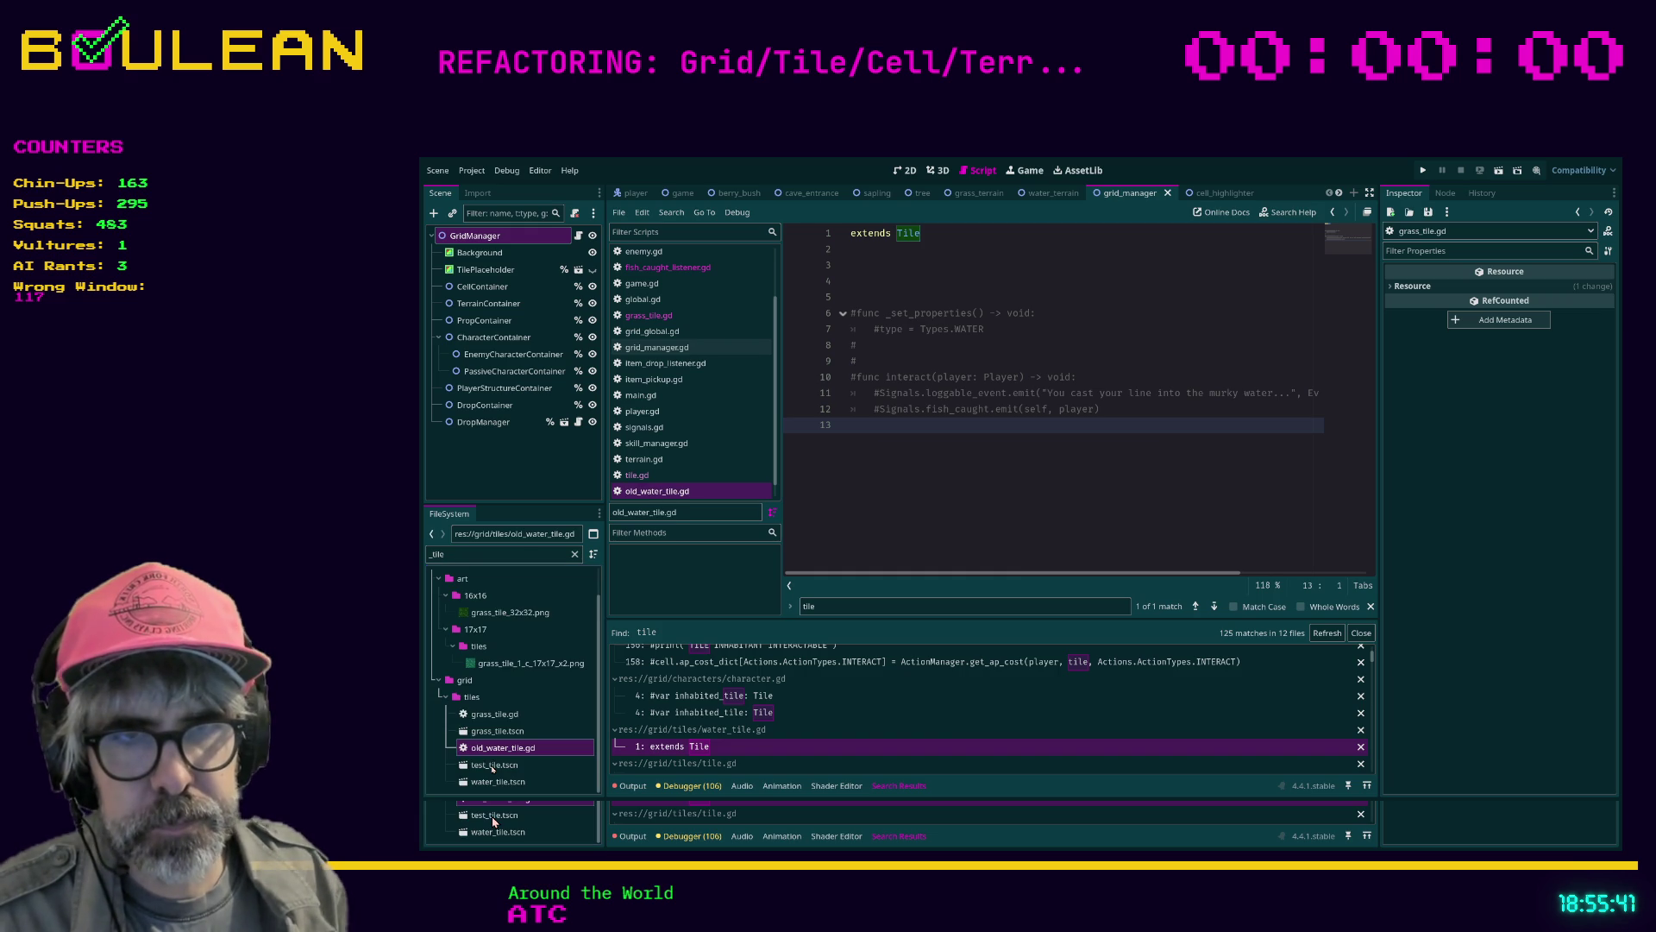
left_click(490, 732)
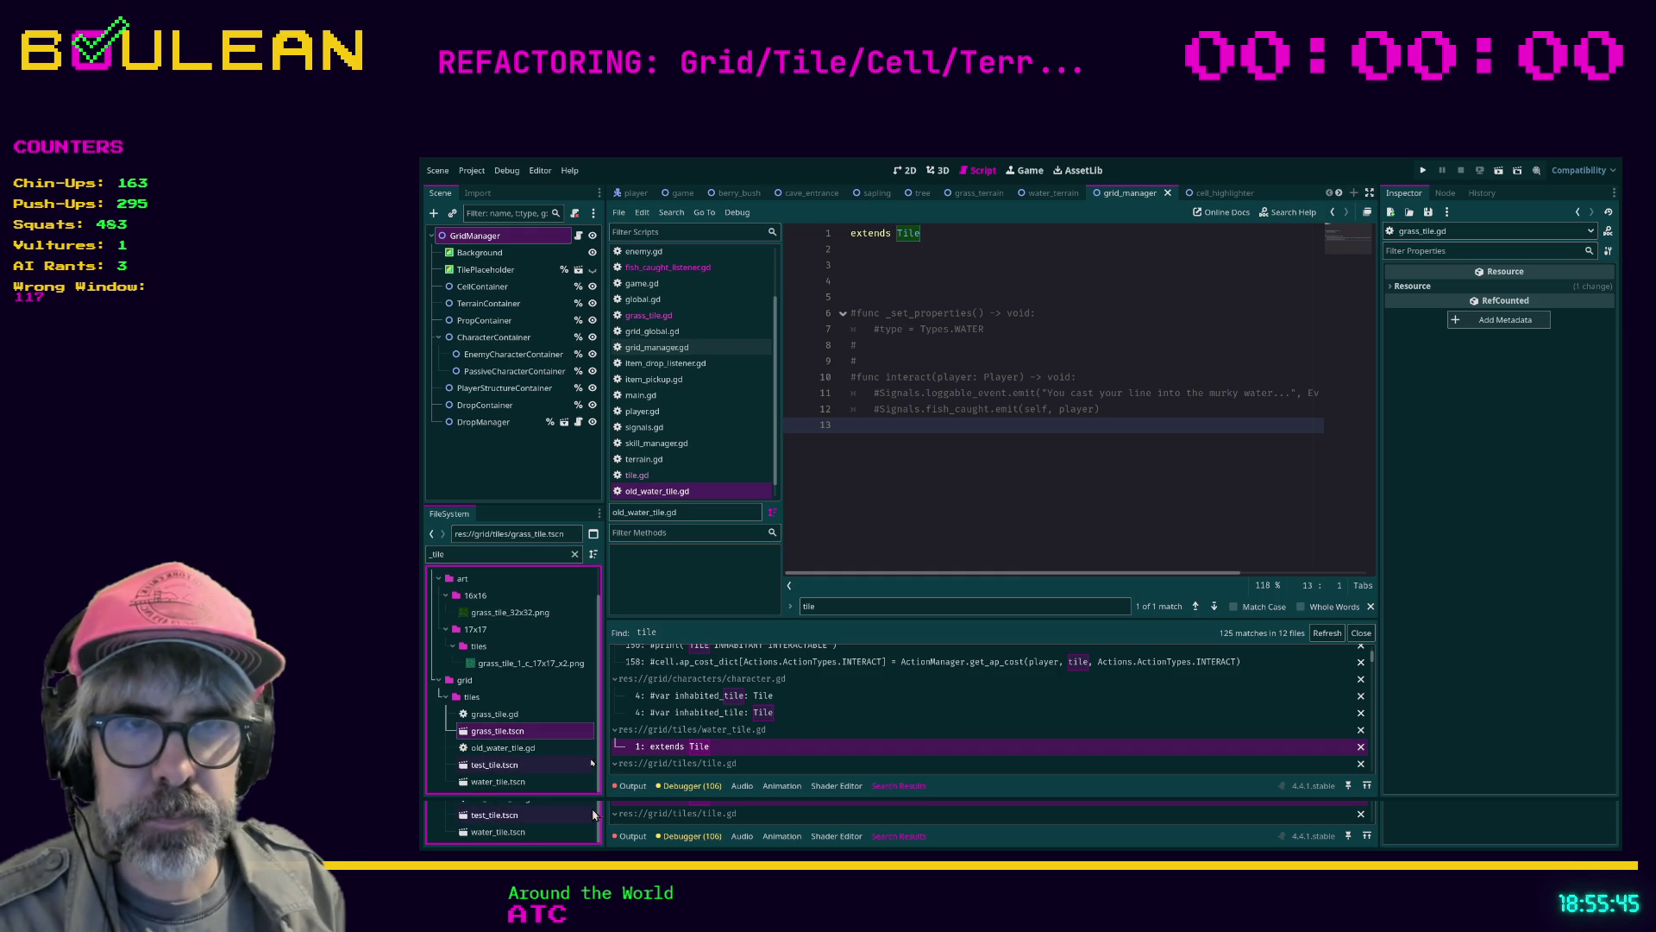
left_click(472, 697)
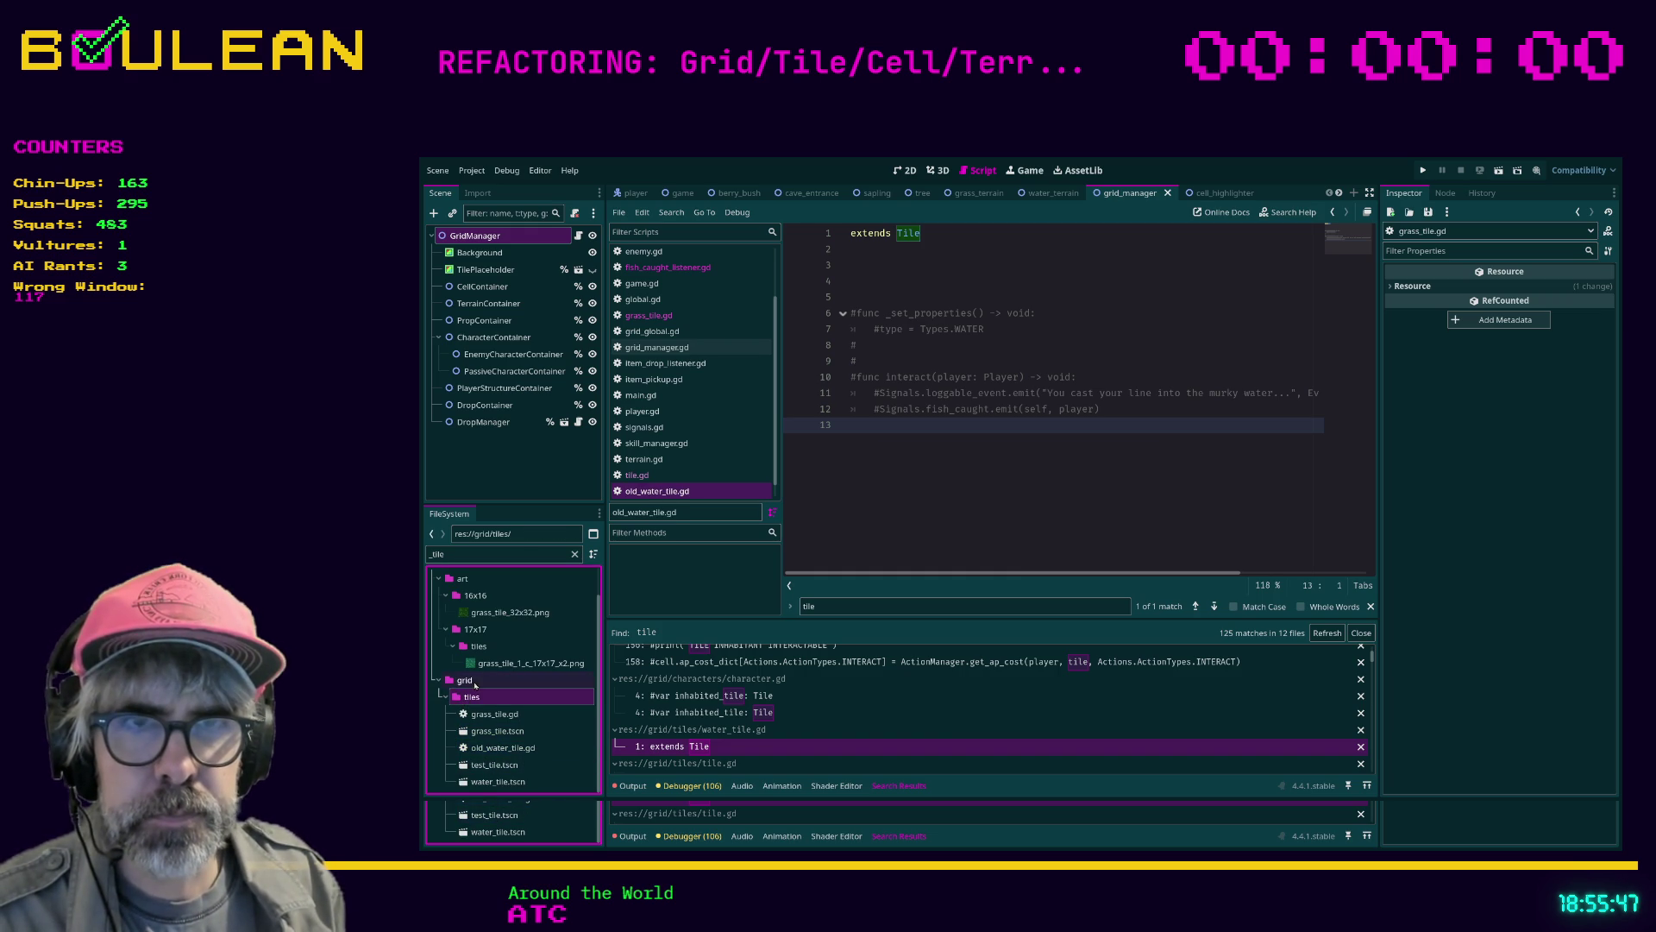
left_click(575, 554)
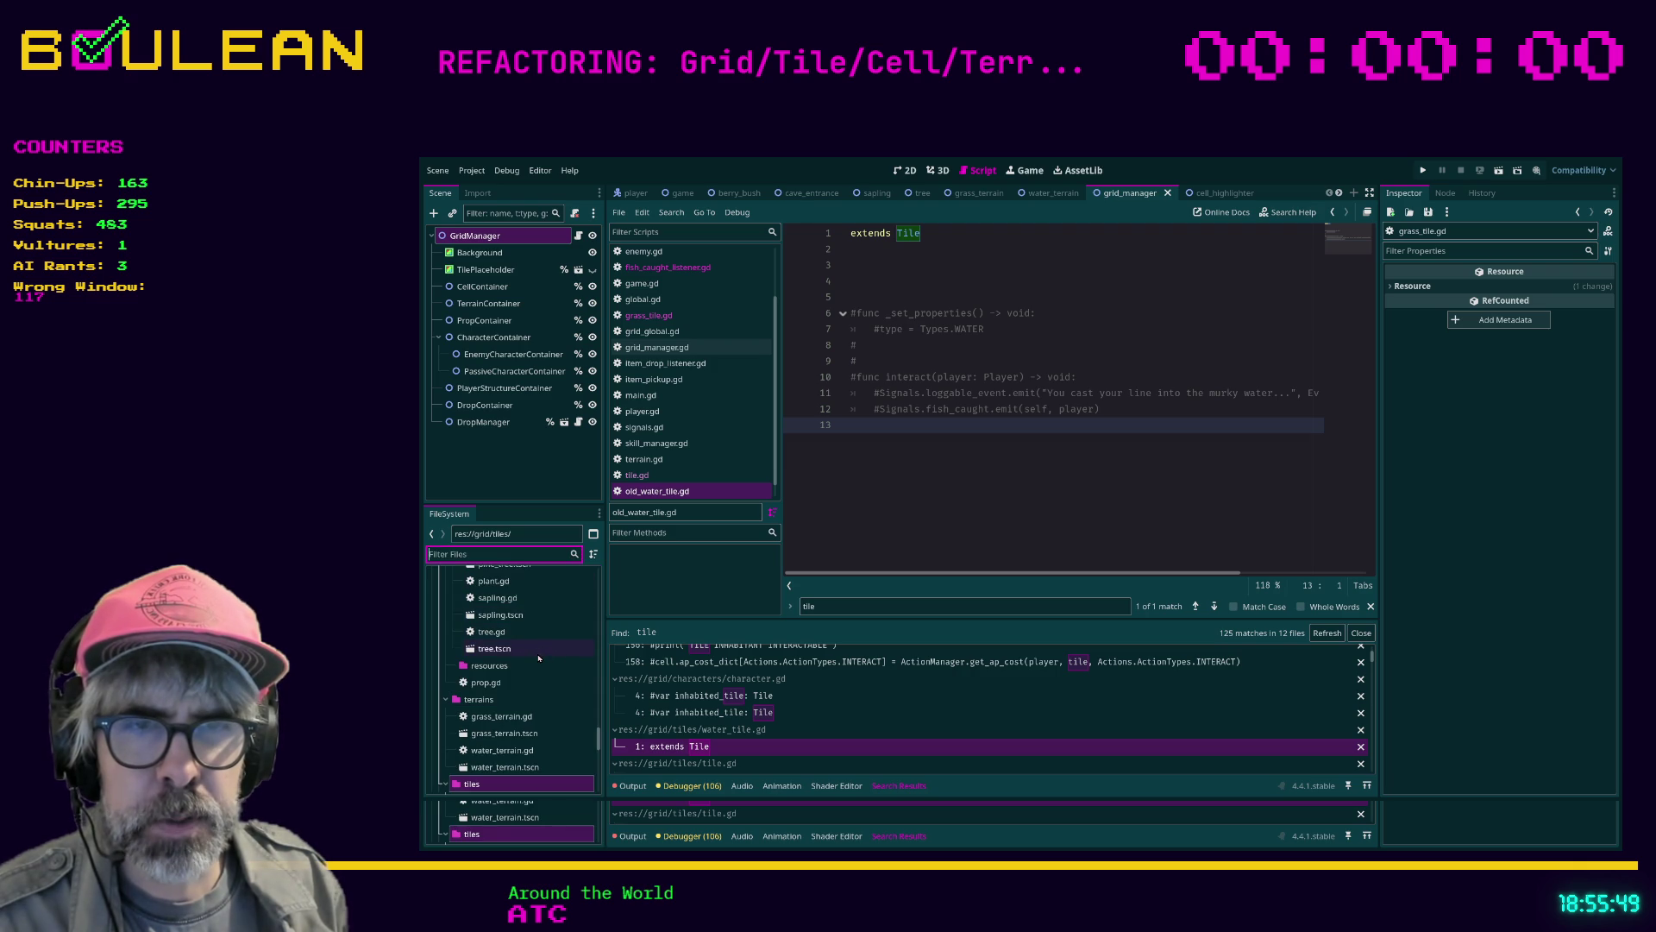
scroll(521, 704, "down", 3)
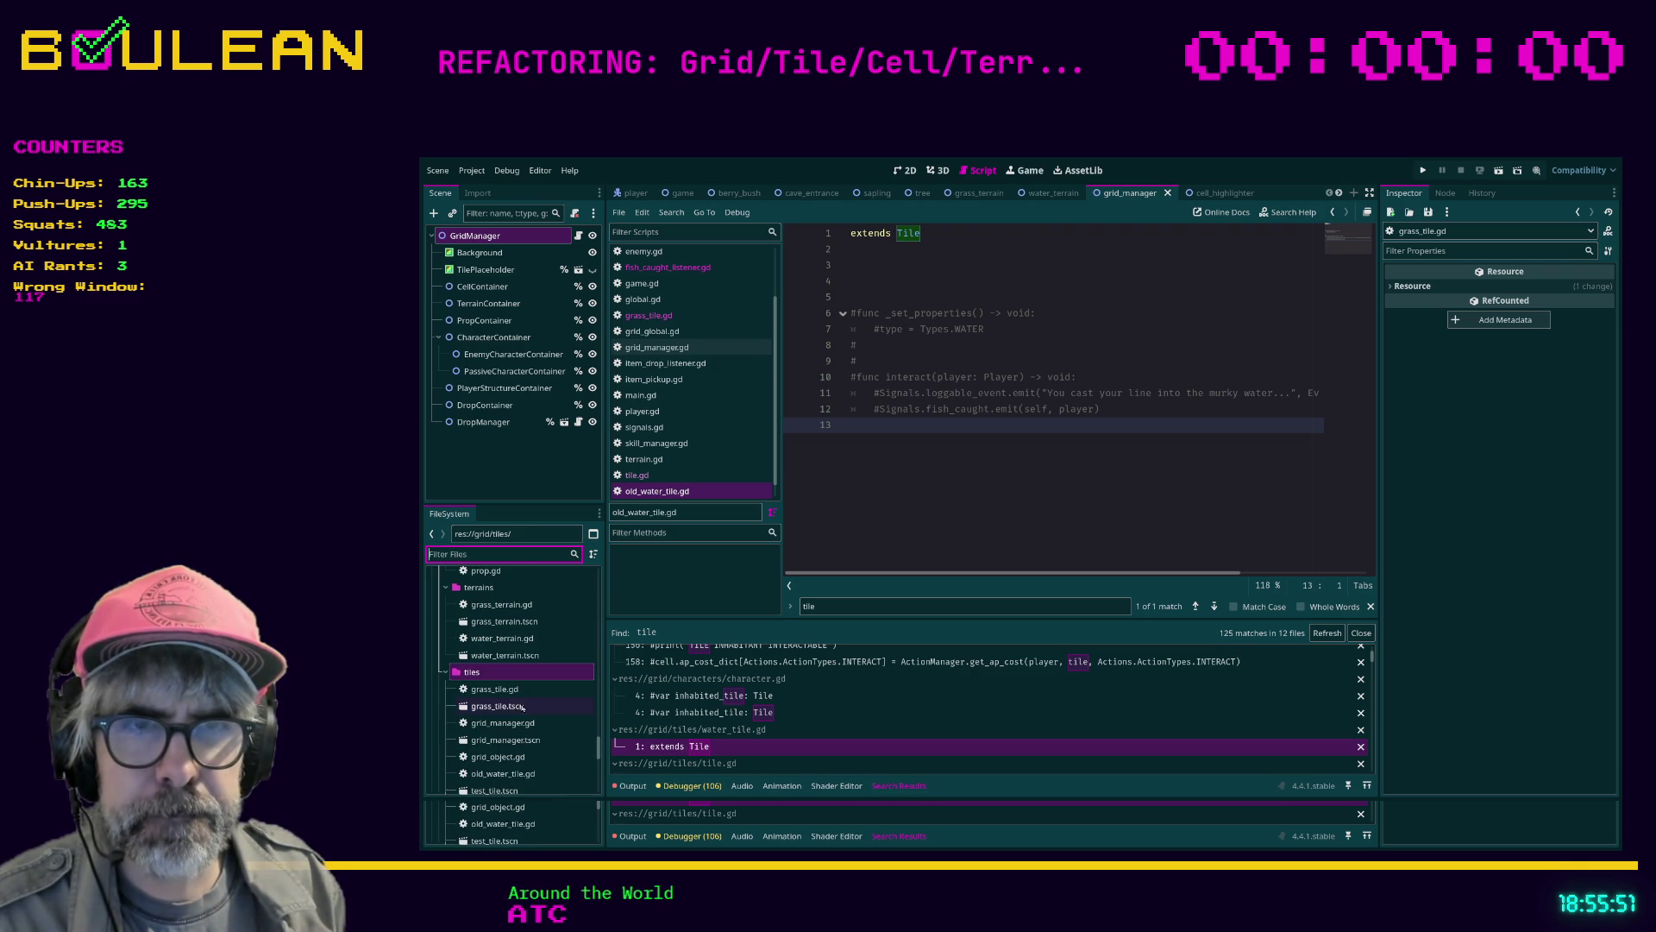
Rename grass_tile.gd and grass_tile.tscn to old_grass_tile.gd and old_grass_tile.tscn
left_click(558, 691)
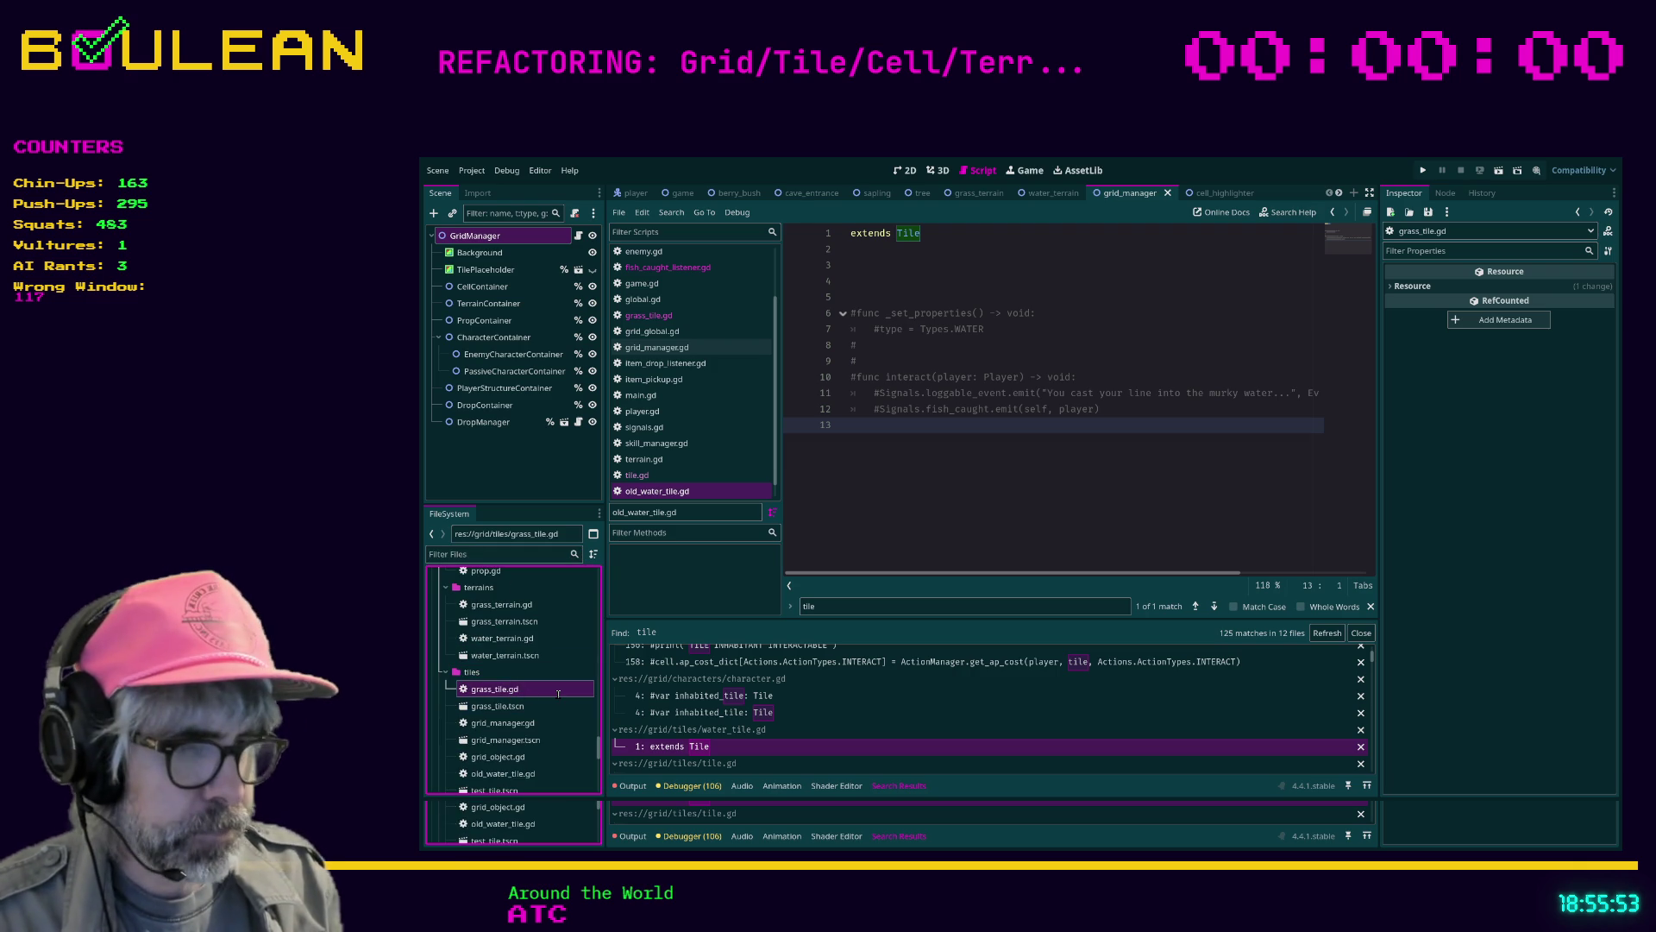
type("old_")
key("Return")
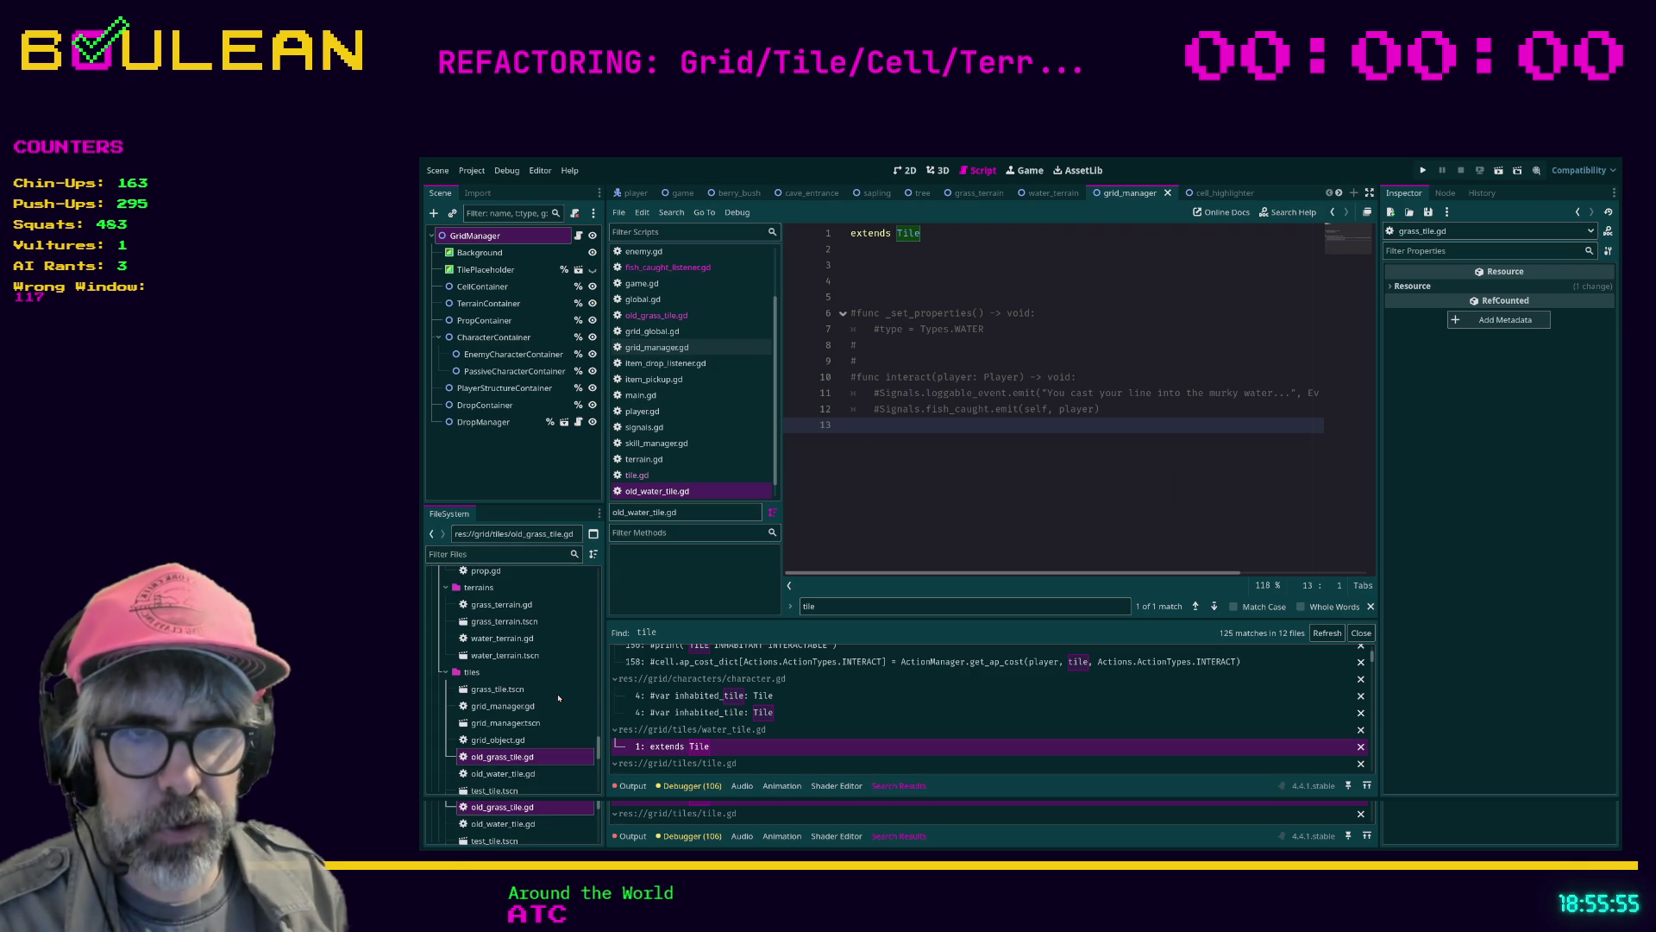
left_click(496, 691)
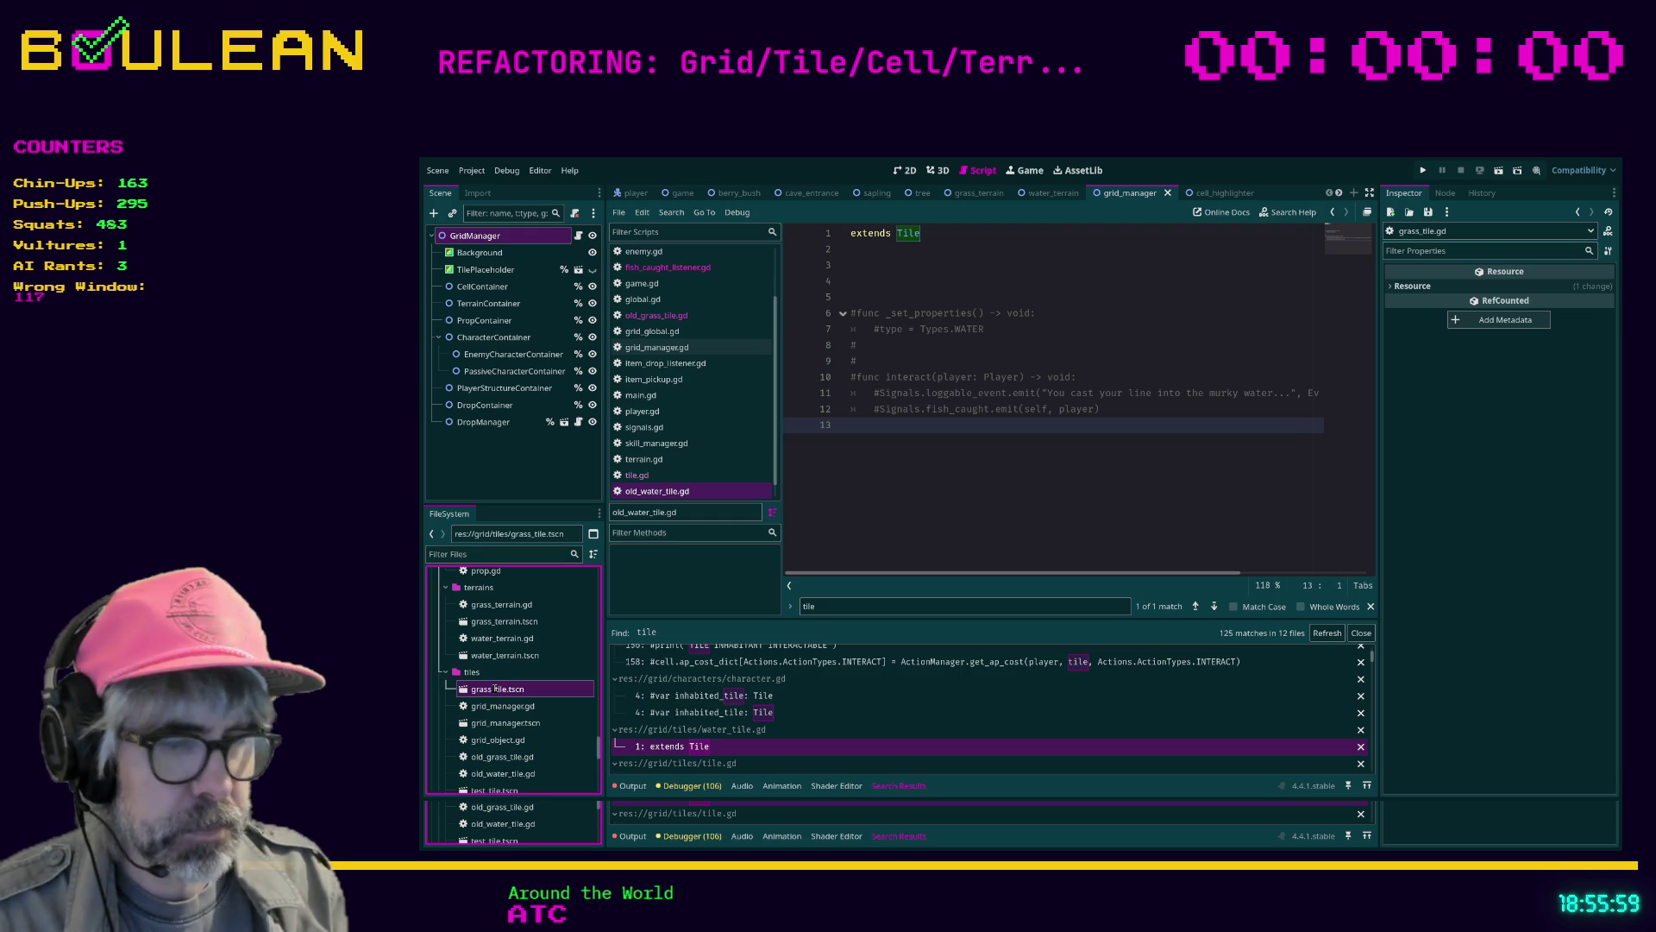
key("F2")
type("old_")
key("Return")
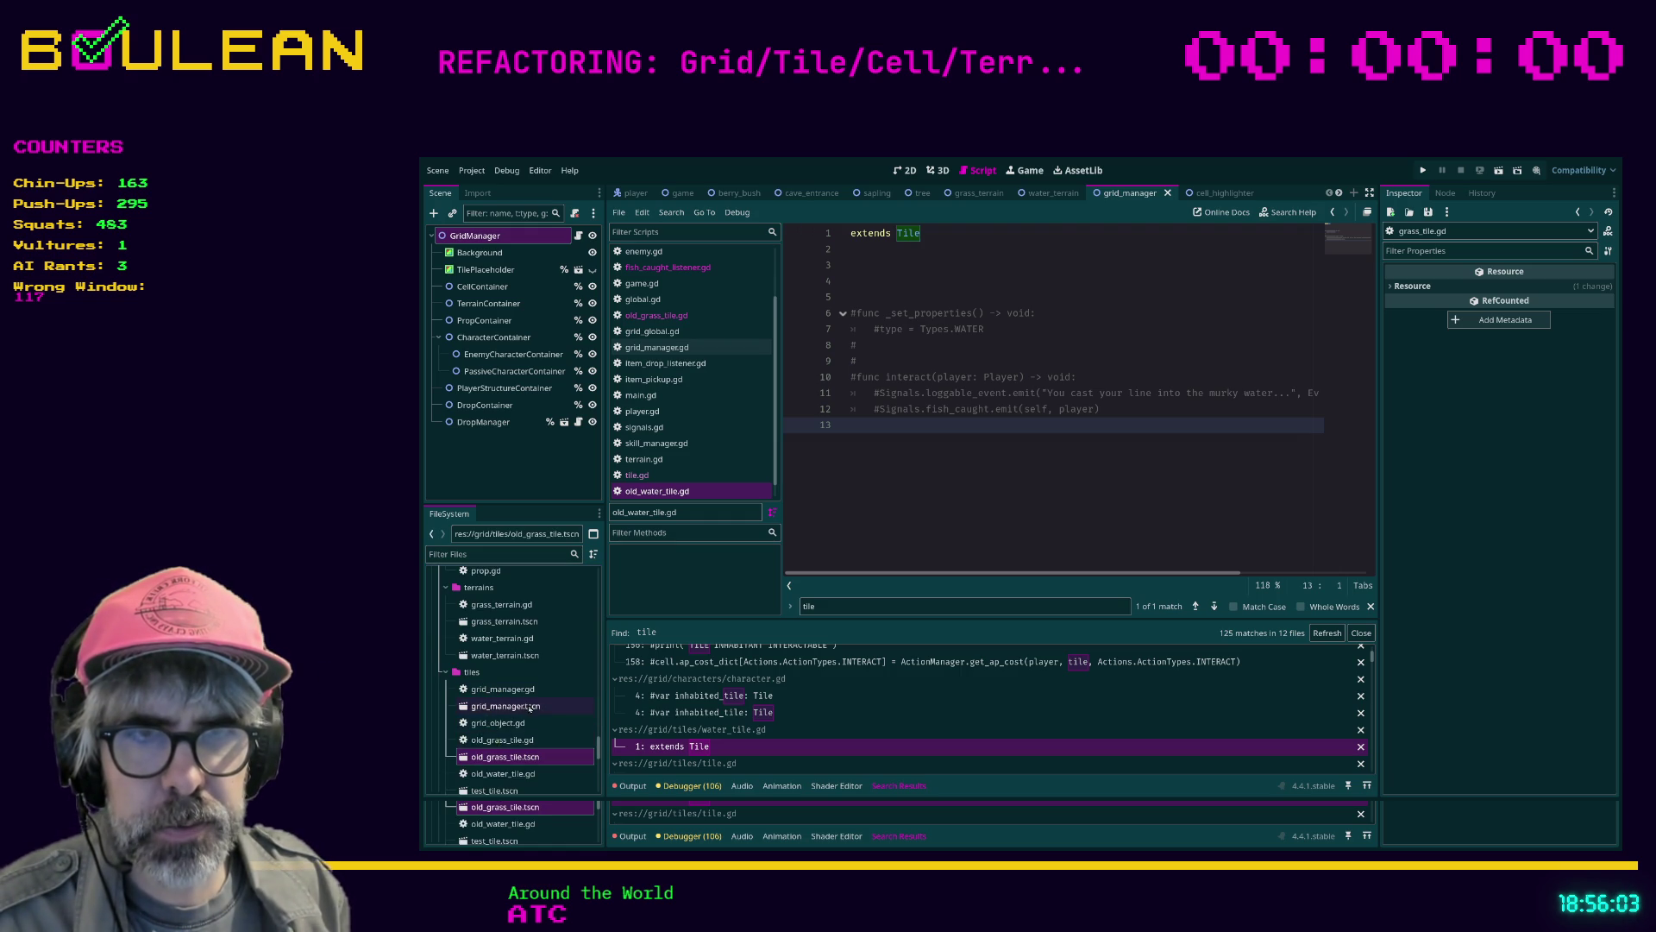
Rename tile.gd to old_tile.gd and water_tile.tscn to old_water_tile.tscn
scroll(483, 758, "down", 2)
left_click(482, 754)
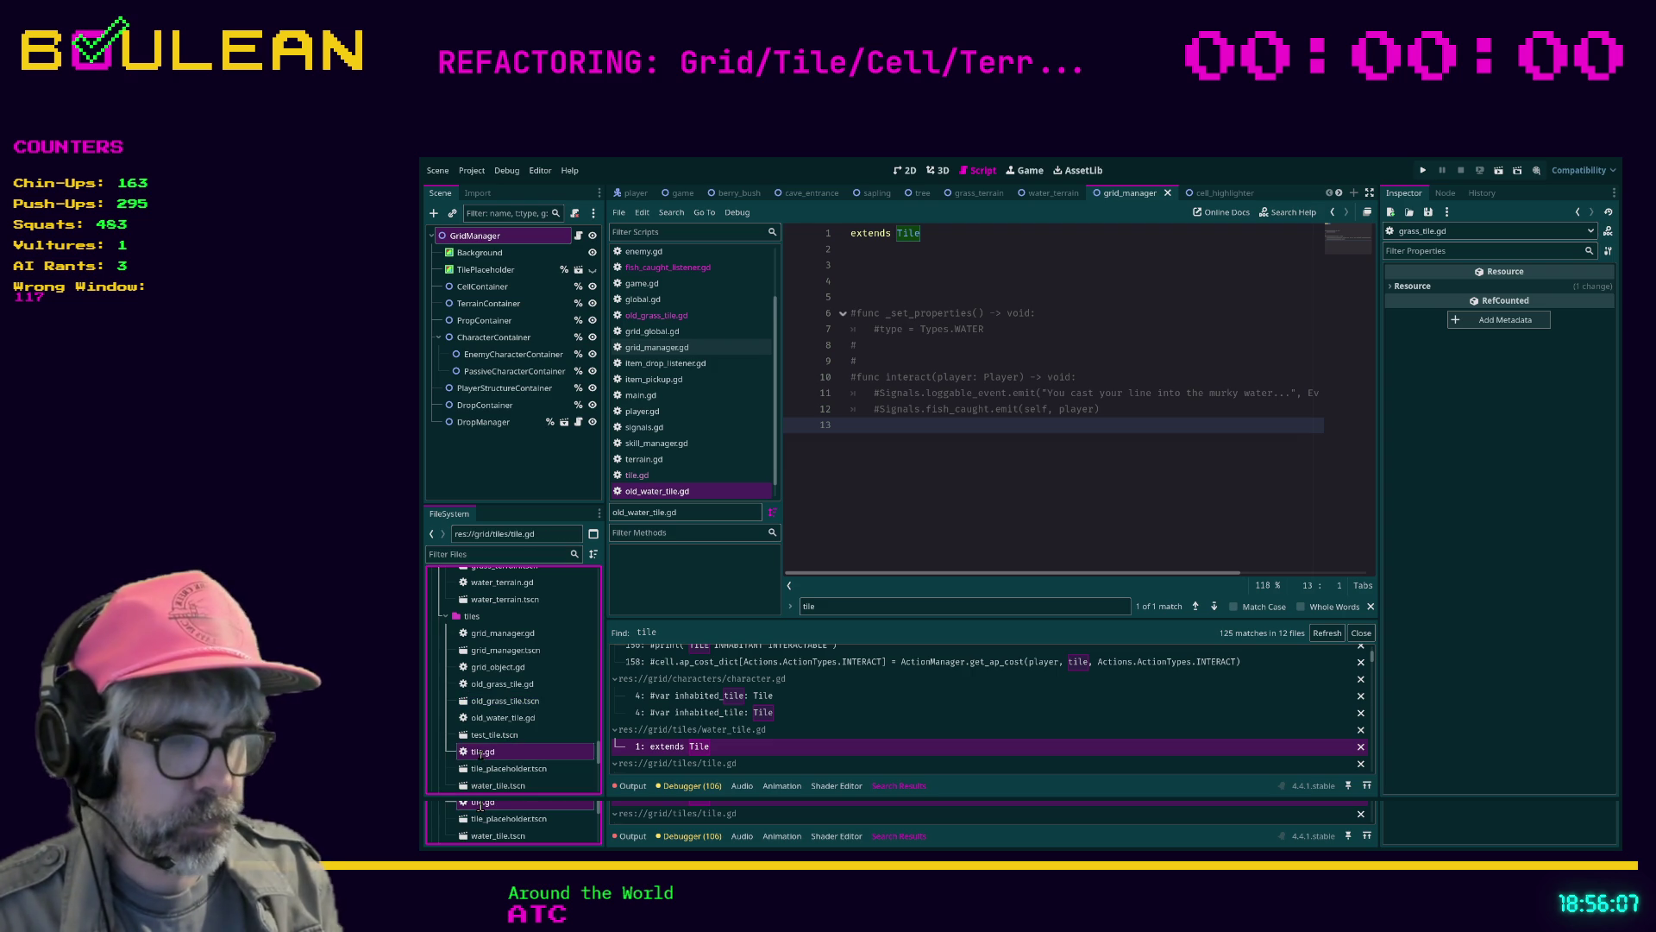
key("F2")
key("Home")
type("old_")
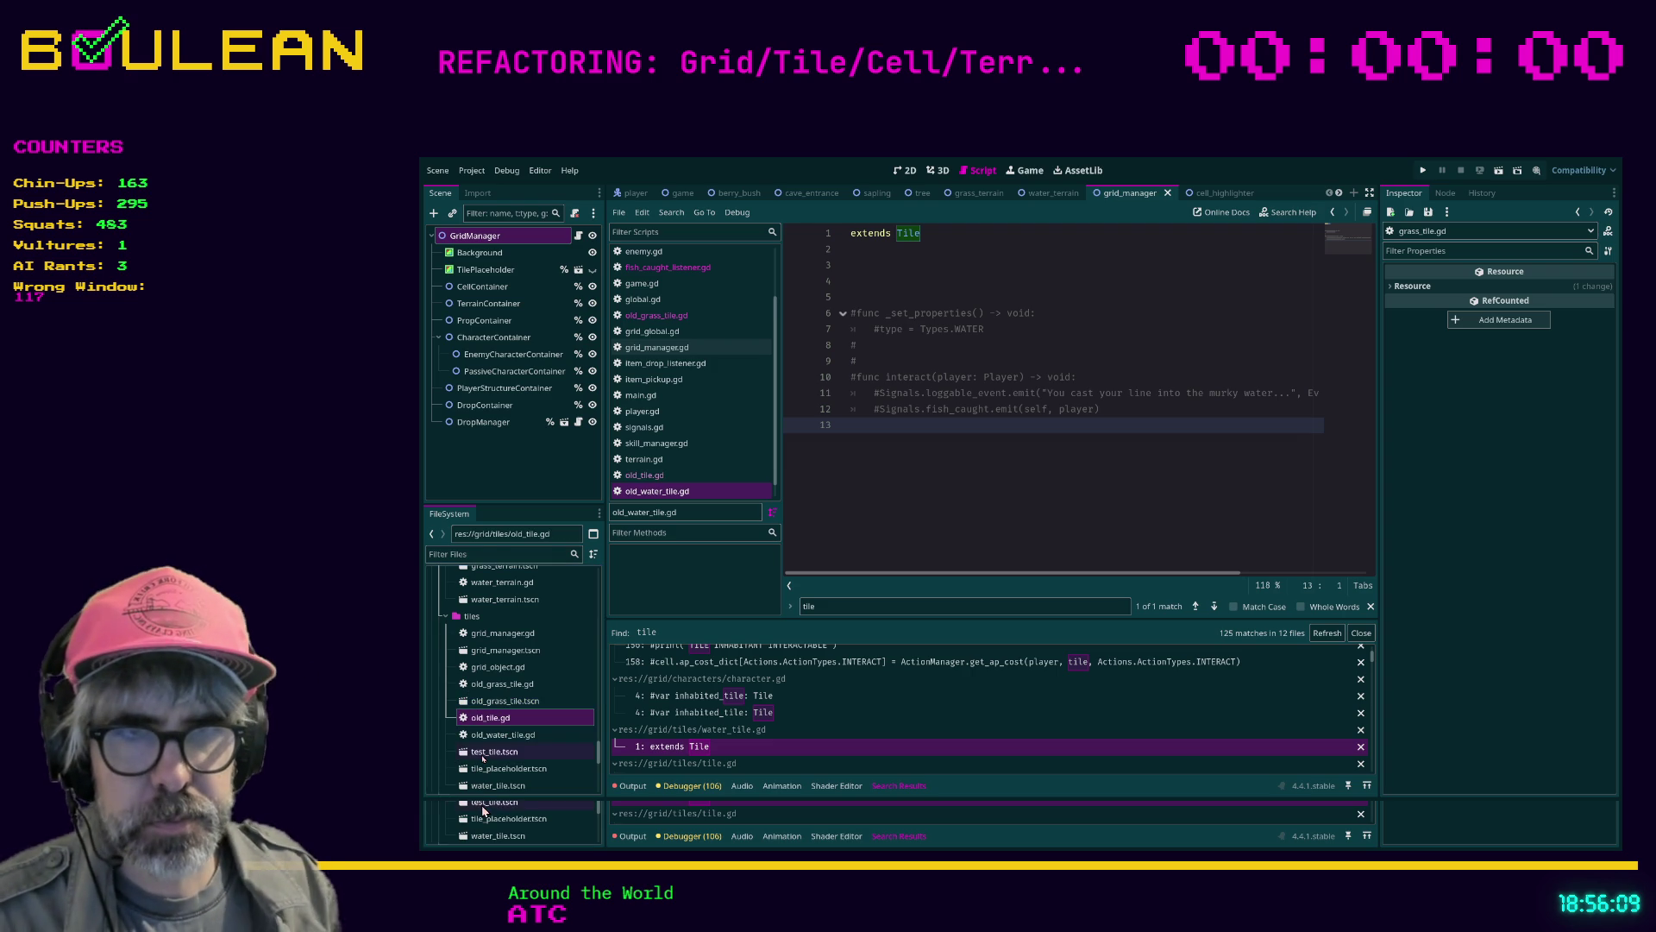
key("Return")
left_click(492, 757)
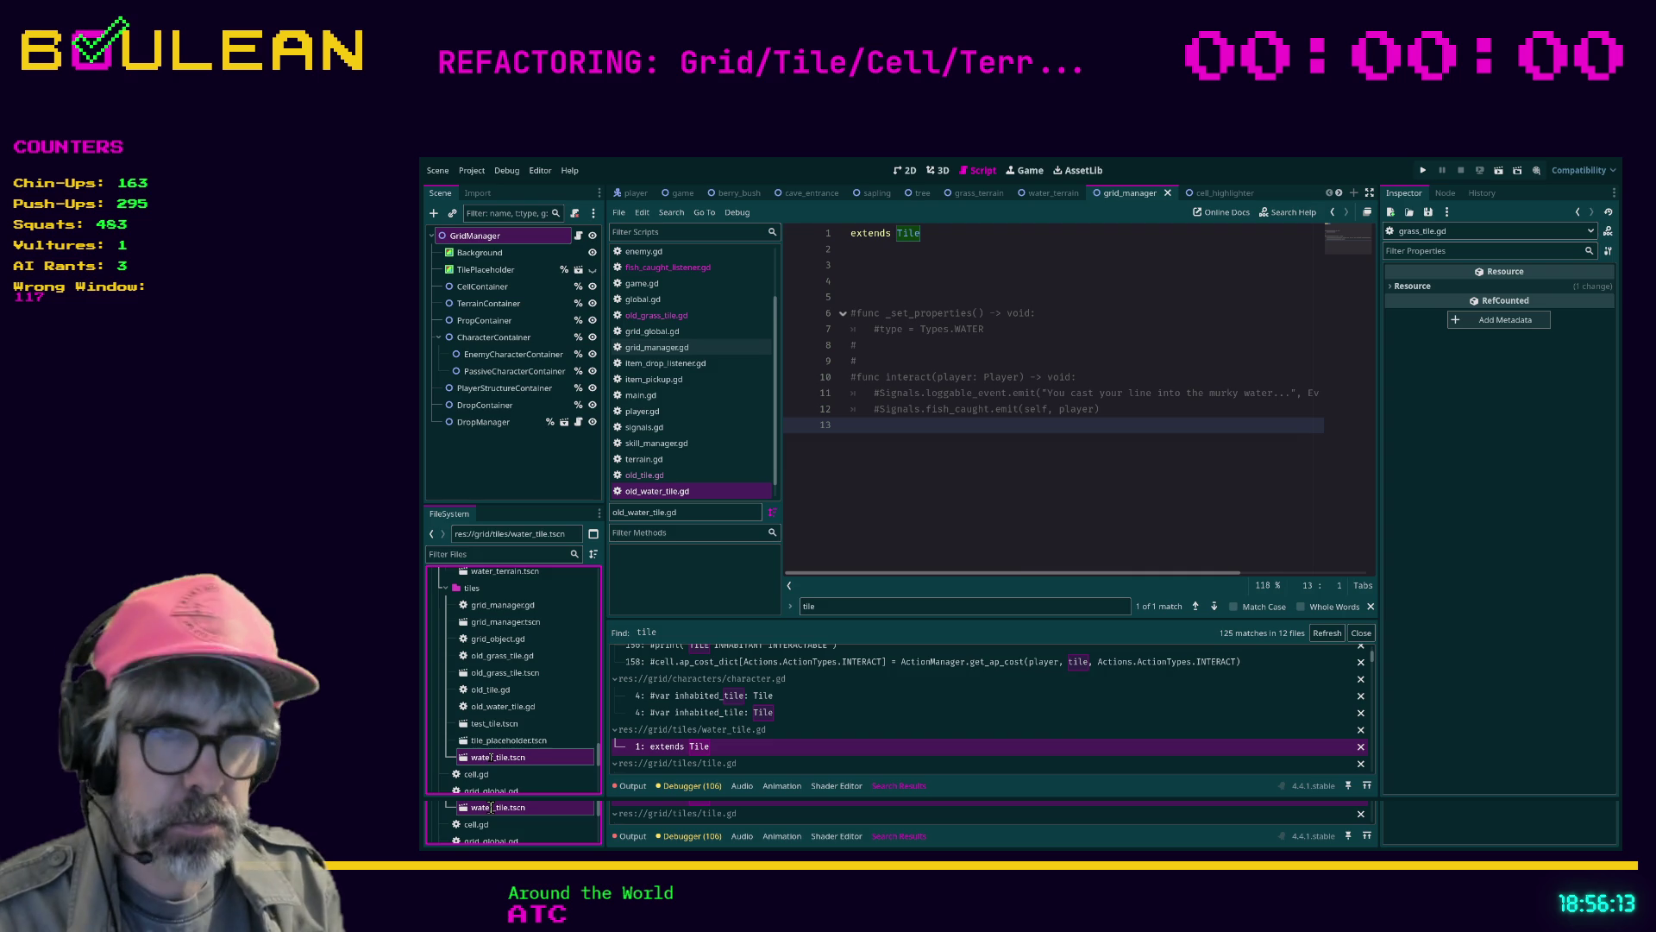
key("Home")
type("old_")
key("Return")
Run the game to test the renamed tile files
scroll(544, 697, "down", 1)
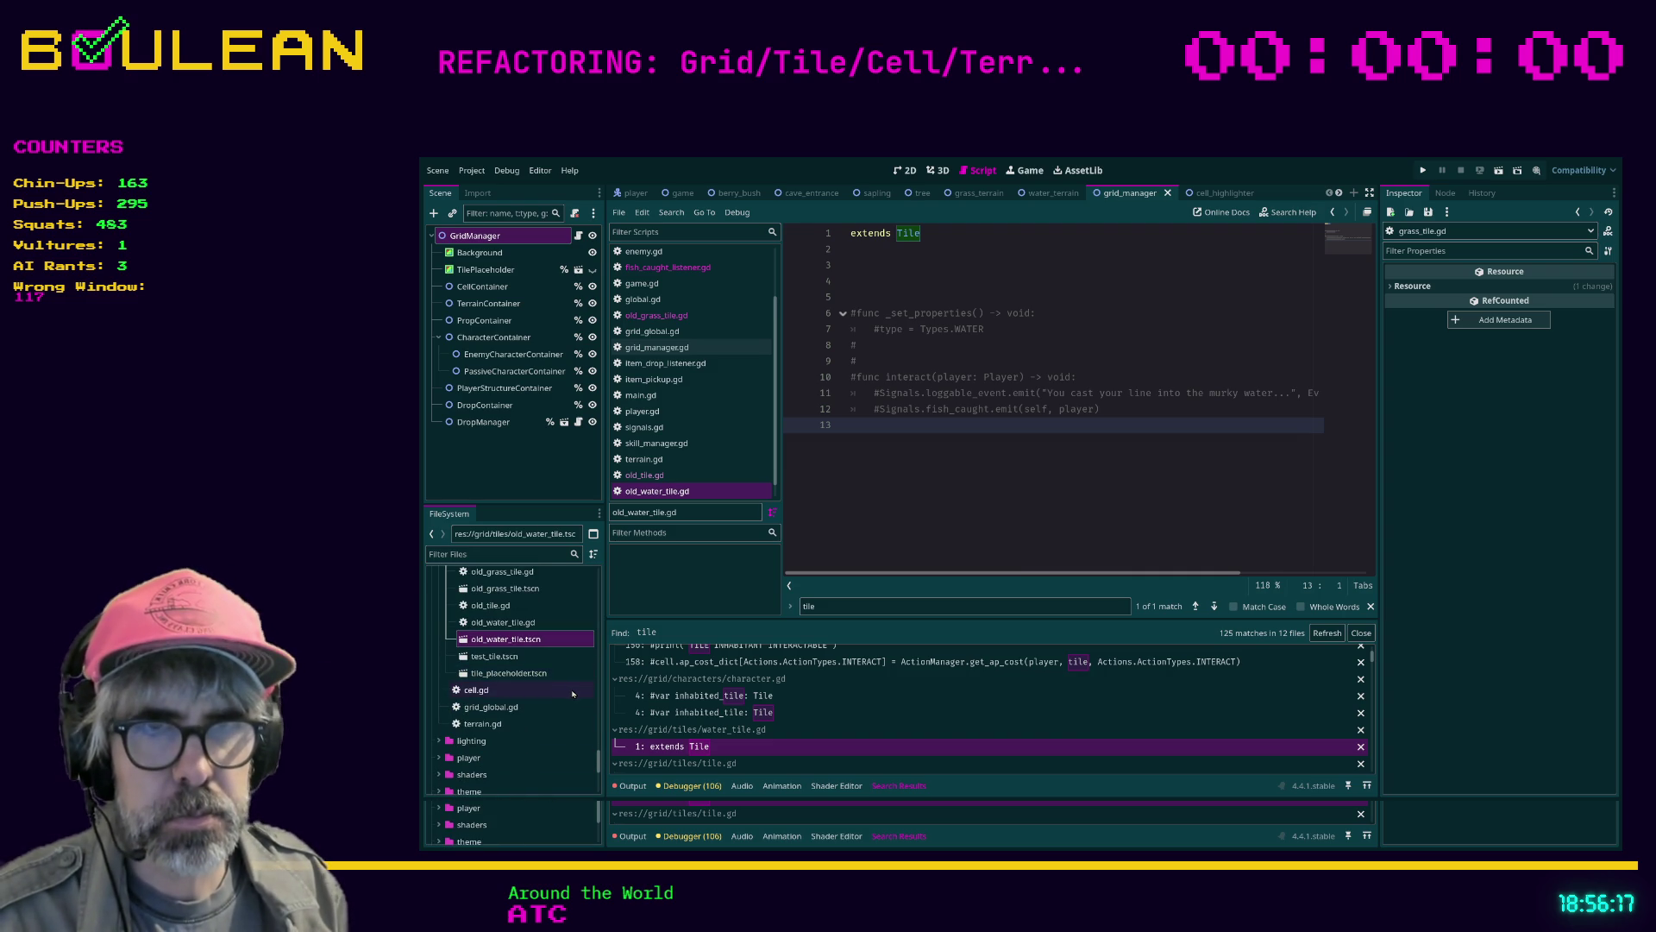
left_click(875, 529)
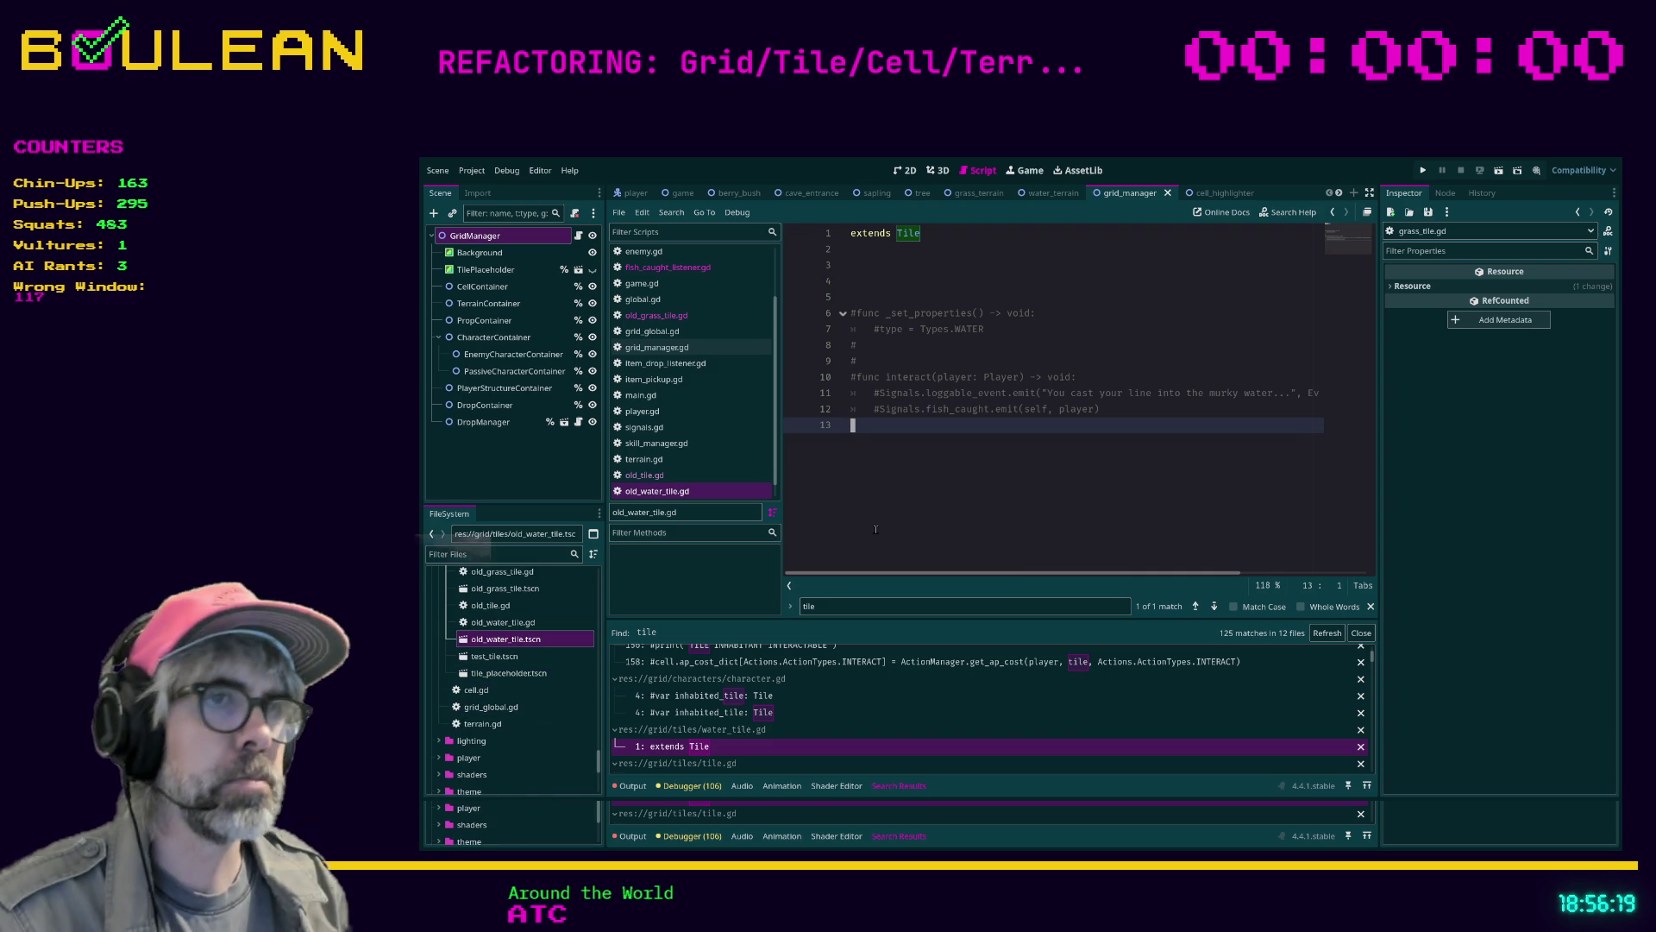
key("F5")
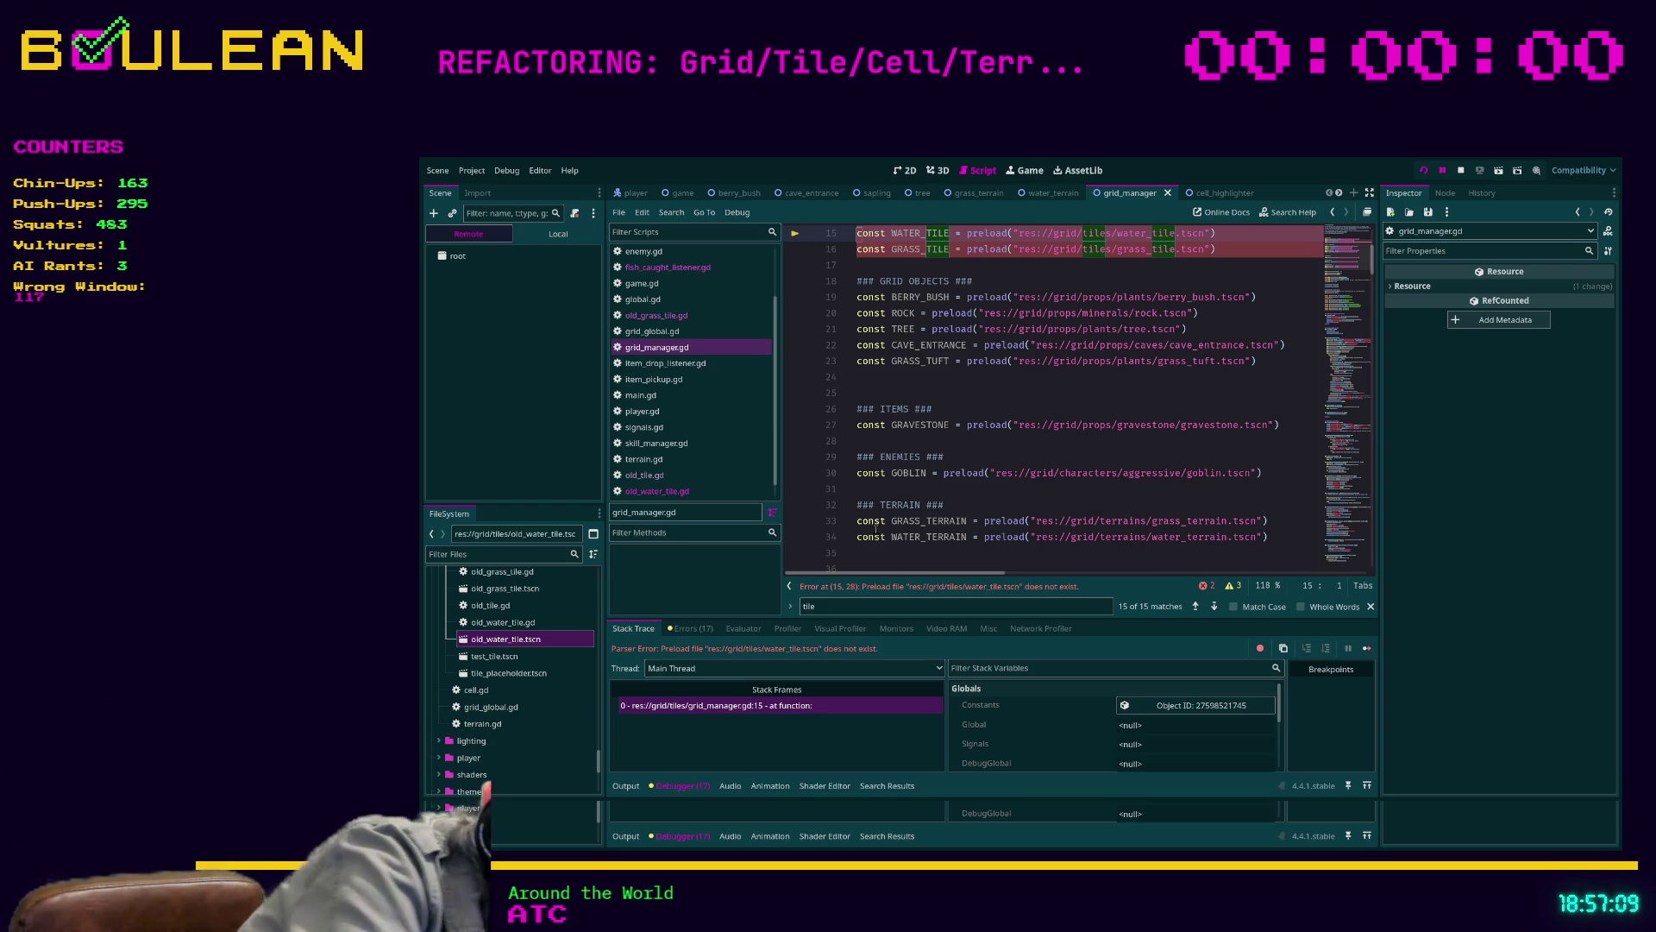
Click into grid_manager.gd's code at the failing water_tile.tscn preload
left_click(877, 523)
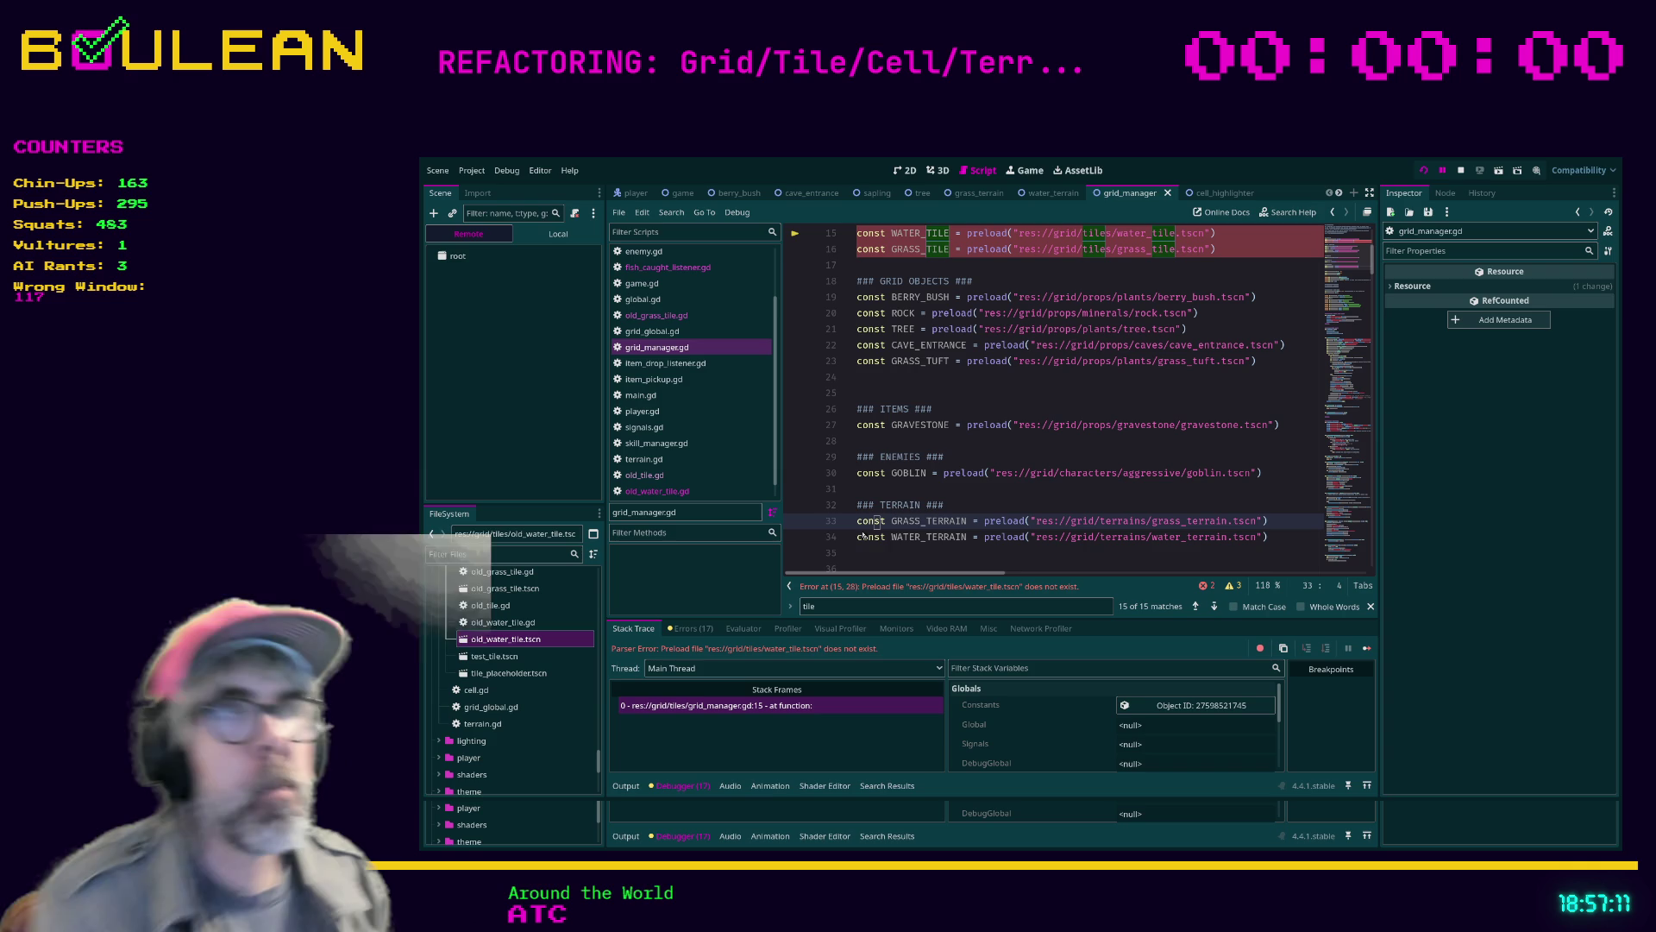
Comment out the WATER_TILE and GRASS_TILE preloads on lines 15–16 and rerun the game
left_click(907, 274)
scroll(964, 329, "up", 2)
key("Up")
key("ctrl+k")
key("Up")
key("ctrl+k")
left_click(963, 377)
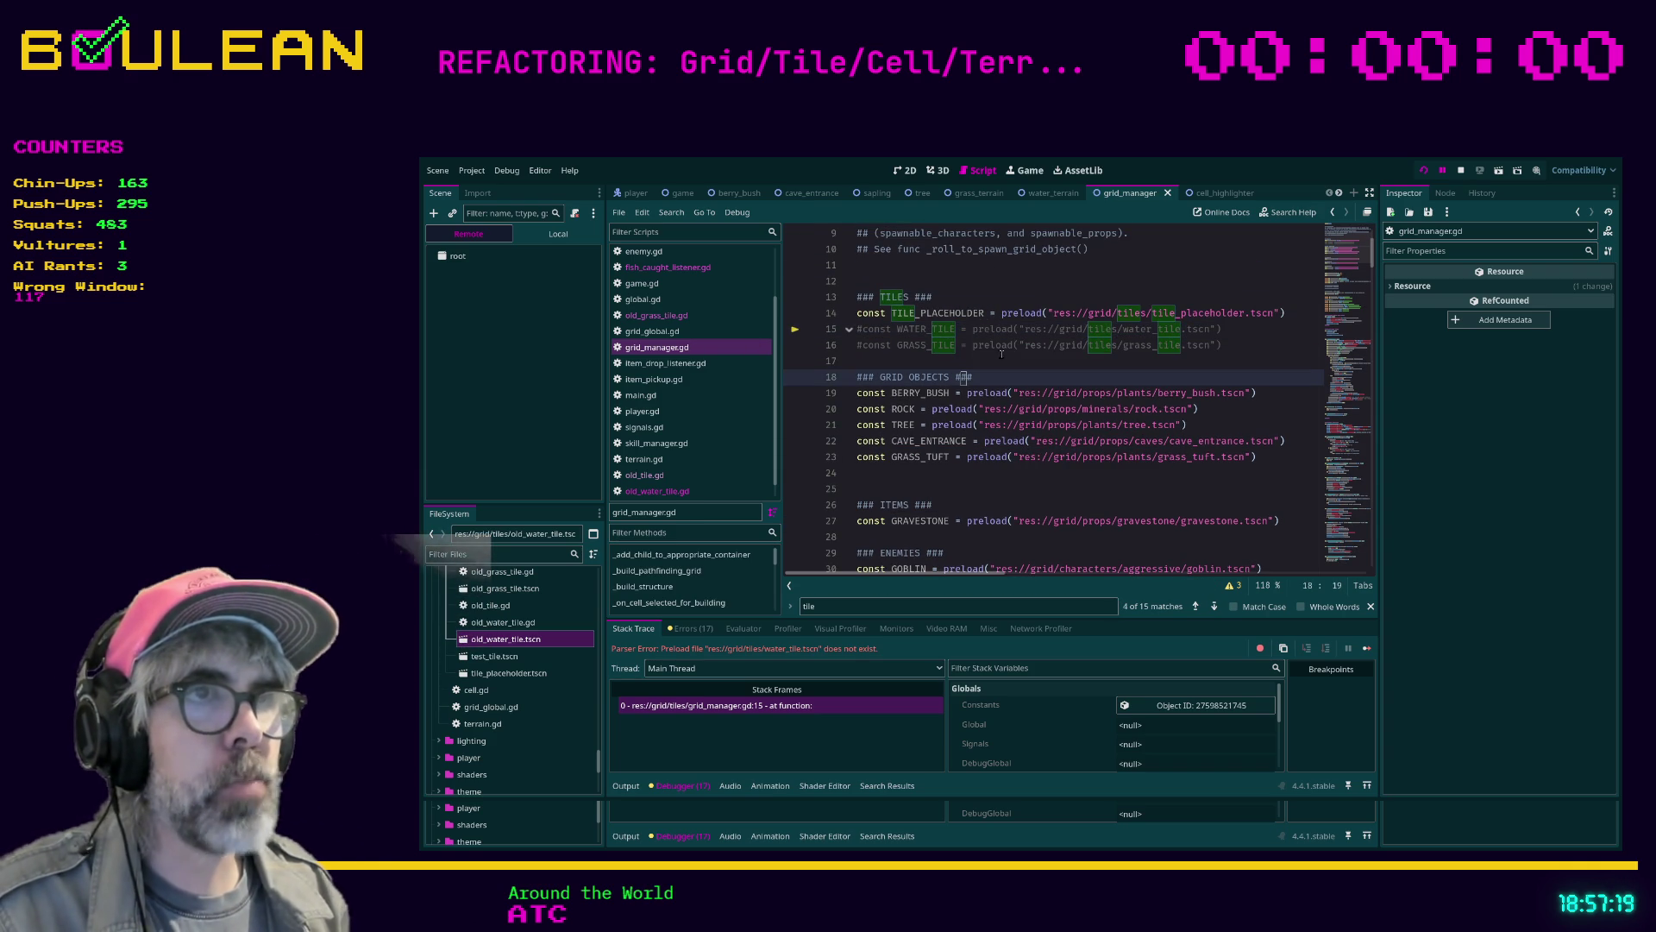
key("F5")
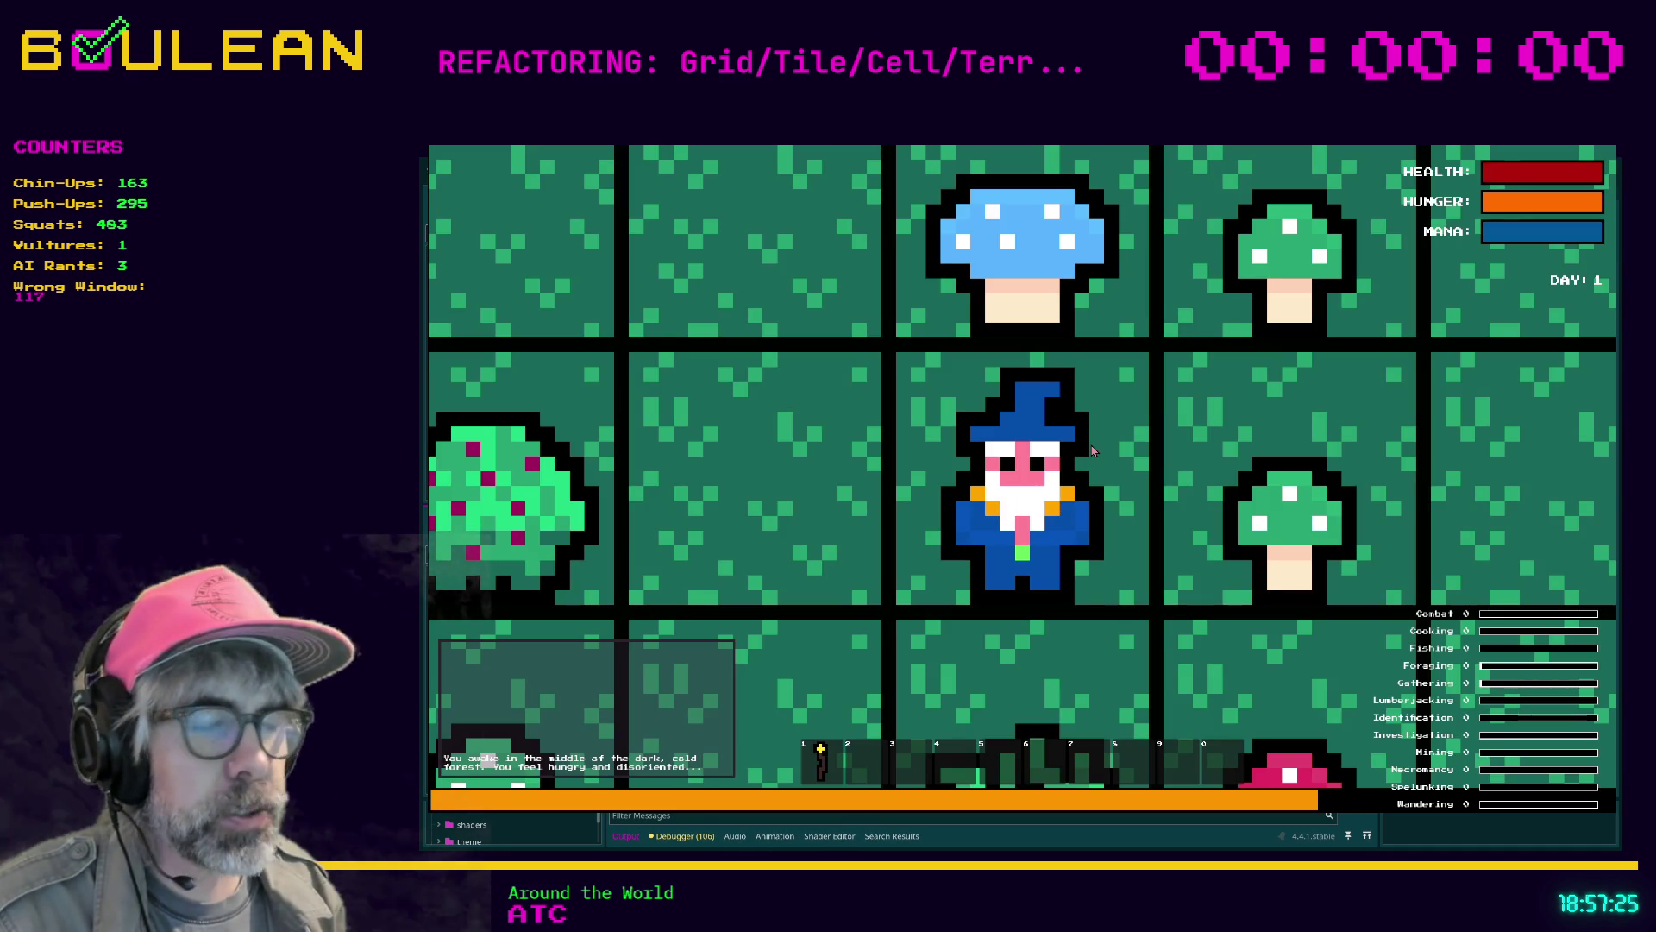
Zoom out, walk the wizard west and south across the grid, then stop the game
scroll(1092, 450, "down", 5)
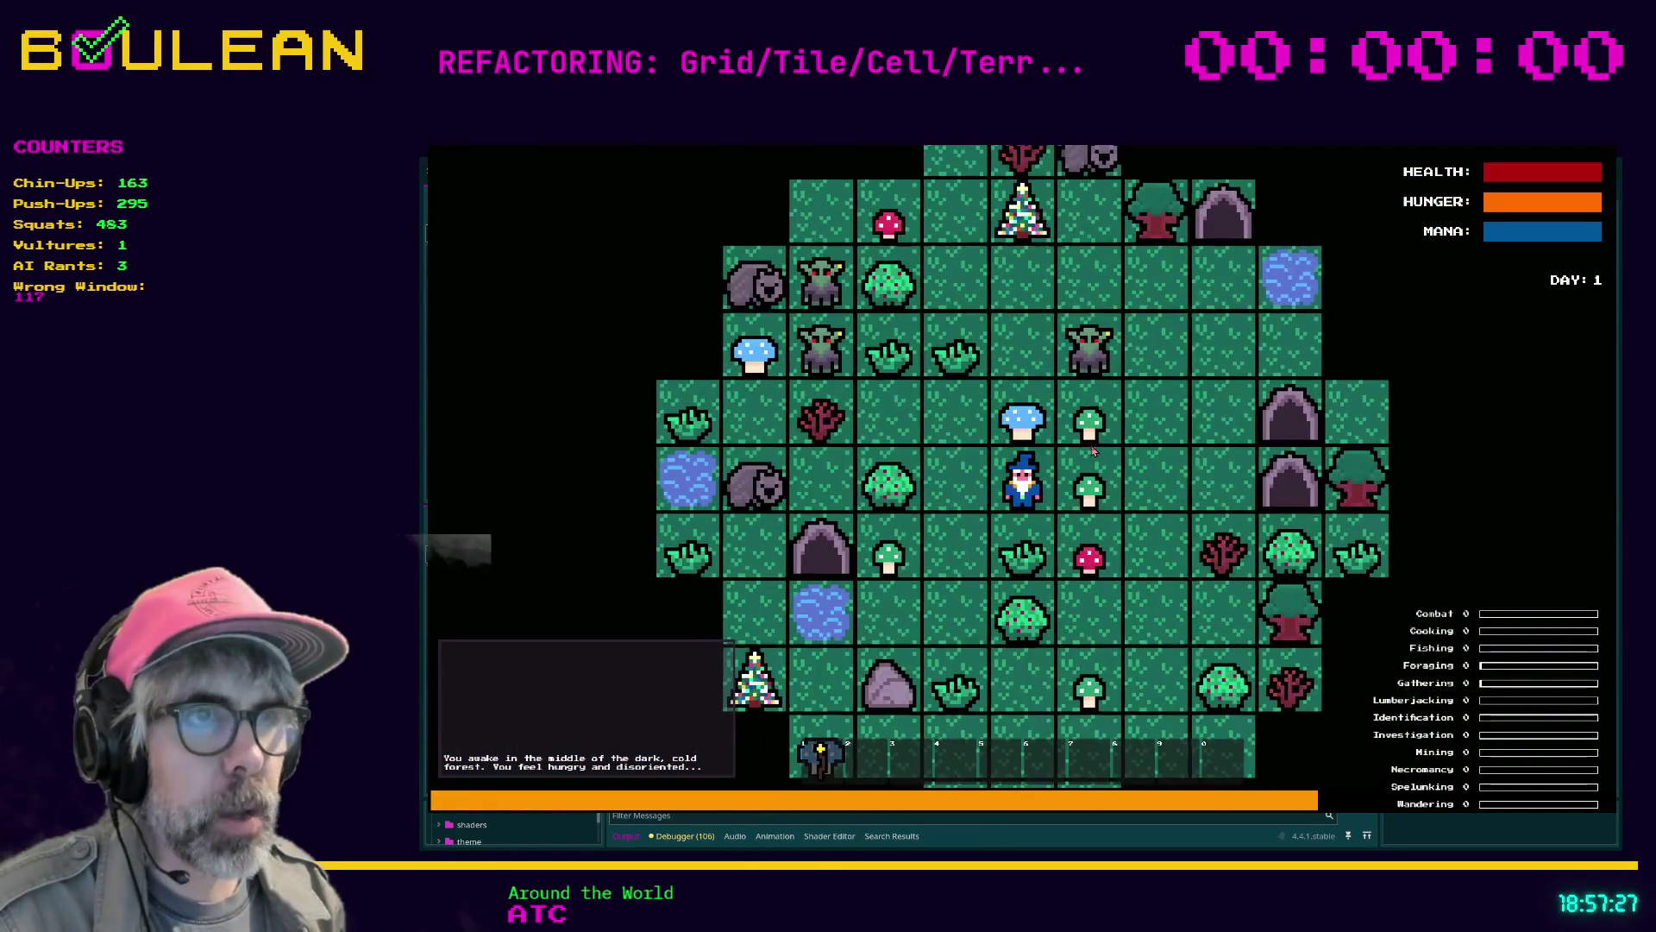
key("Left")
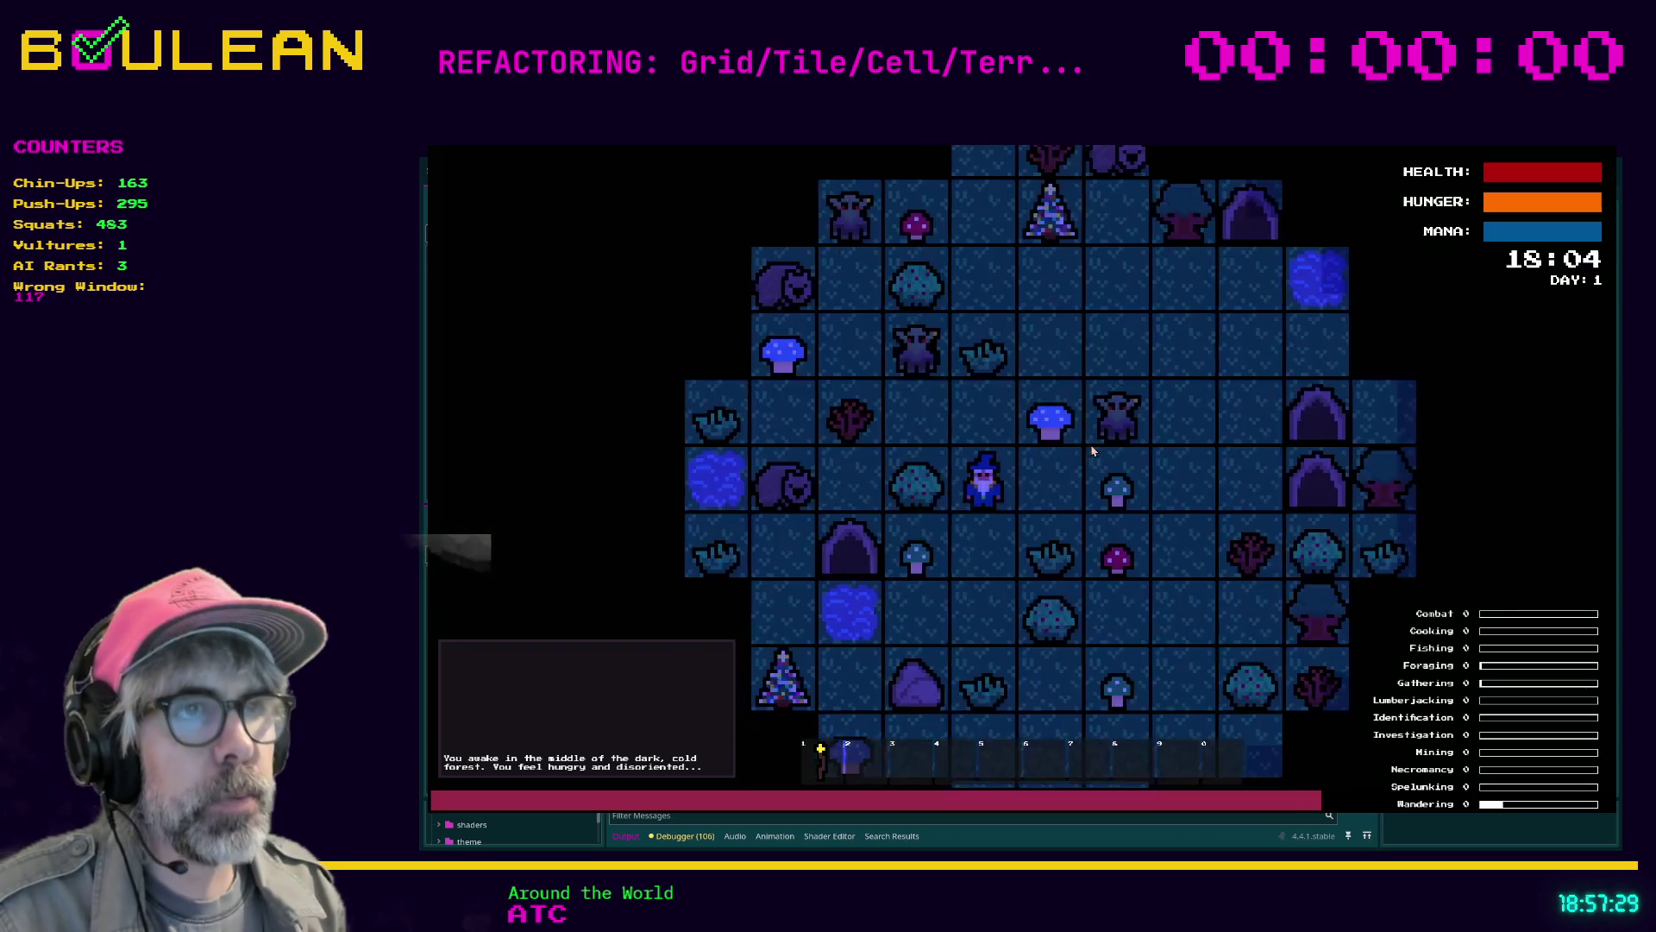
key("Down")
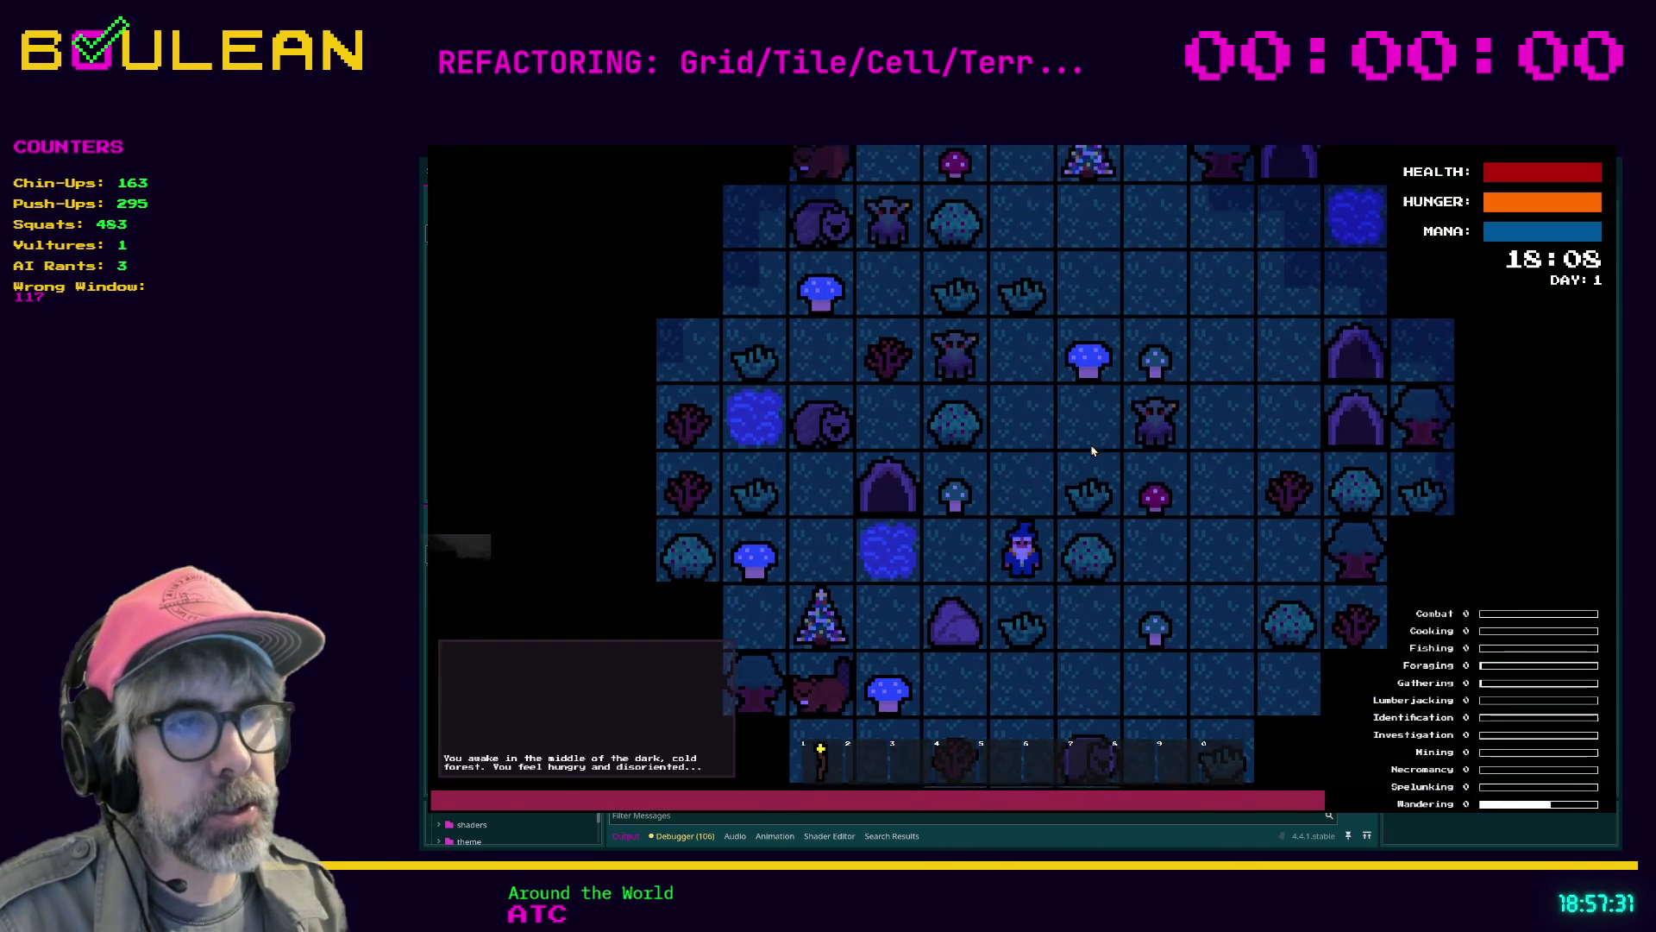
key("Down")
key("Left")
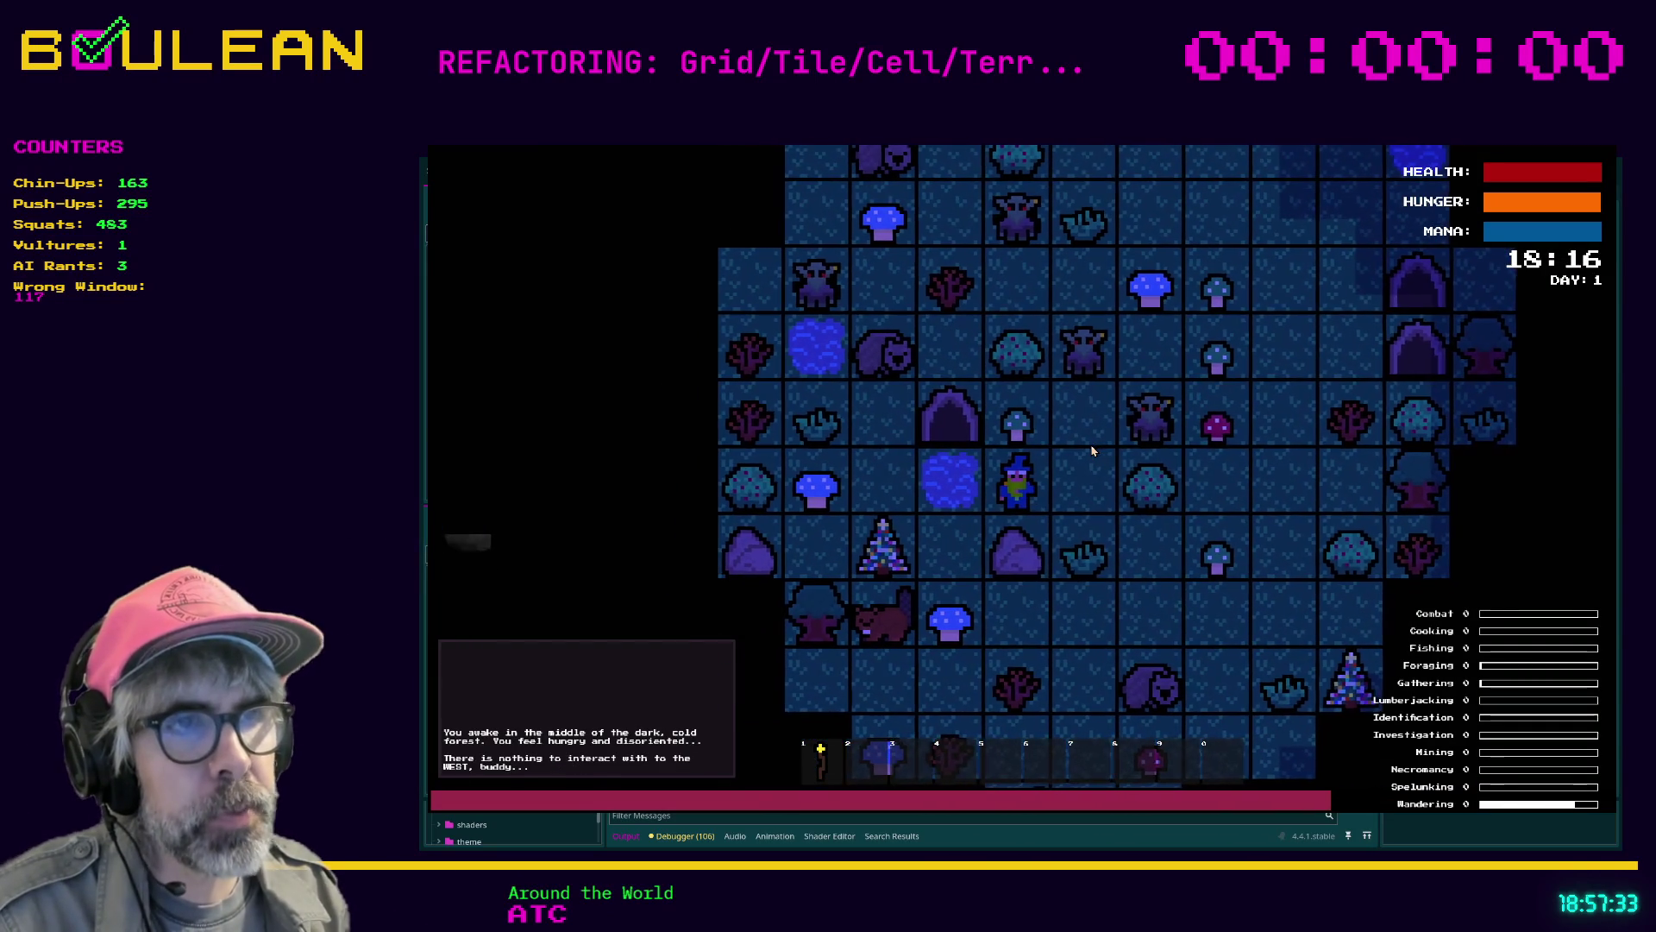
key("Left")
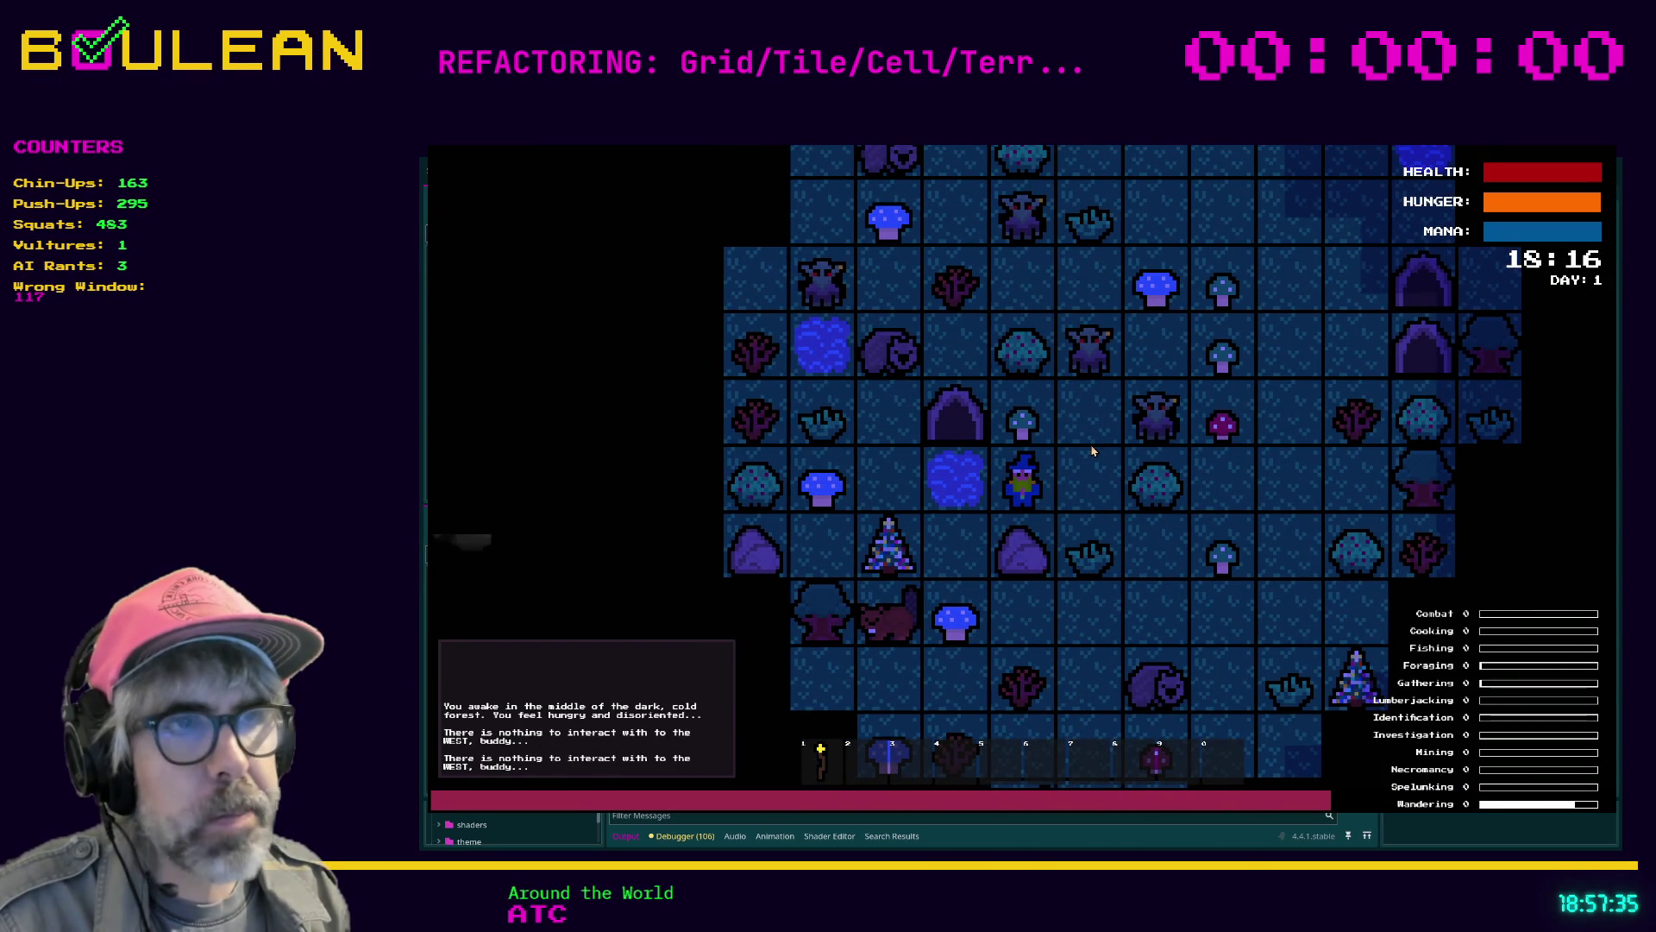
key("Left")
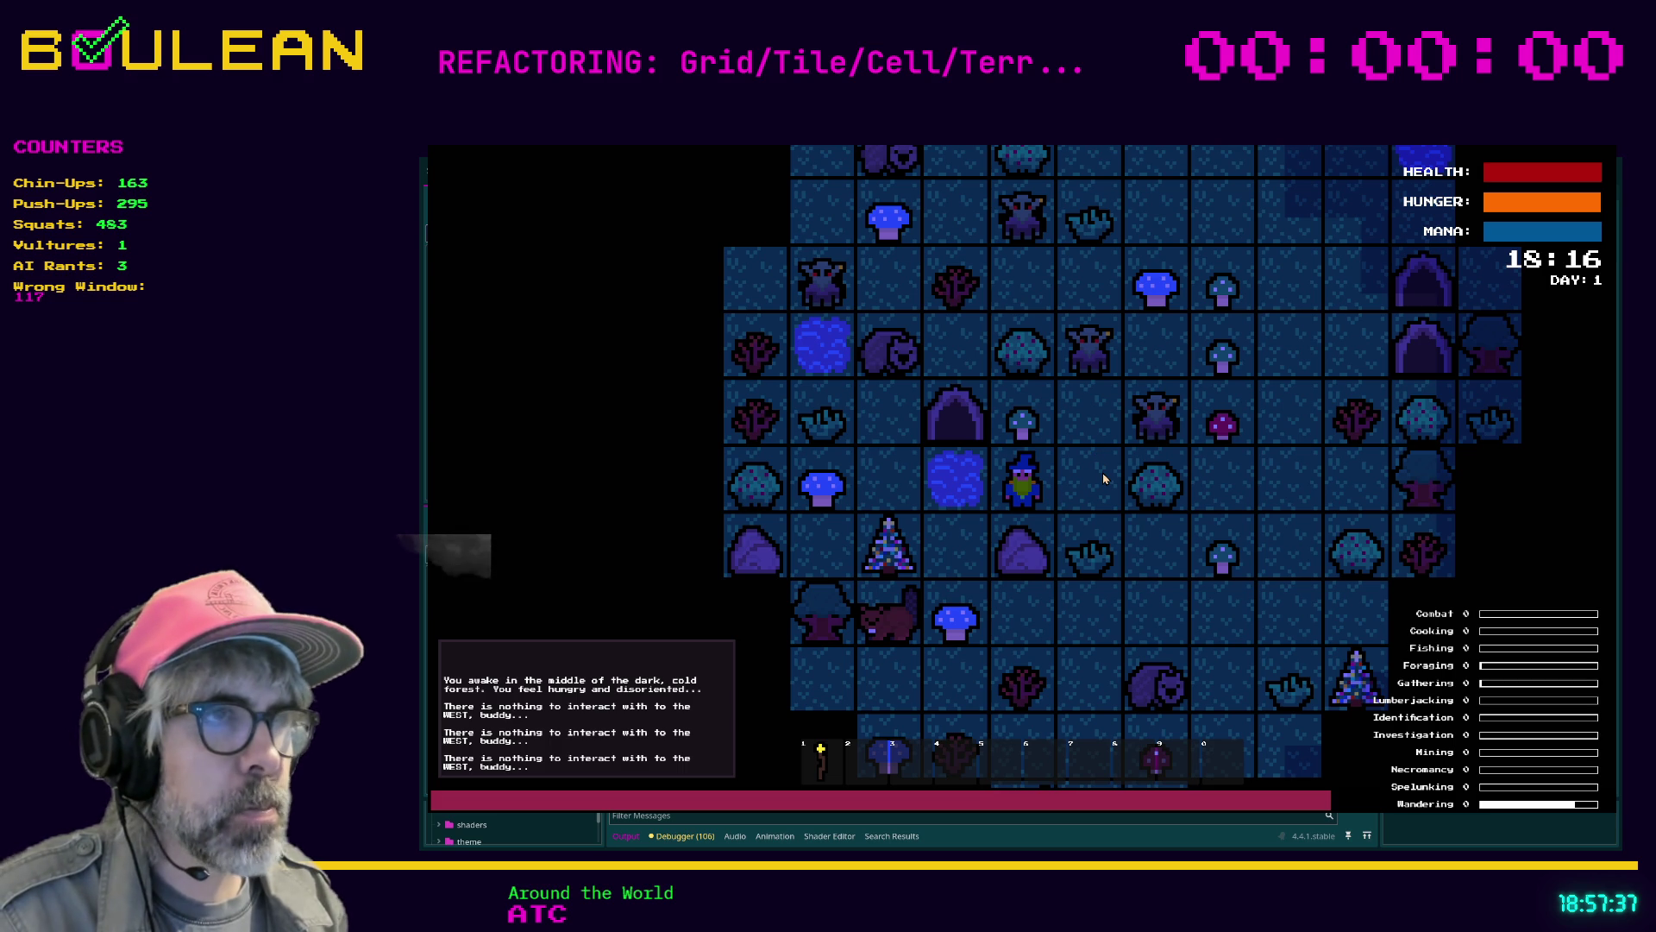
key("F8")
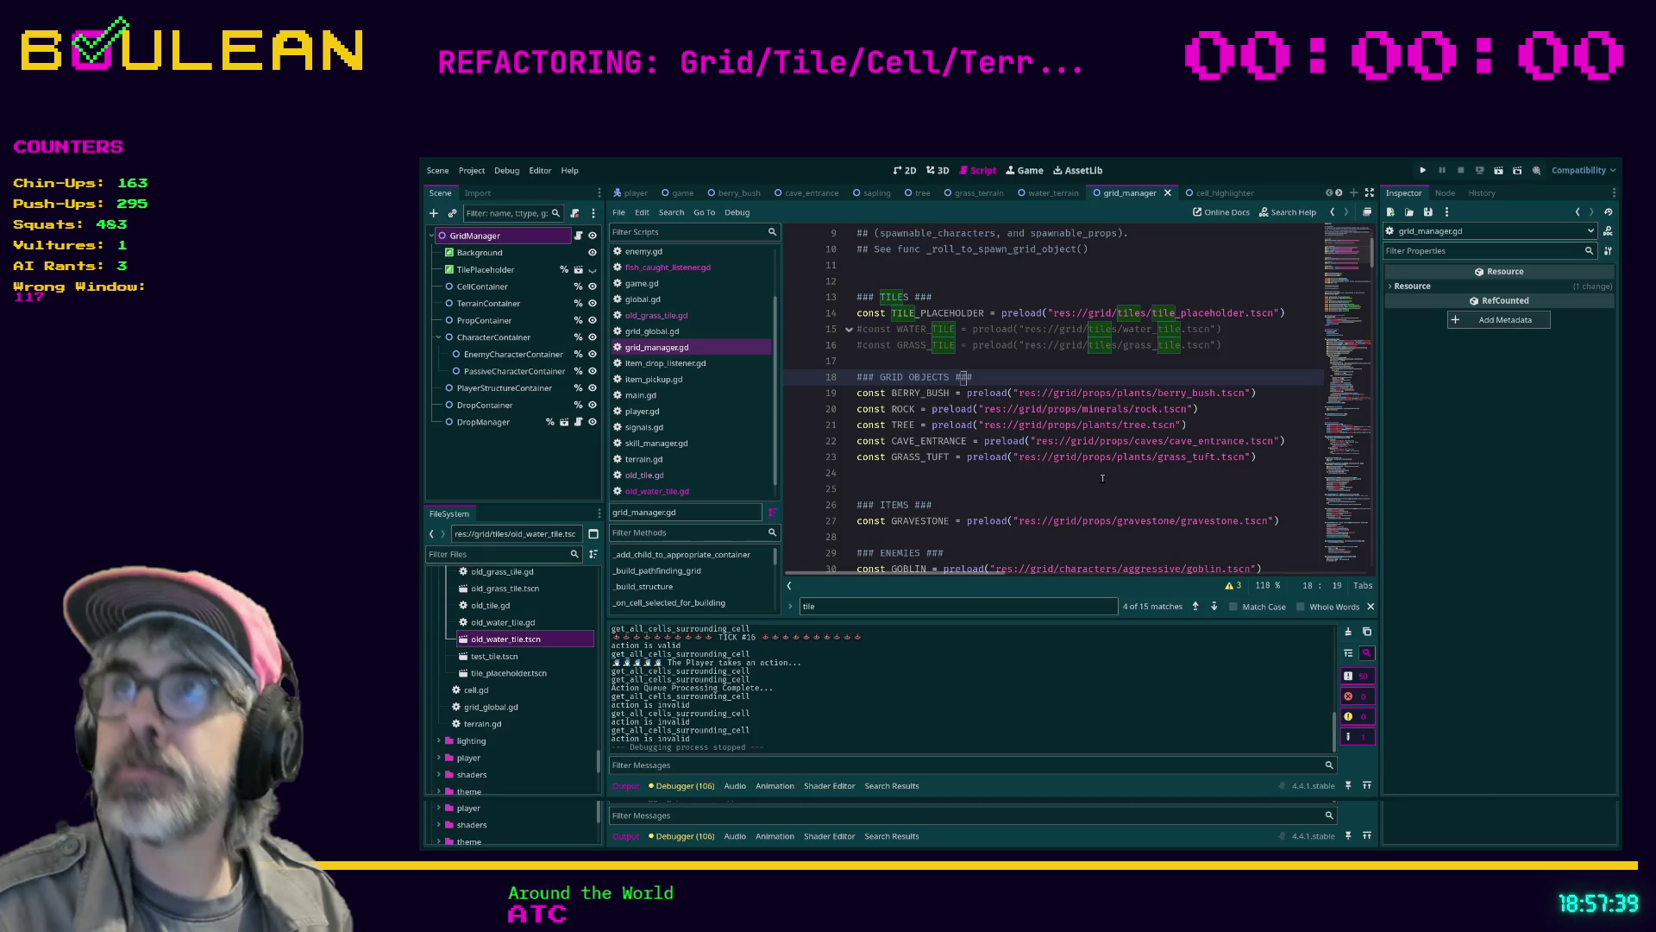
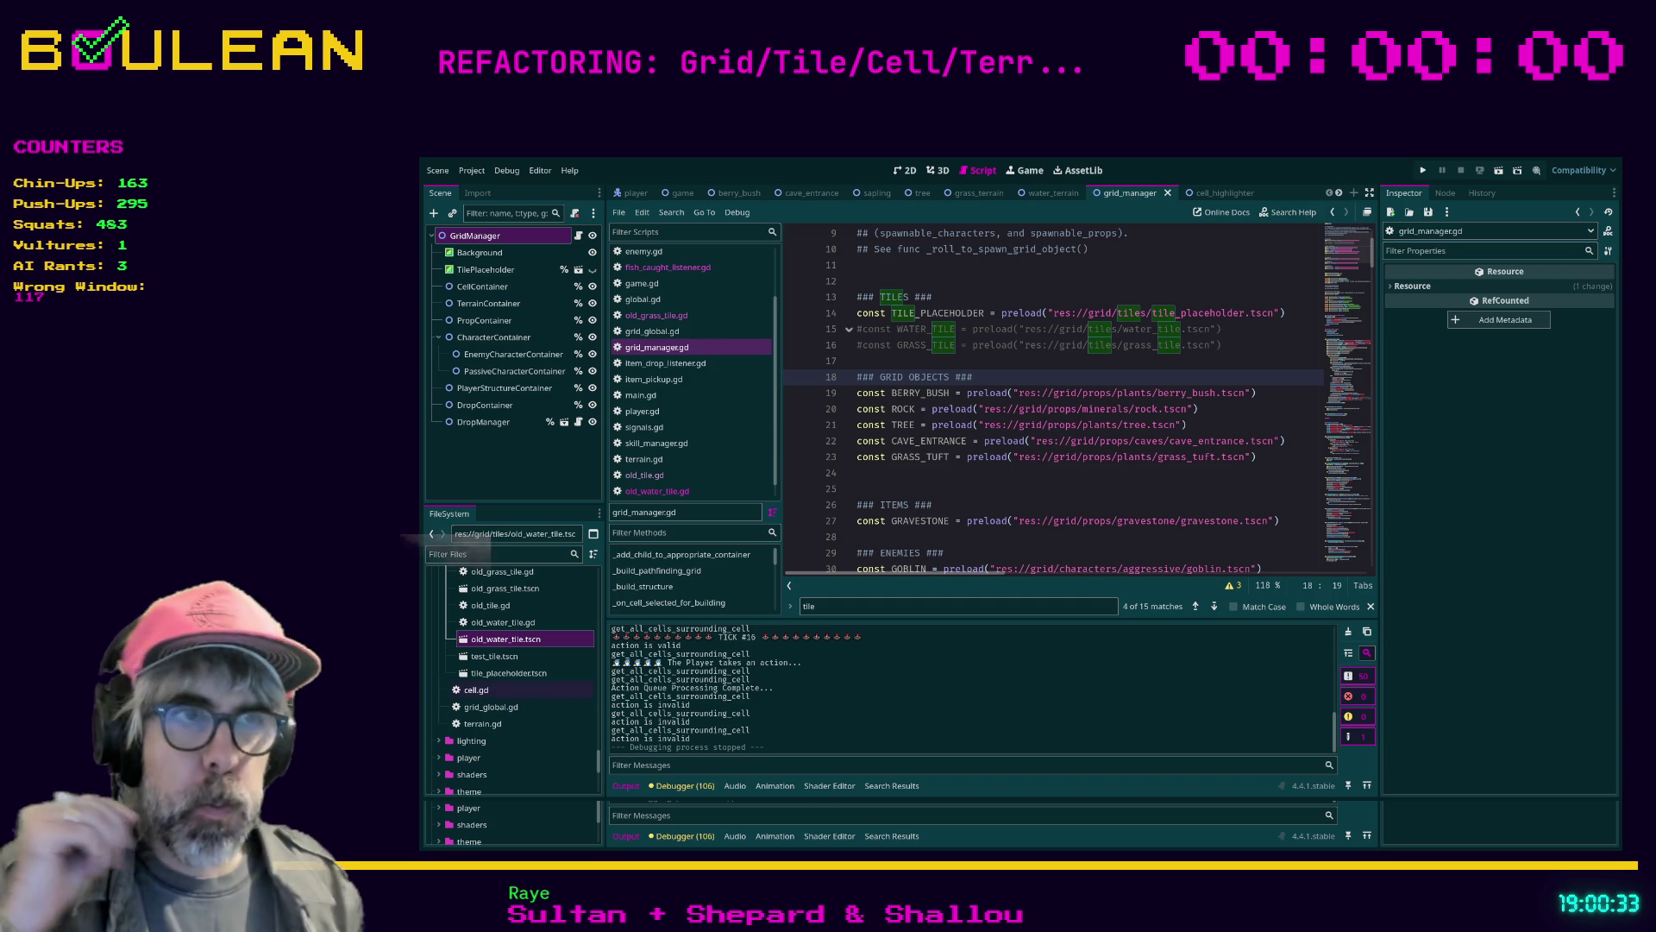
Run the game with F5 and walk the wizard west, north and east
left_click(1038, 473)
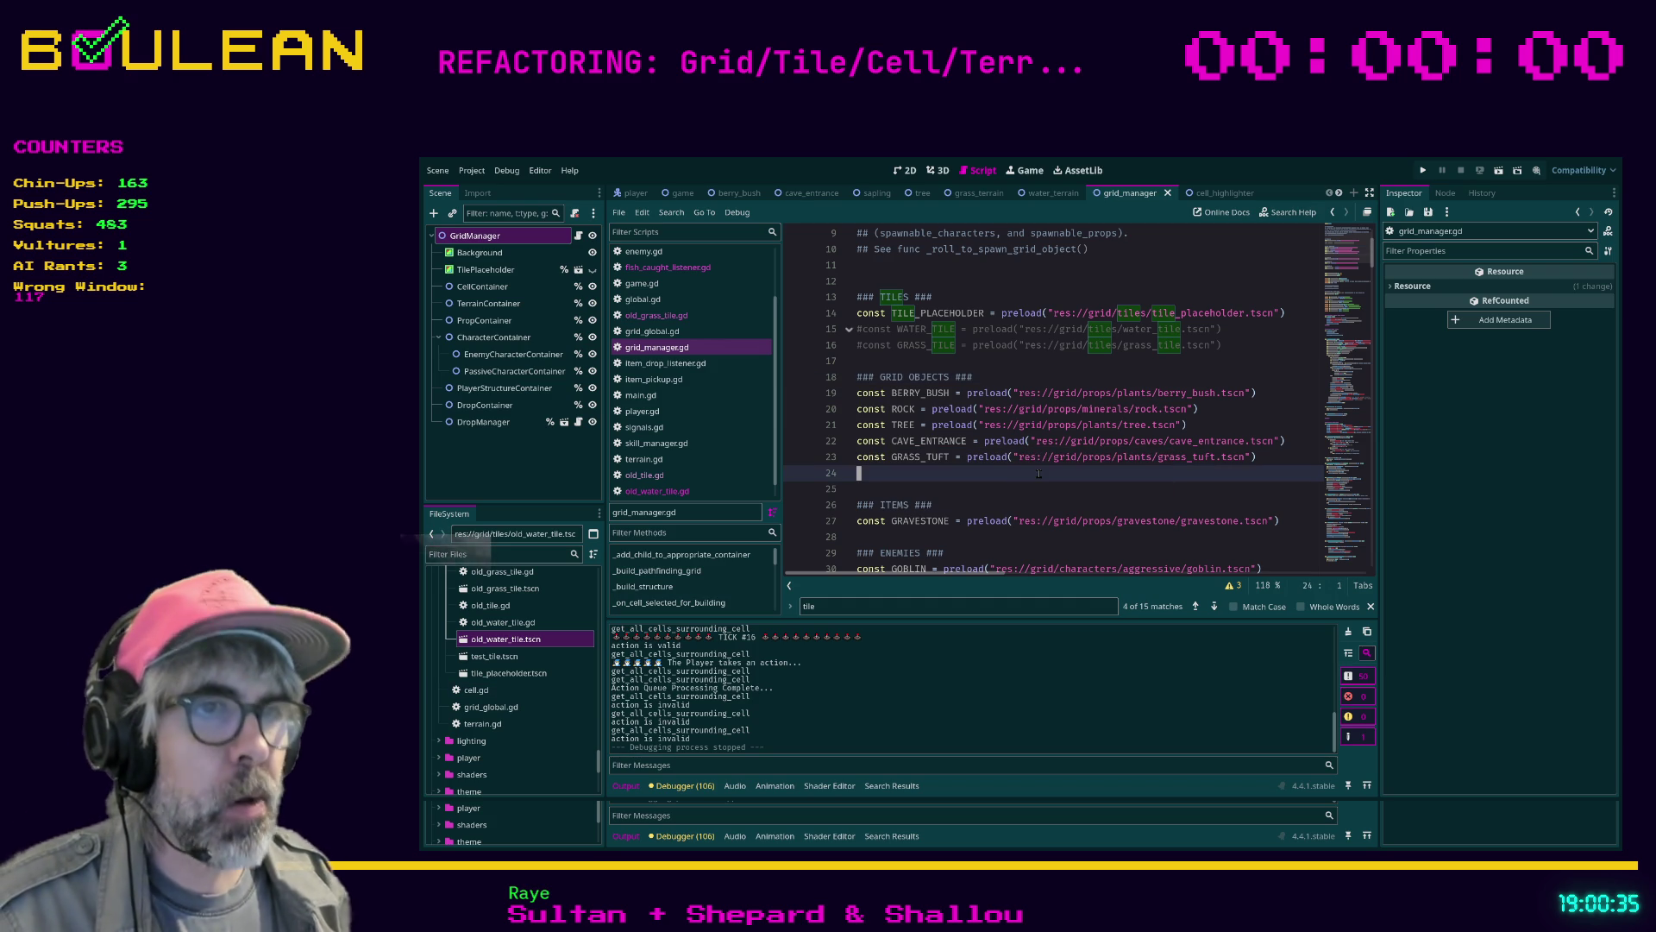
key("F5")
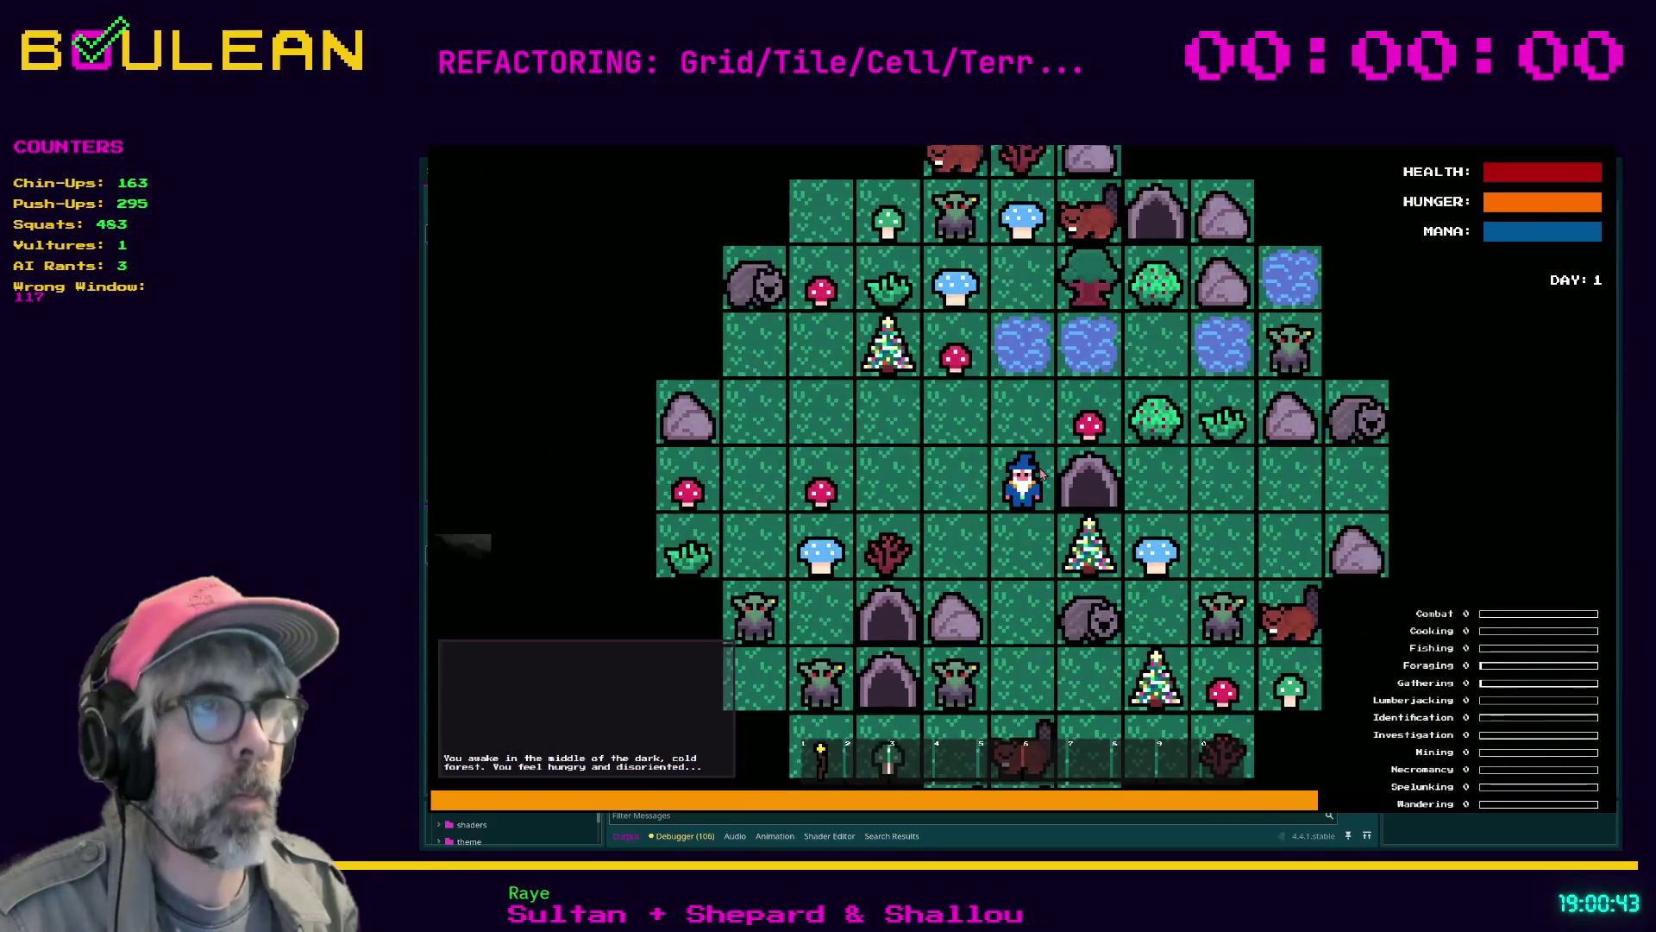
key("Left")
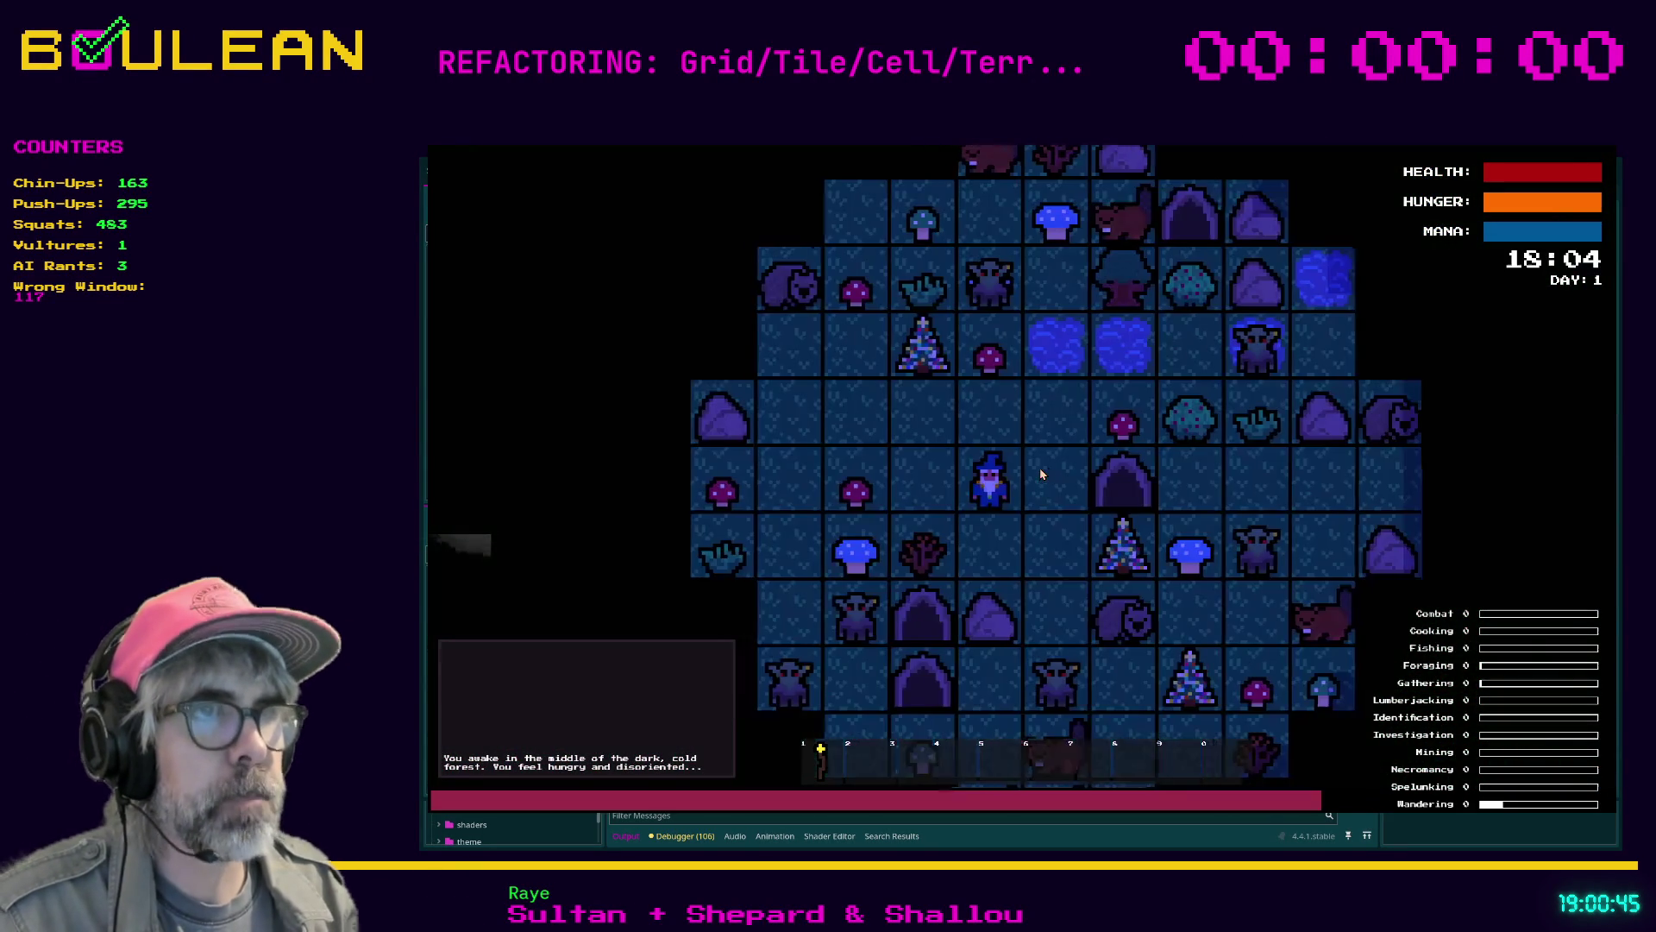
key("Up")
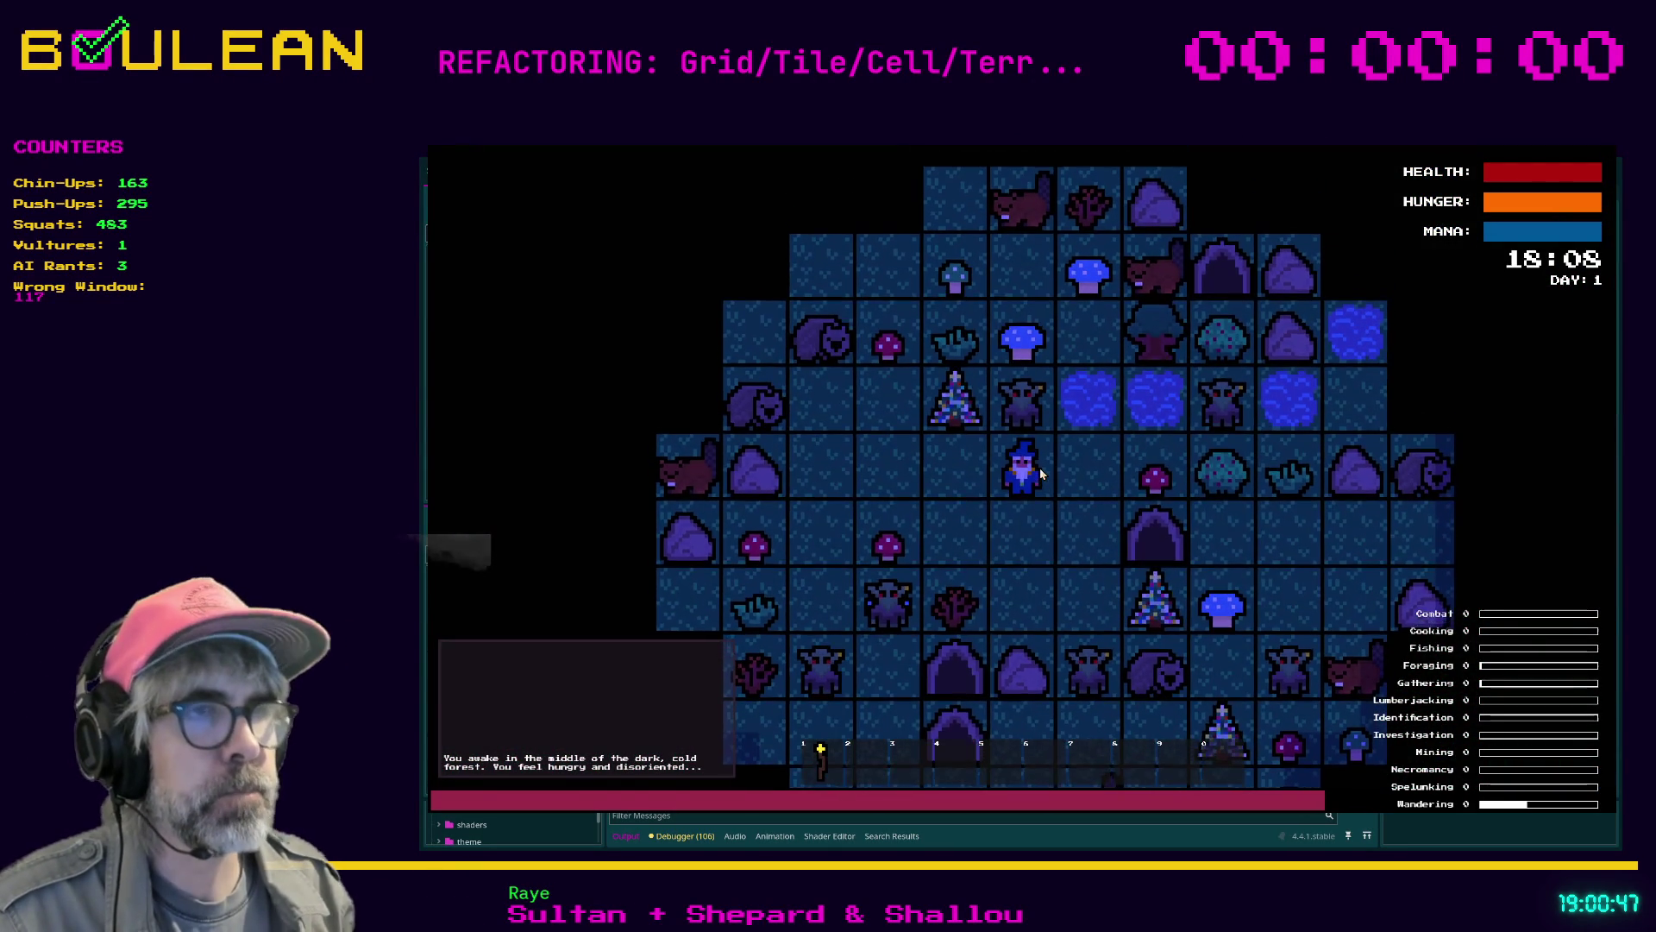
key("Right")
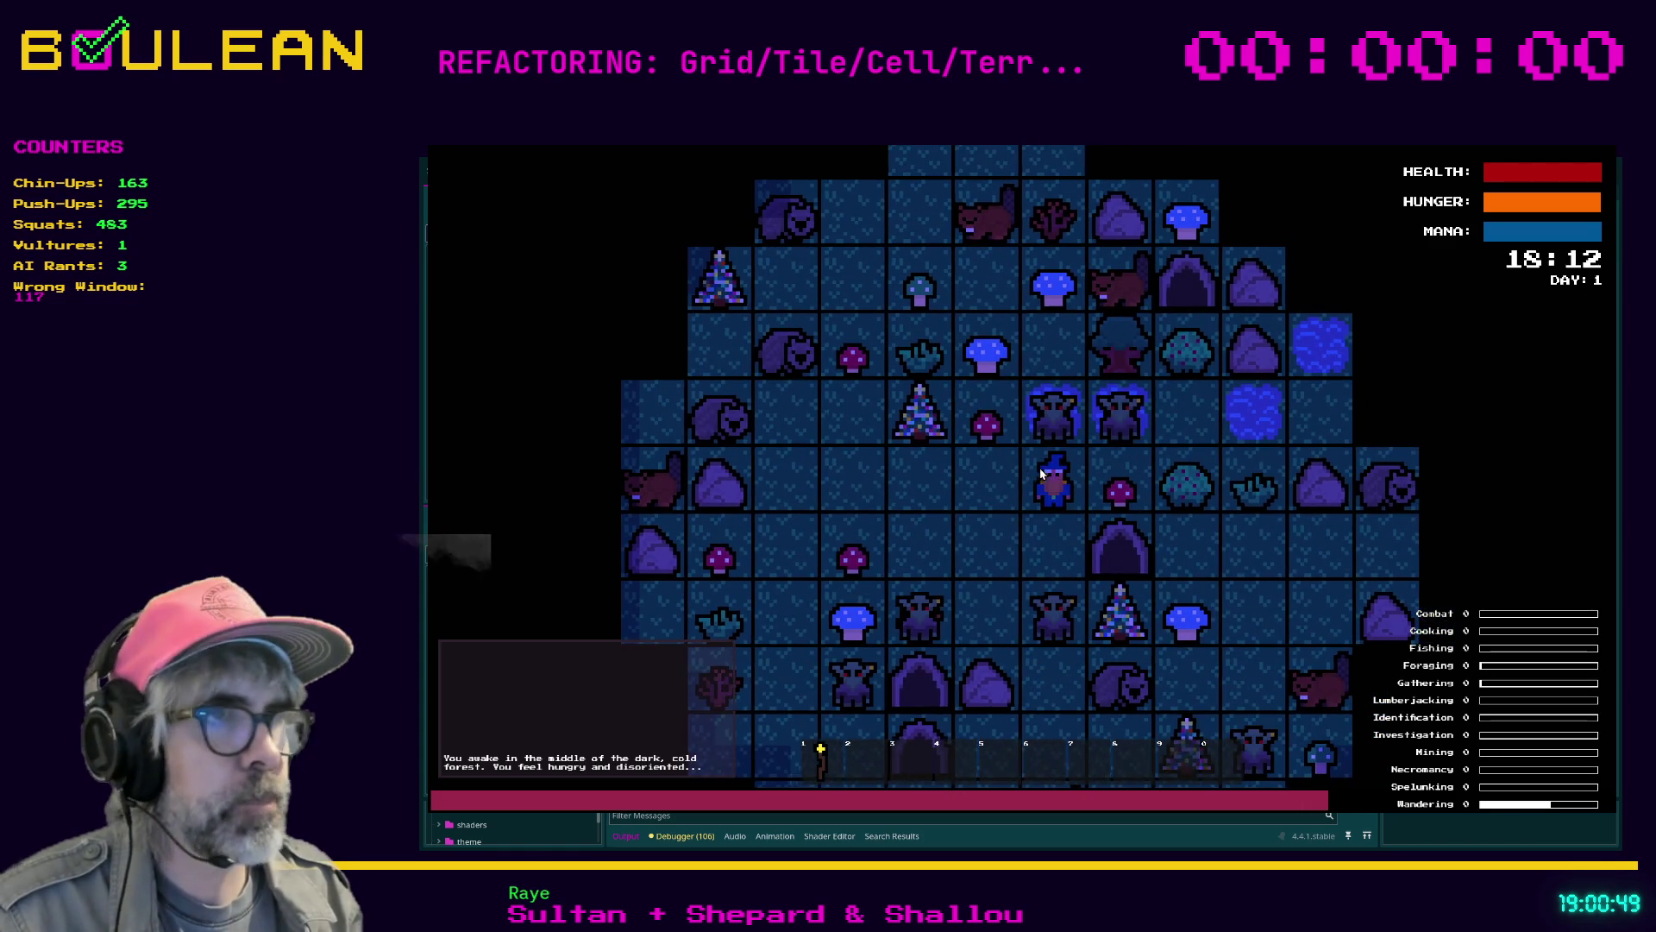
Attack north twice and interact with the tiles to the north
key("Up")
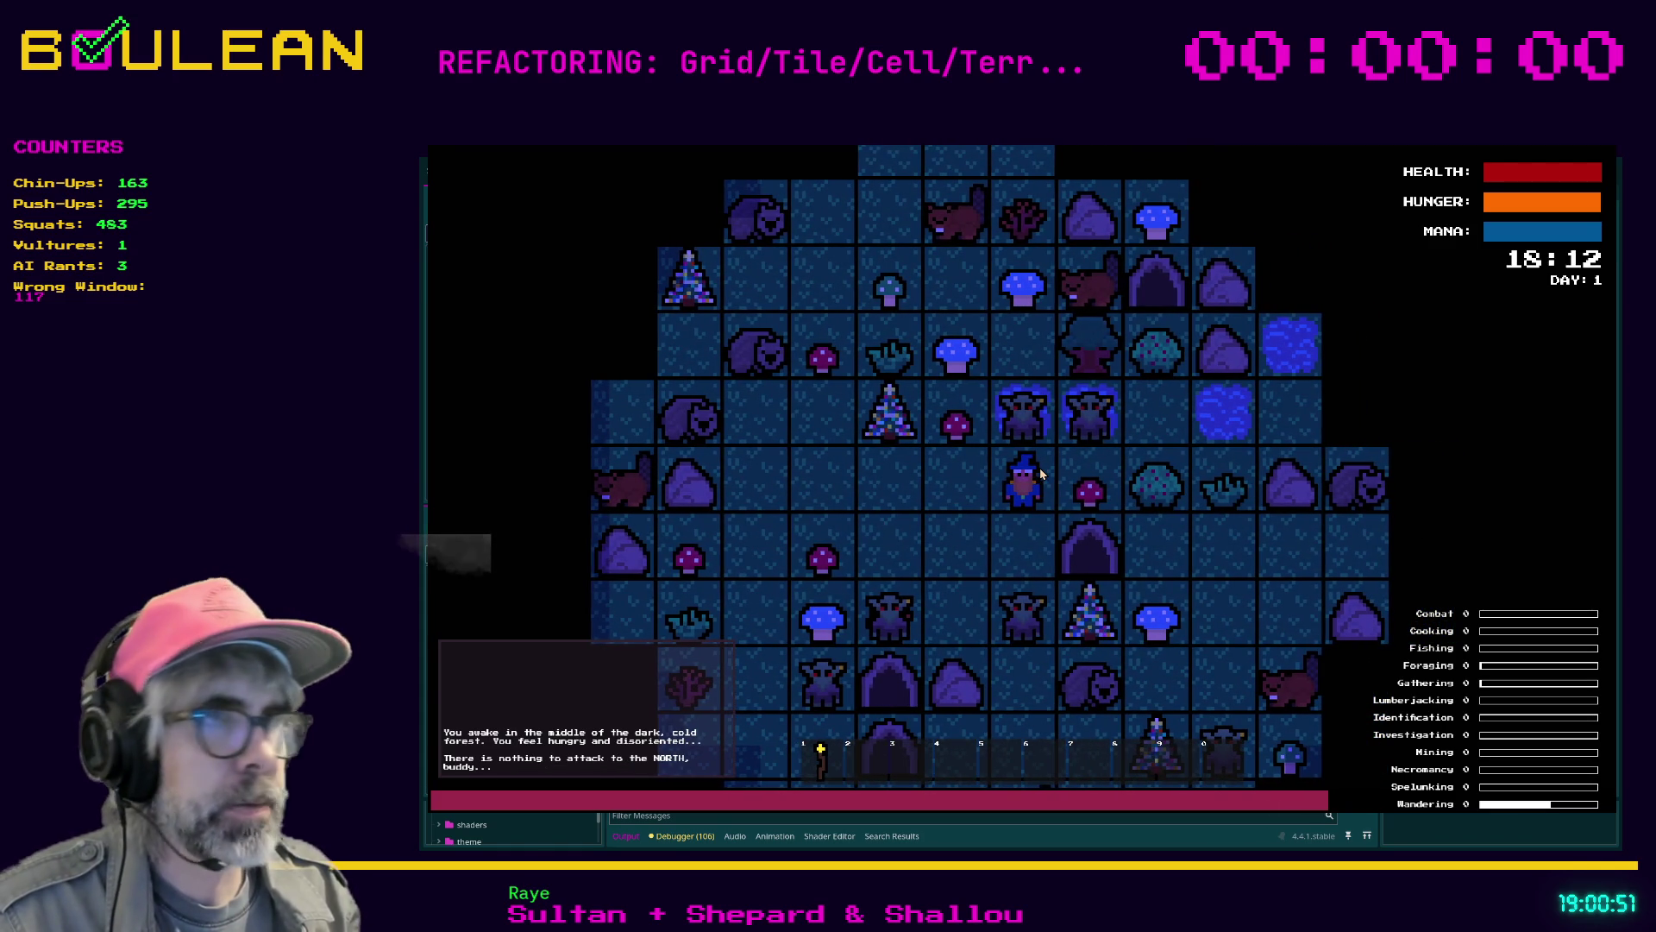
key("Up")
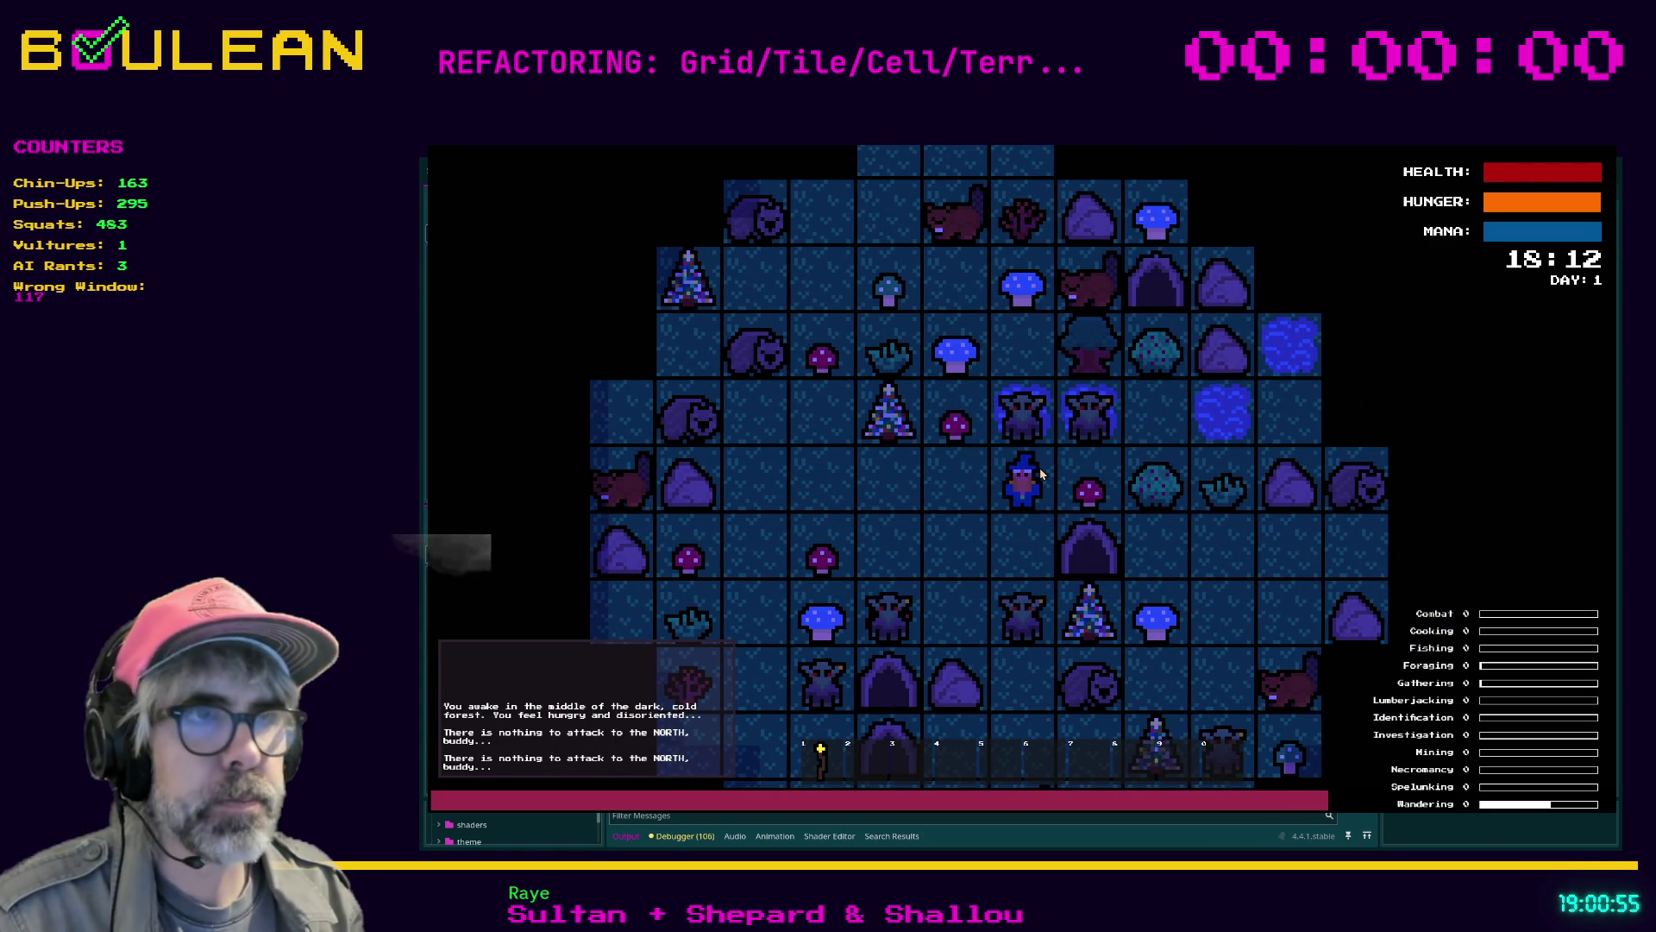
key("e")
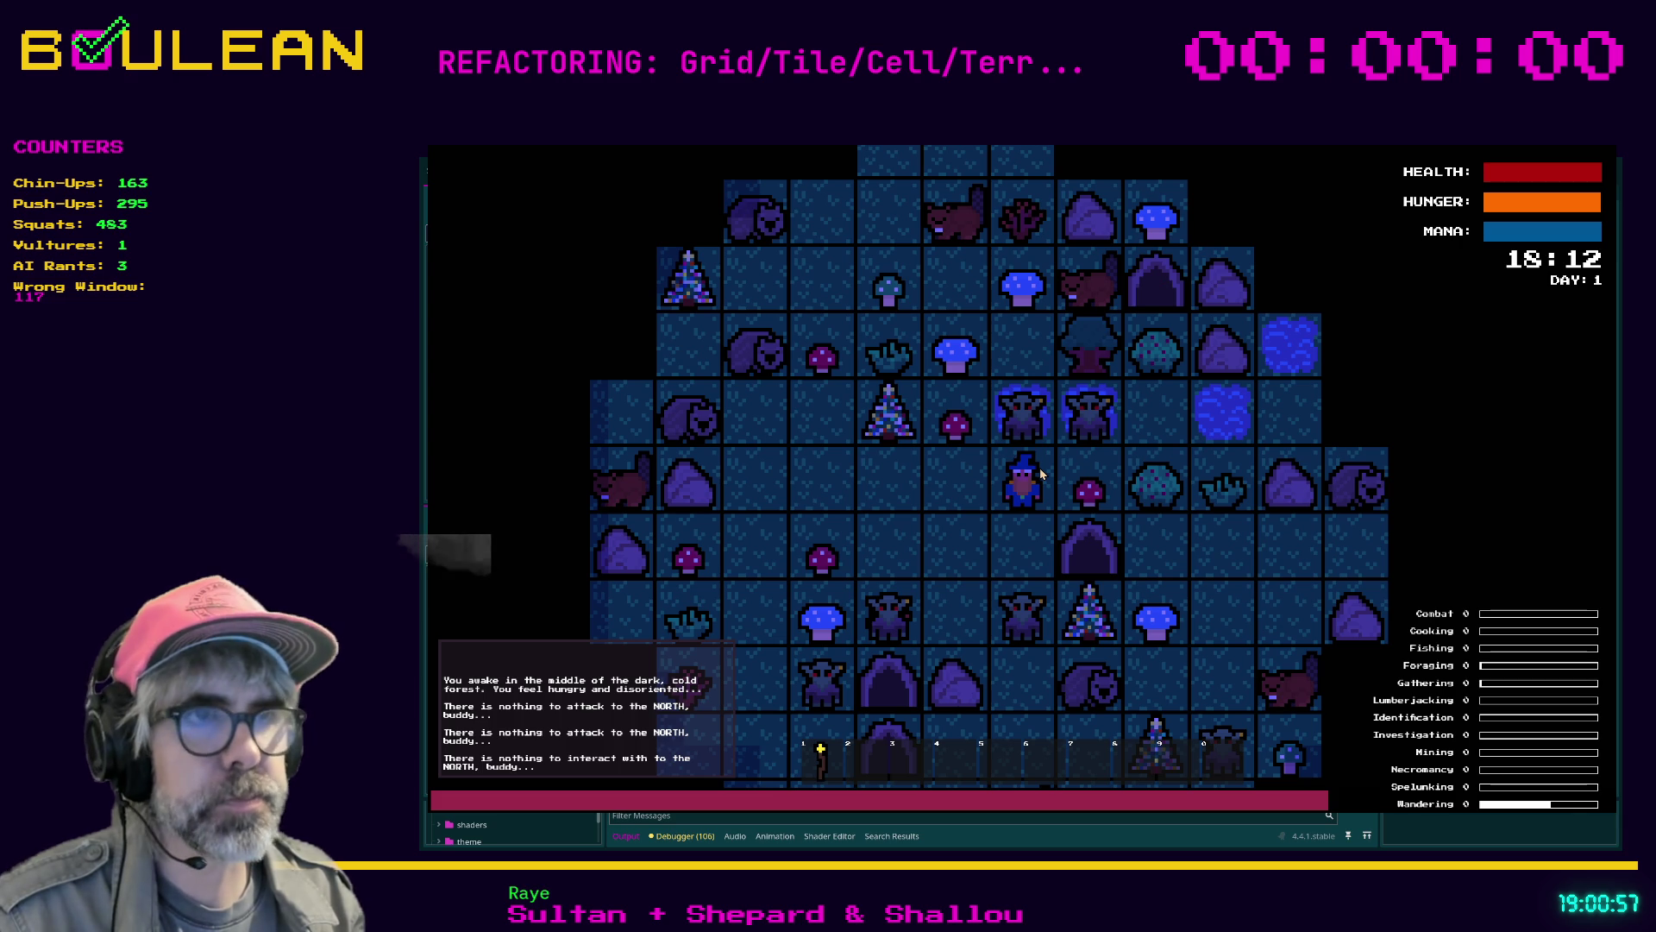
key("Up")
key("Right")
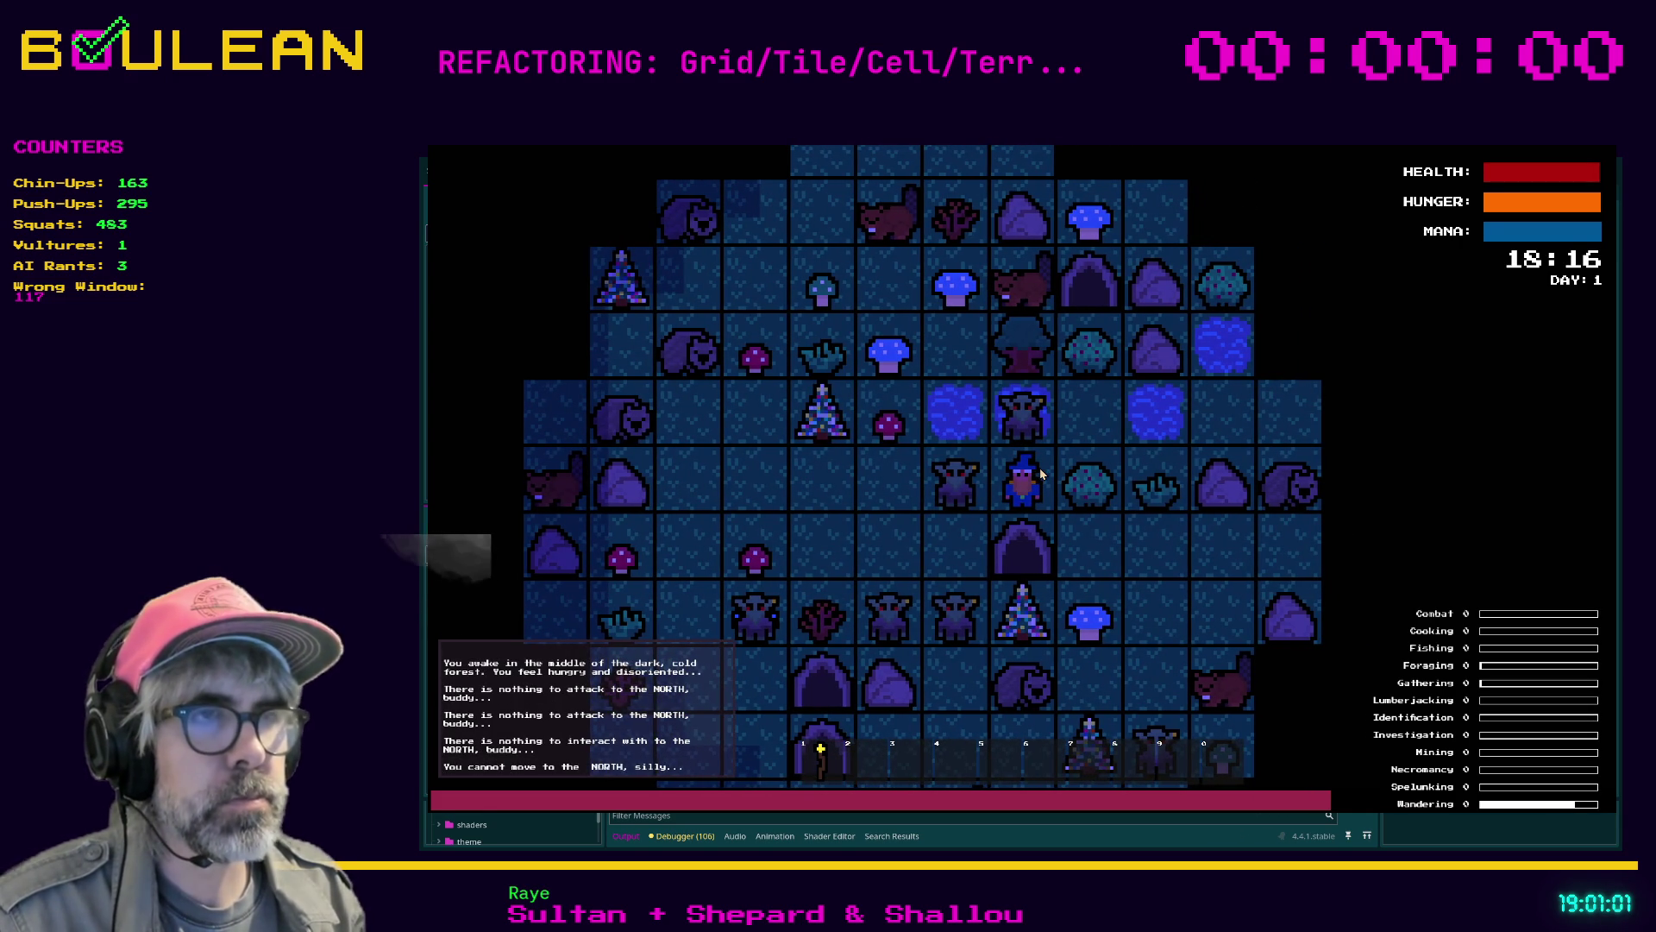
key("e")
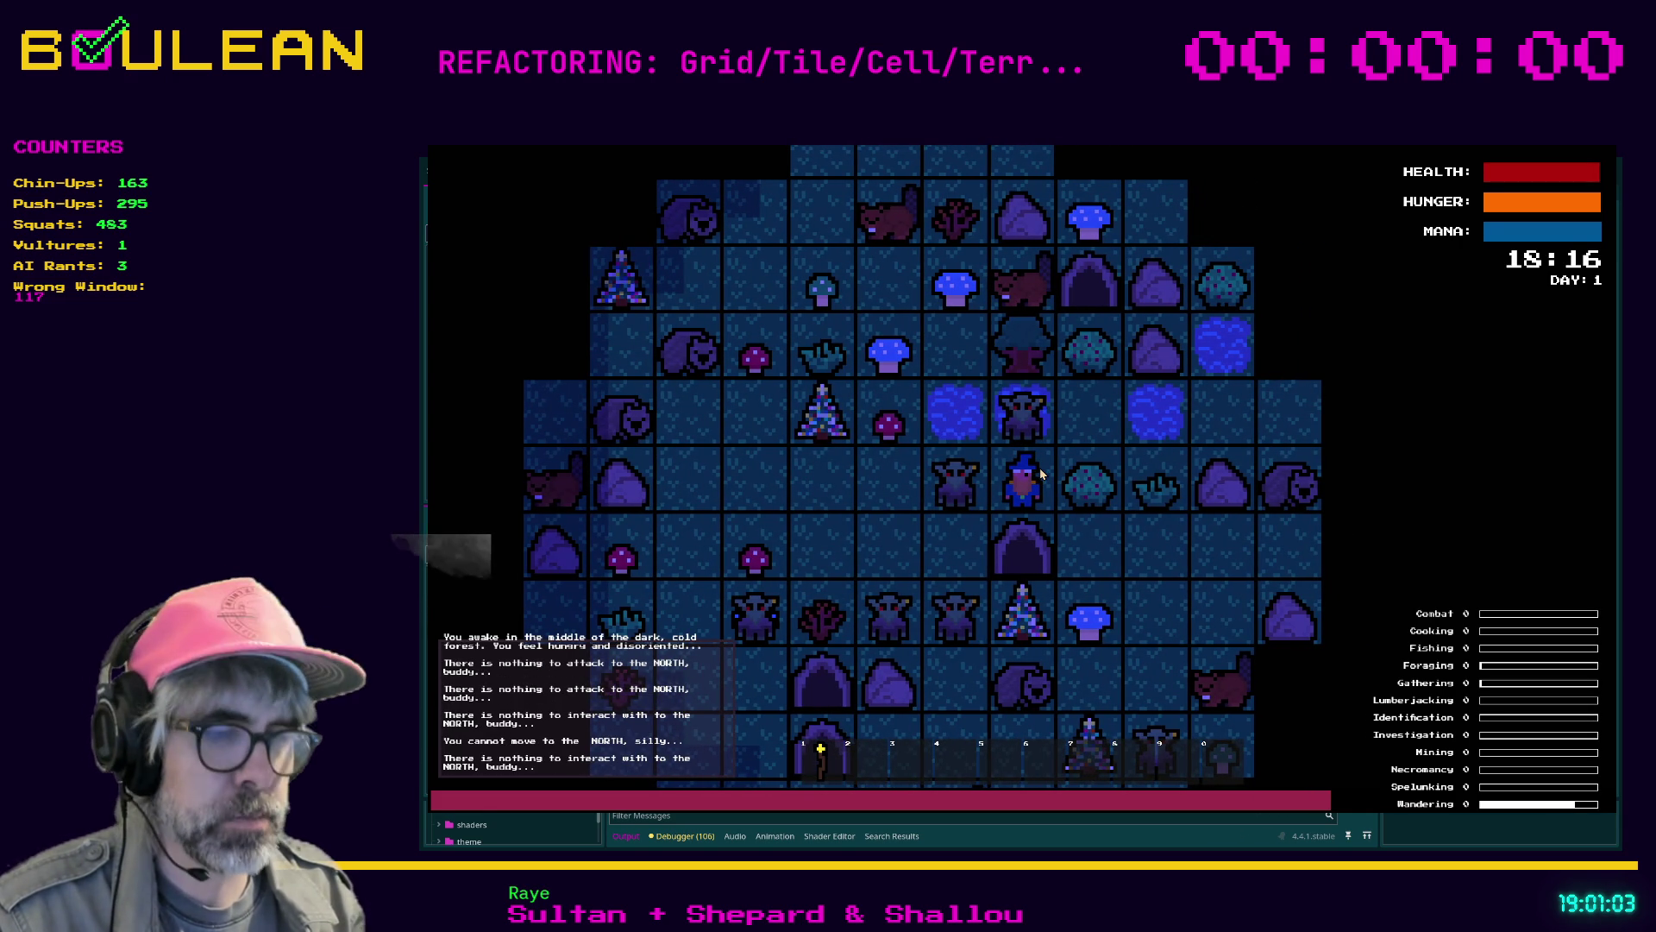
Restart on a fresh map, move south and west, then stop the game with F8
key("F5")
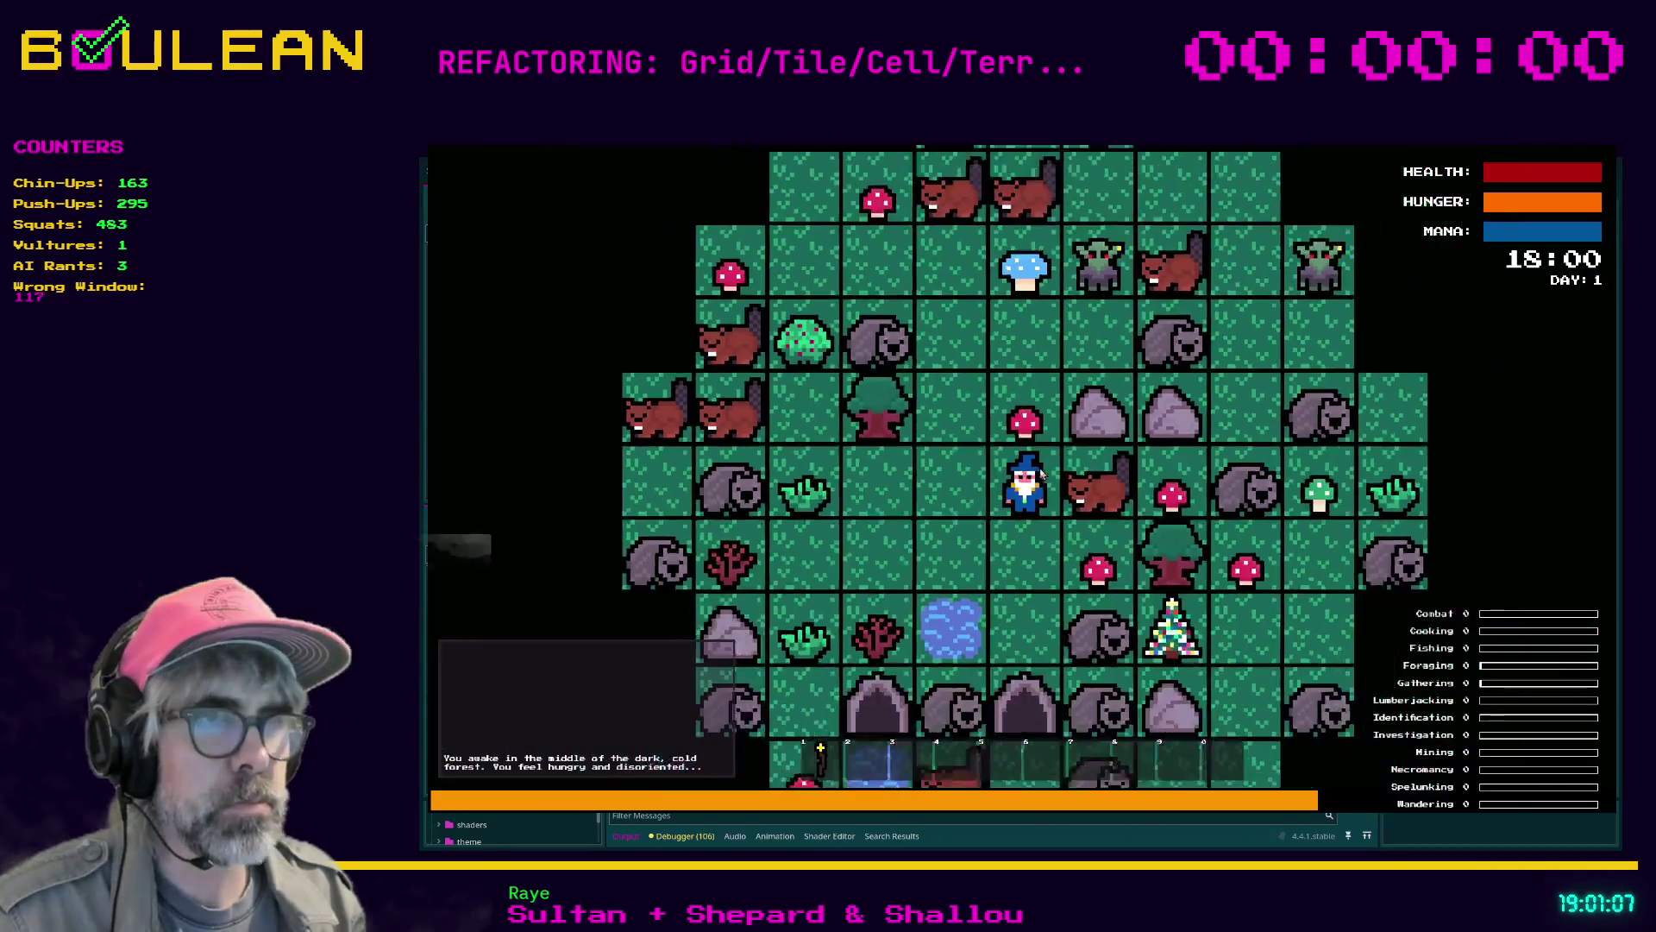
key("Down")
key("Down")
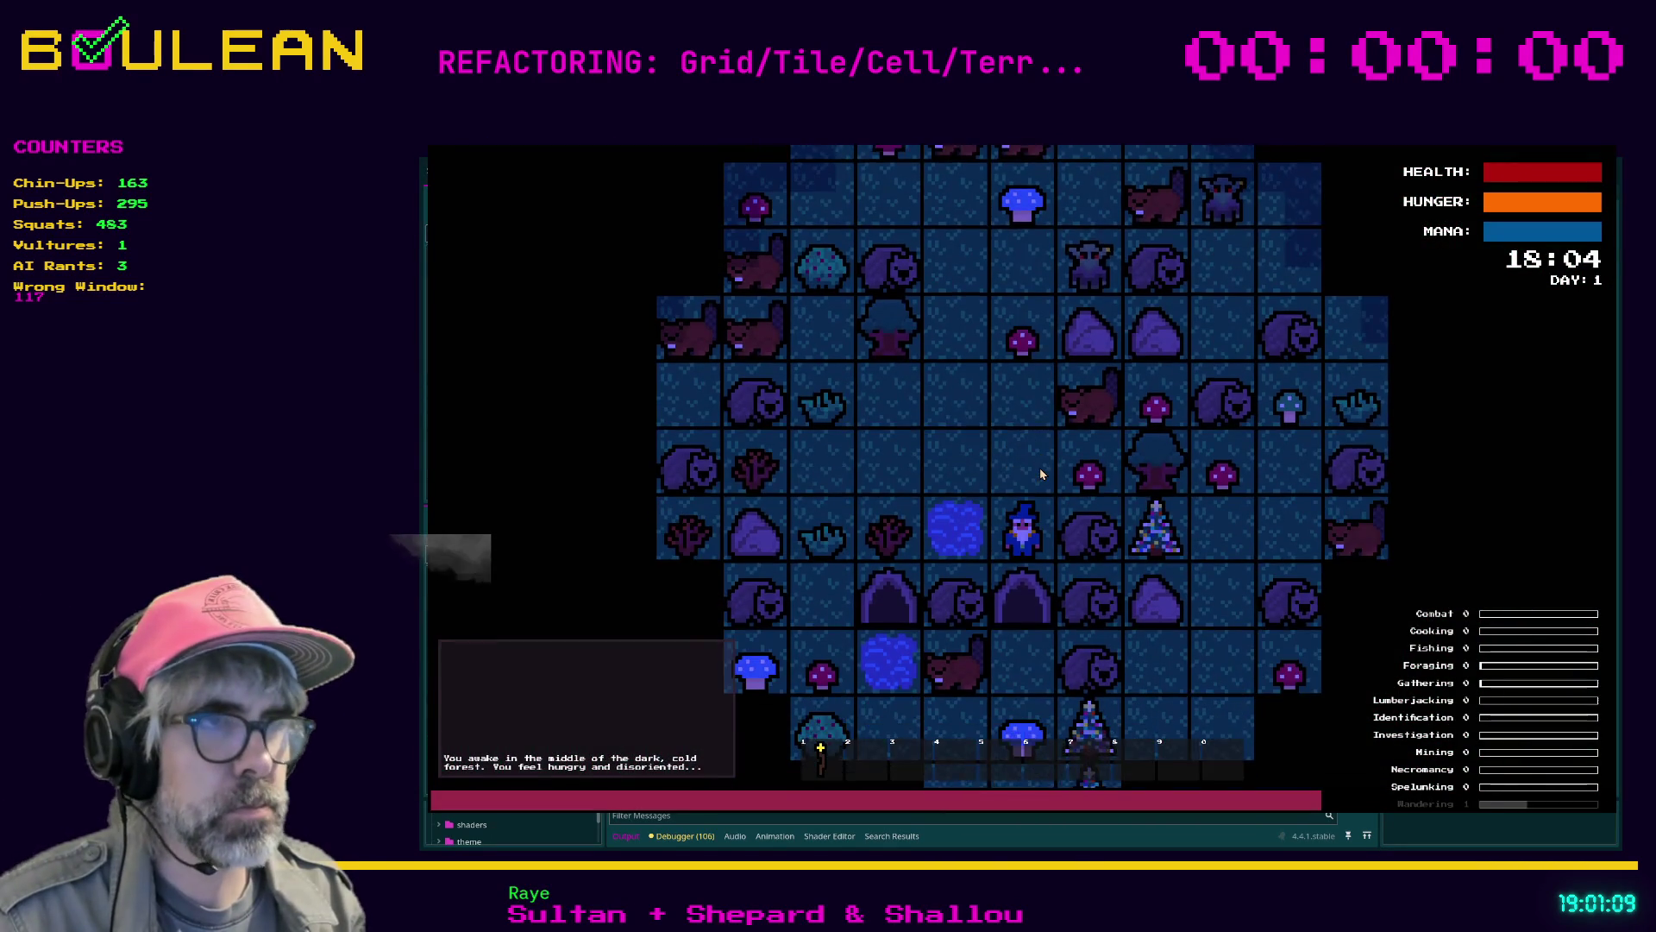
key("Left")
key("Left")
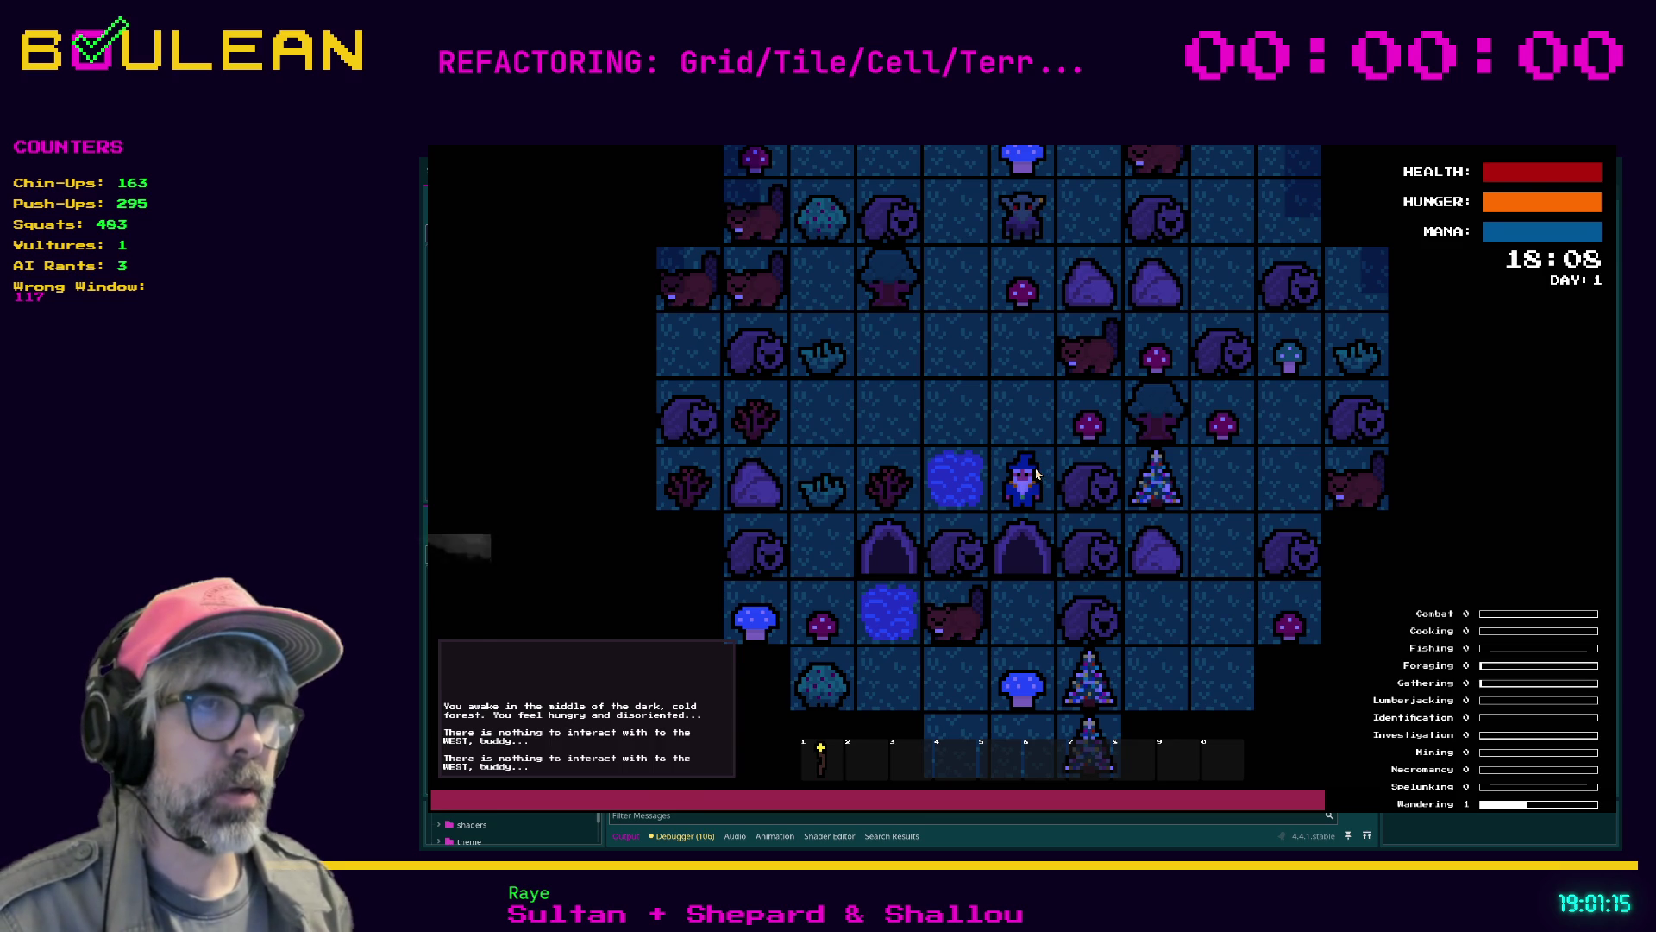
key("F8")
left_click(921, 487)
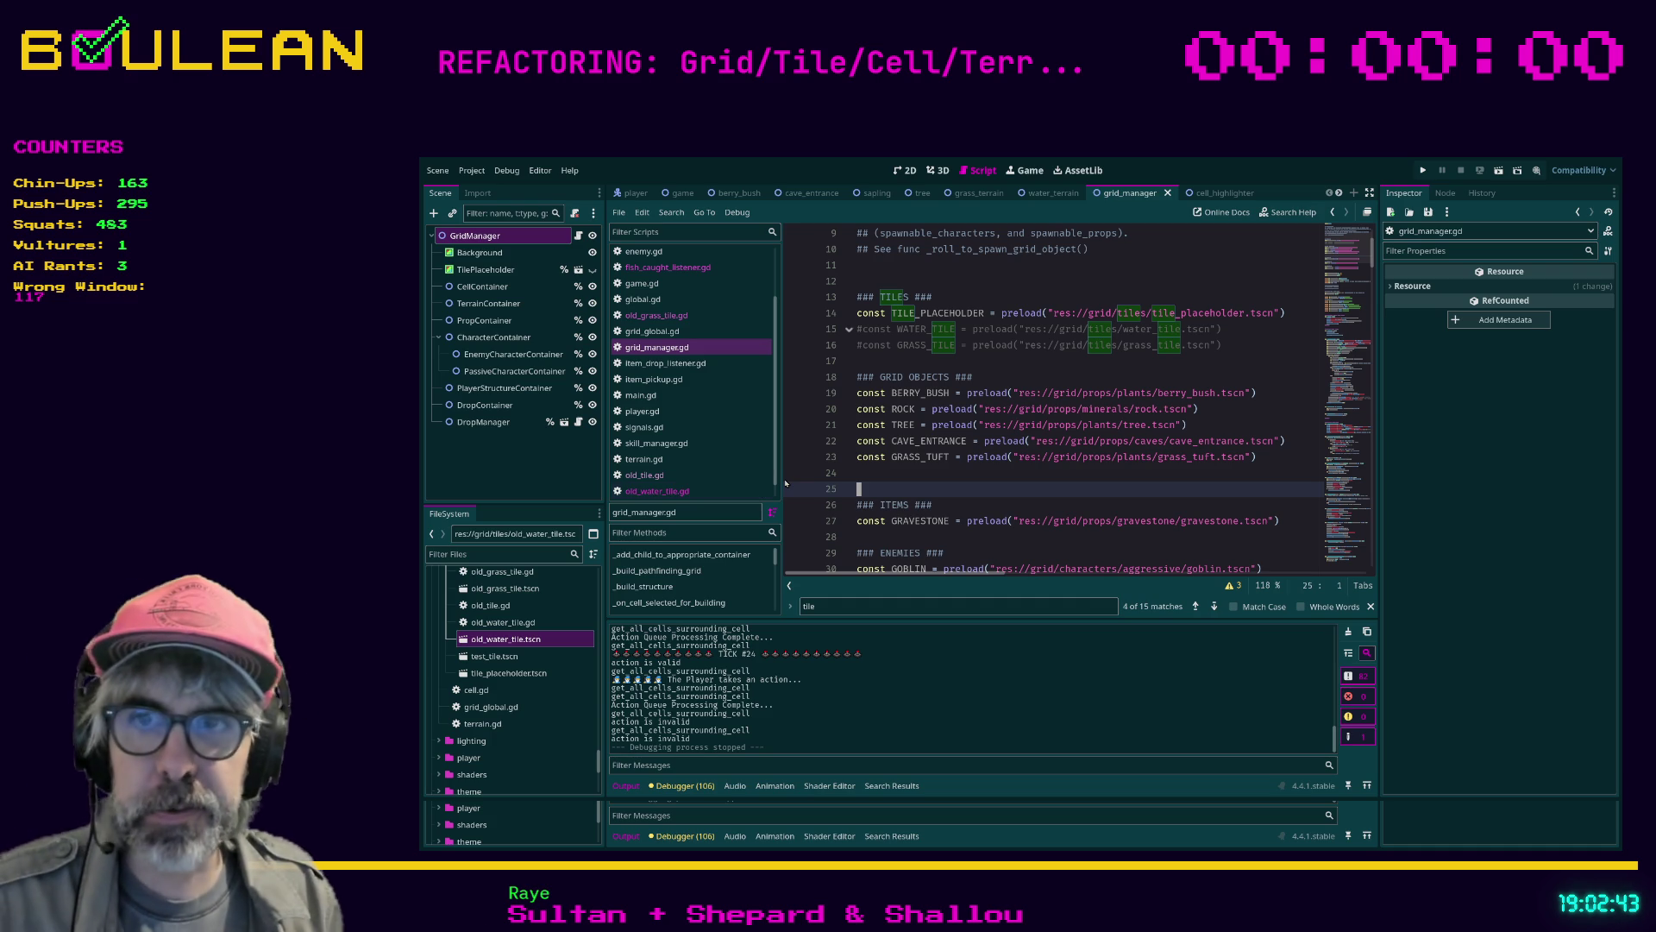
key("Up")
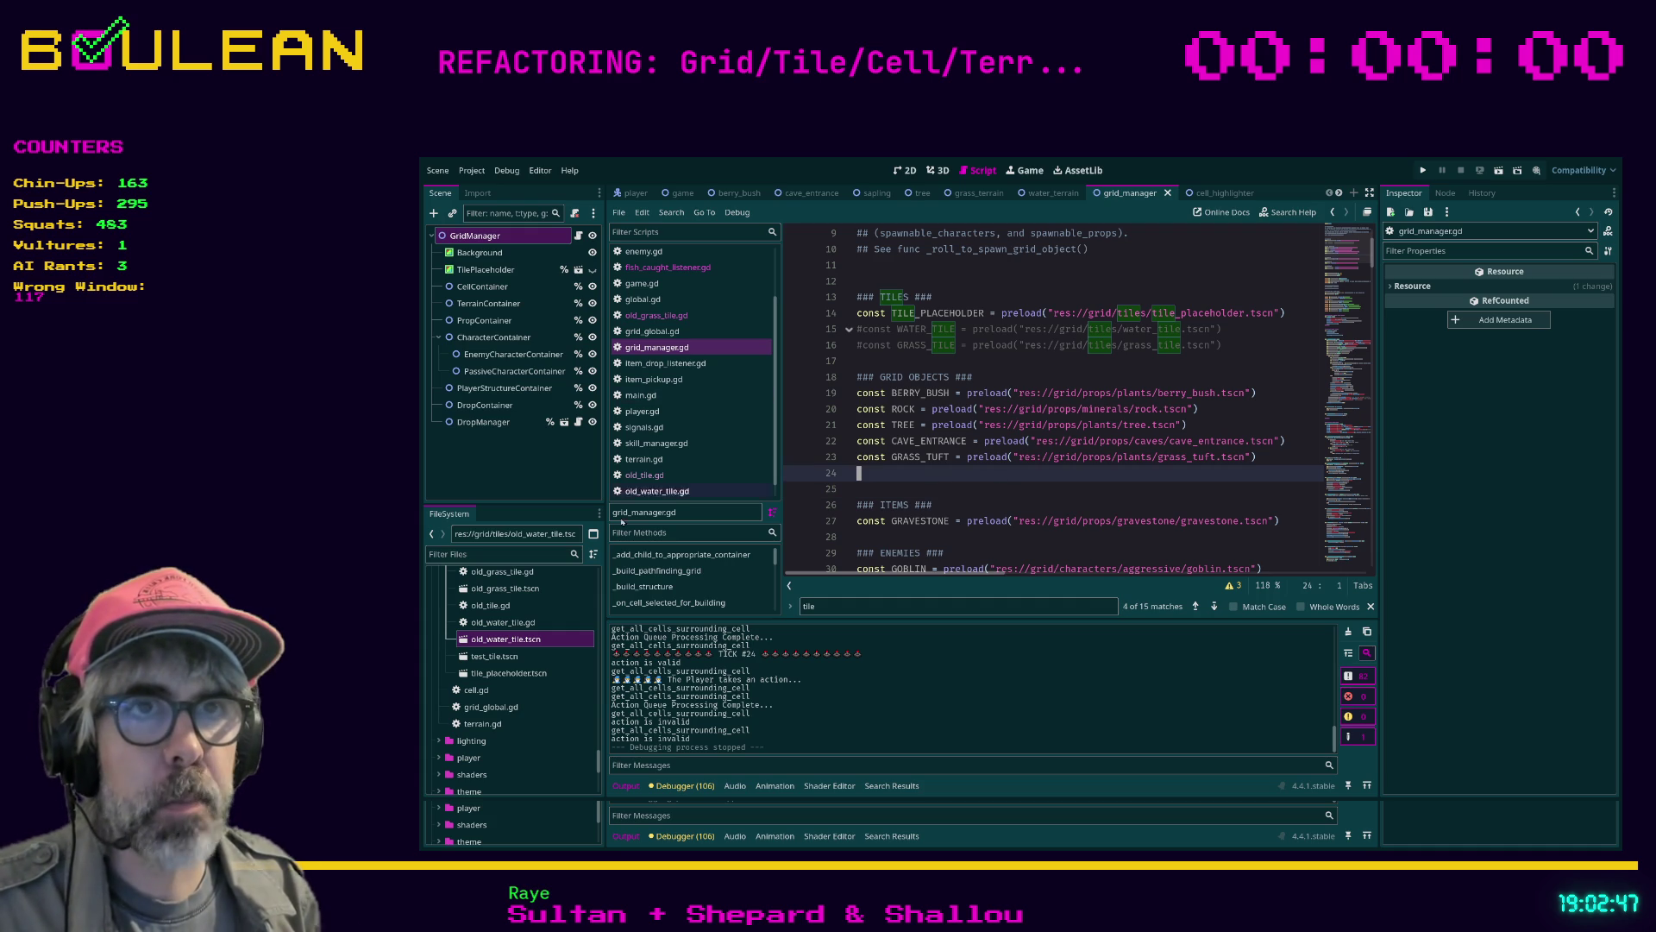
left_click(522, 556)
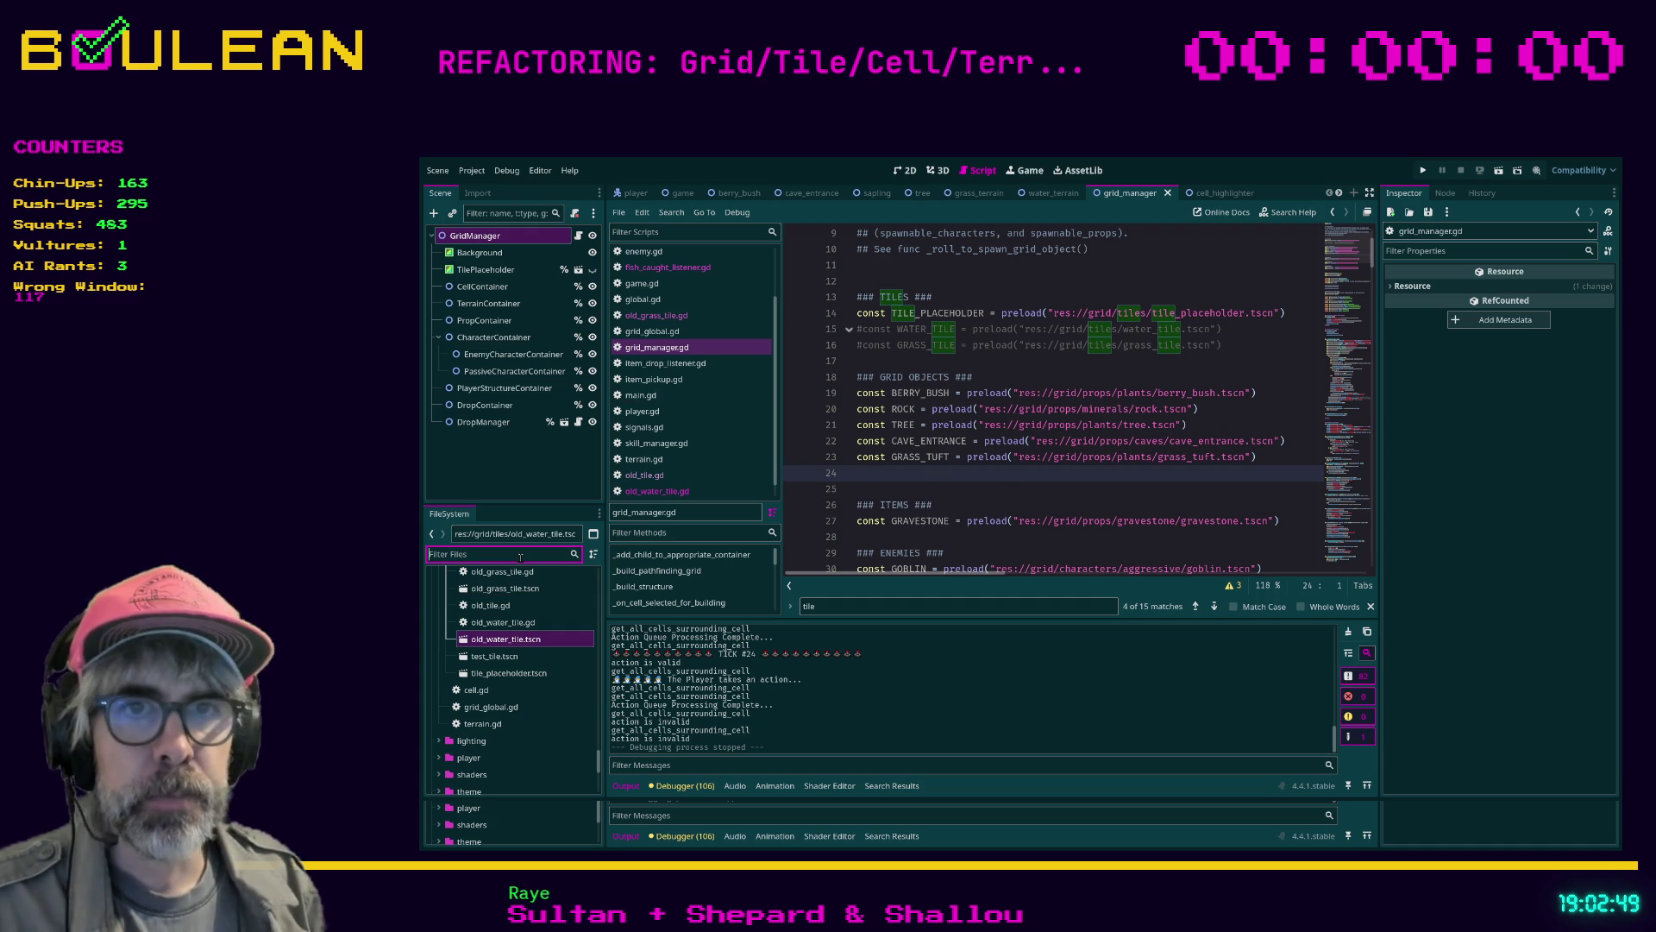
Open old_water_tile.gd and filter the FileSystem files by 'water'
double_click(517, 621)
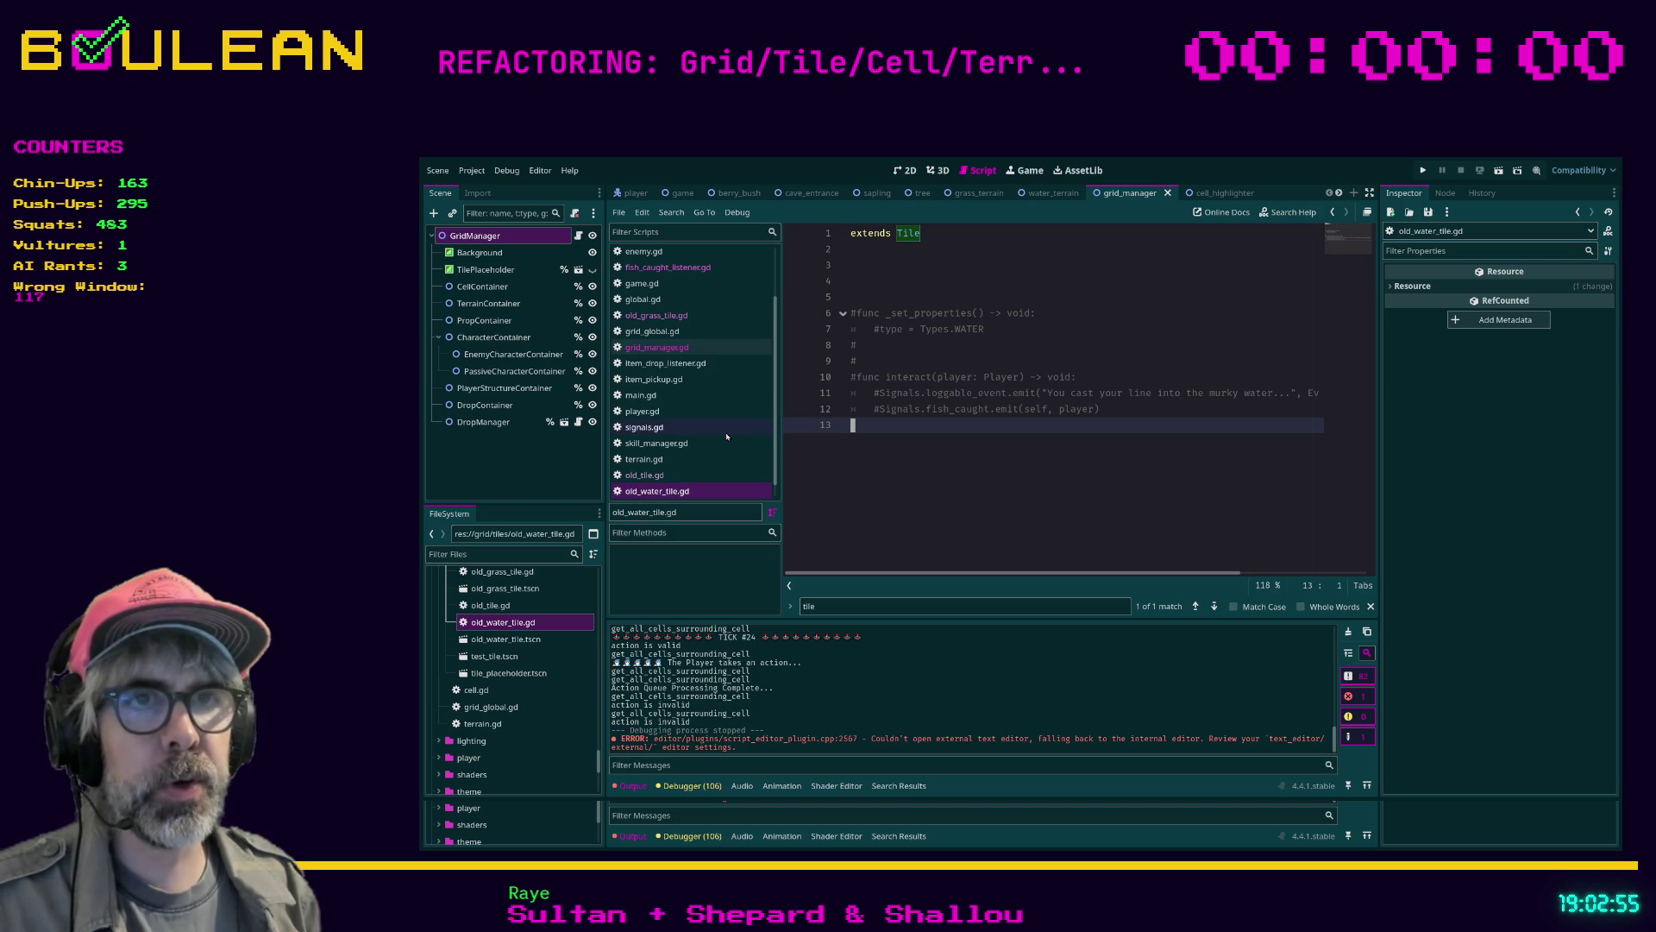
scroll(726, 436, "down", 1)
left_click(531, 554)
type("water")
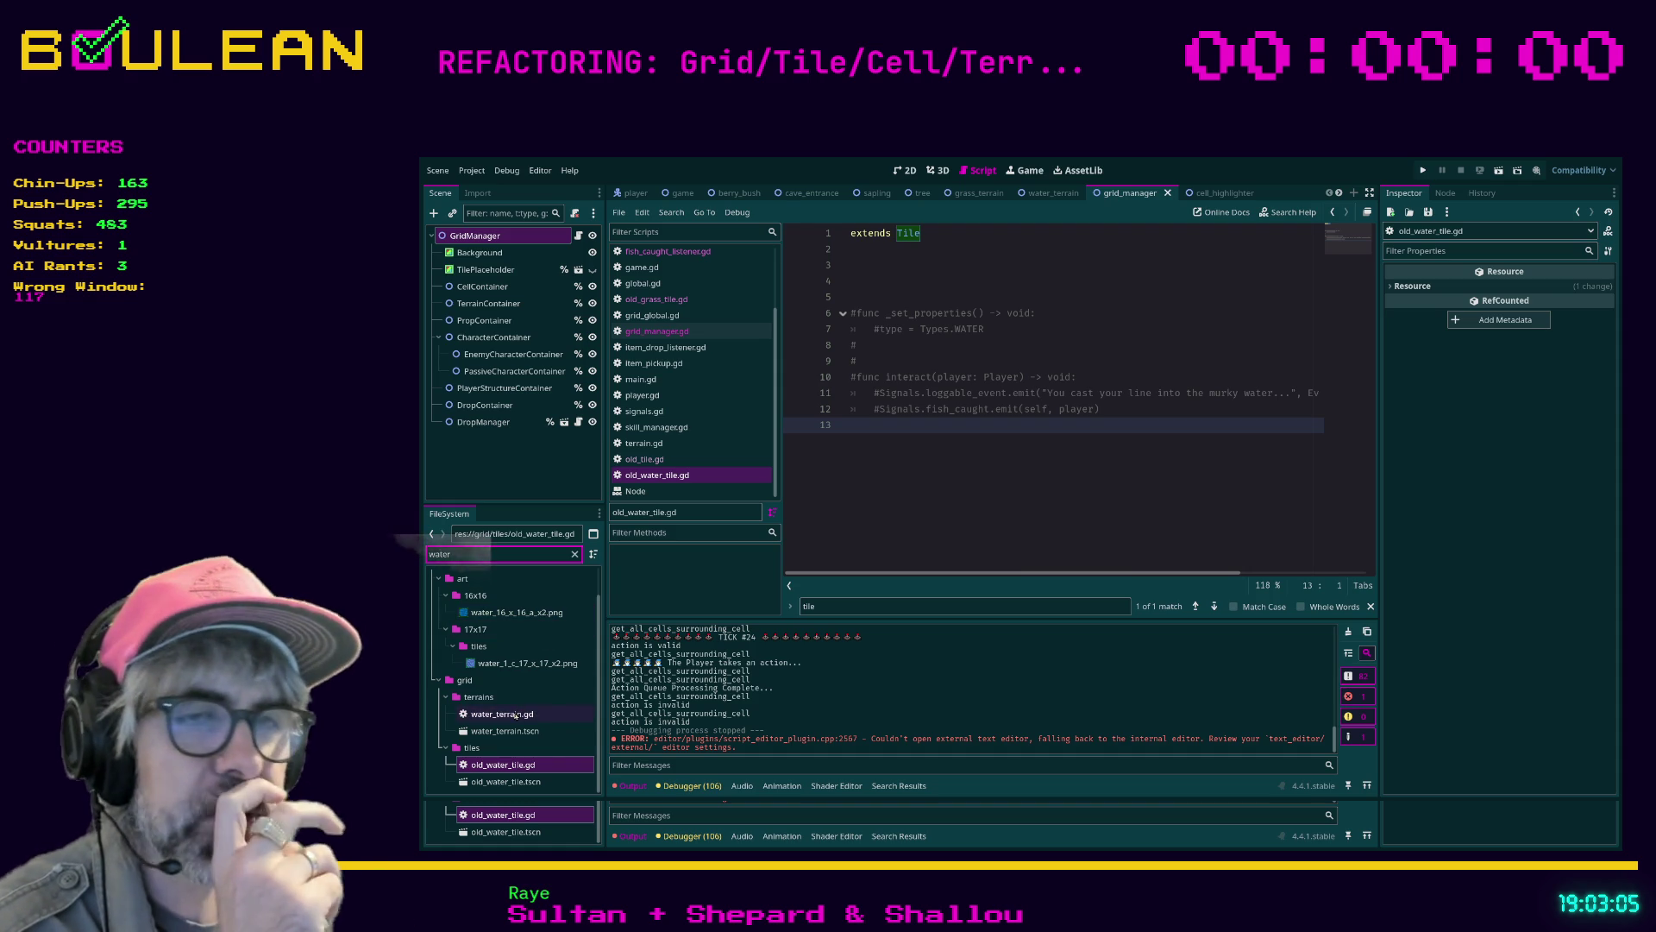
Open water_terrain.gd, compare it with old_water_tile.gd, then return to grid_manager.gd
double_click(515, 715)
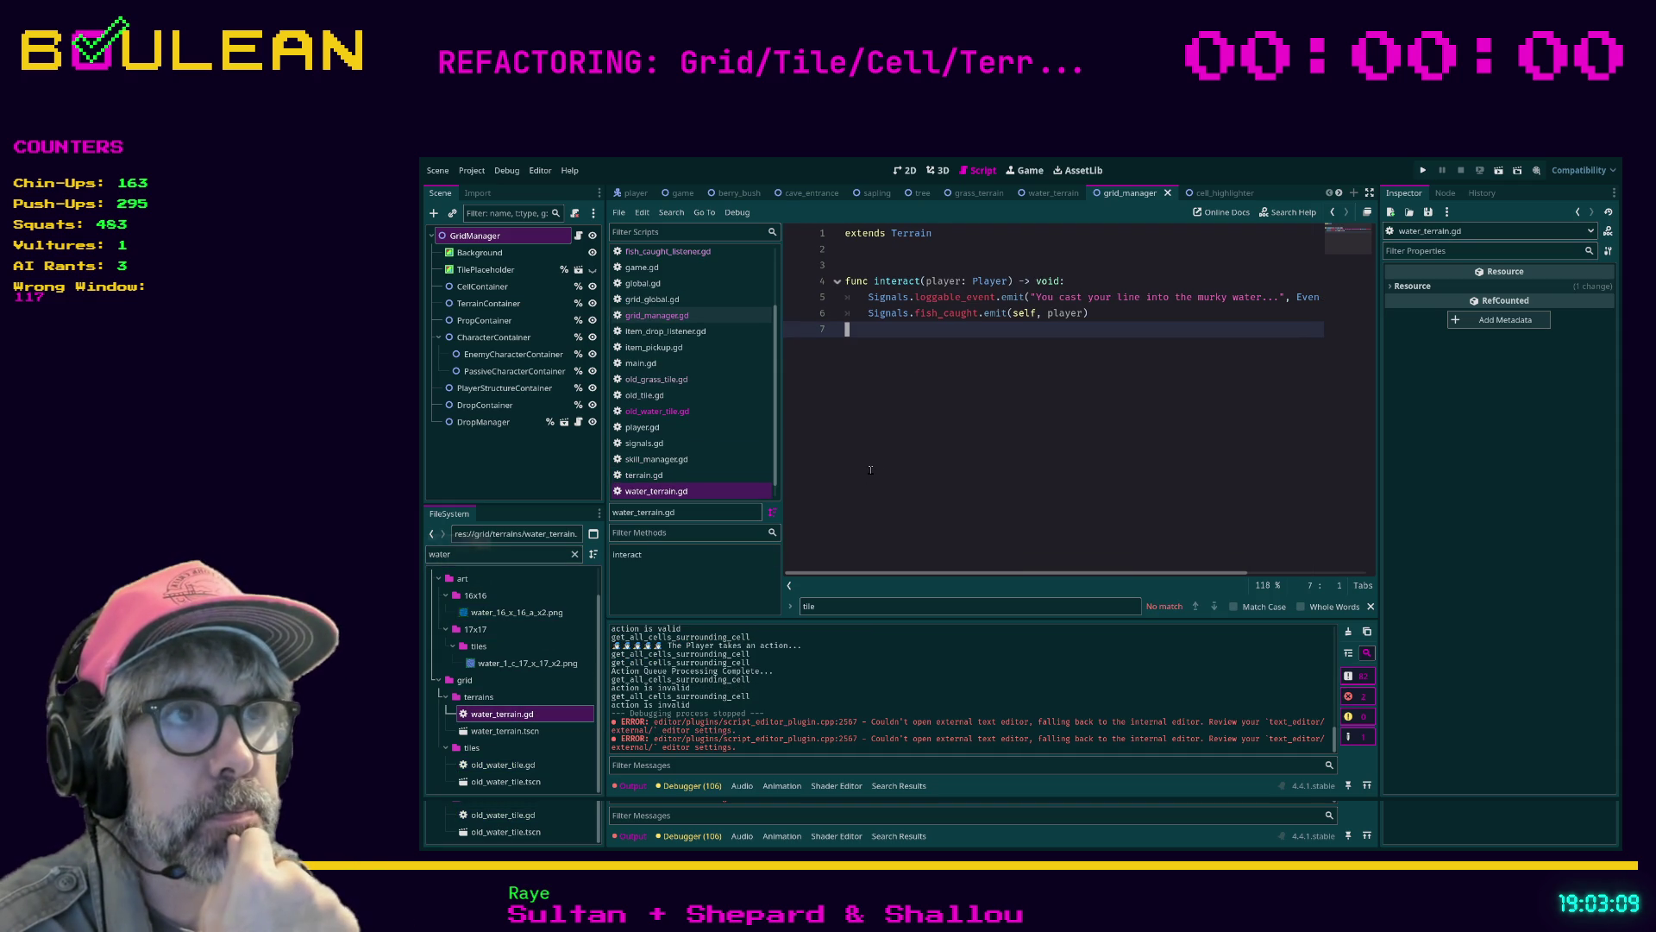
scroll(700, 473, "down", 1)
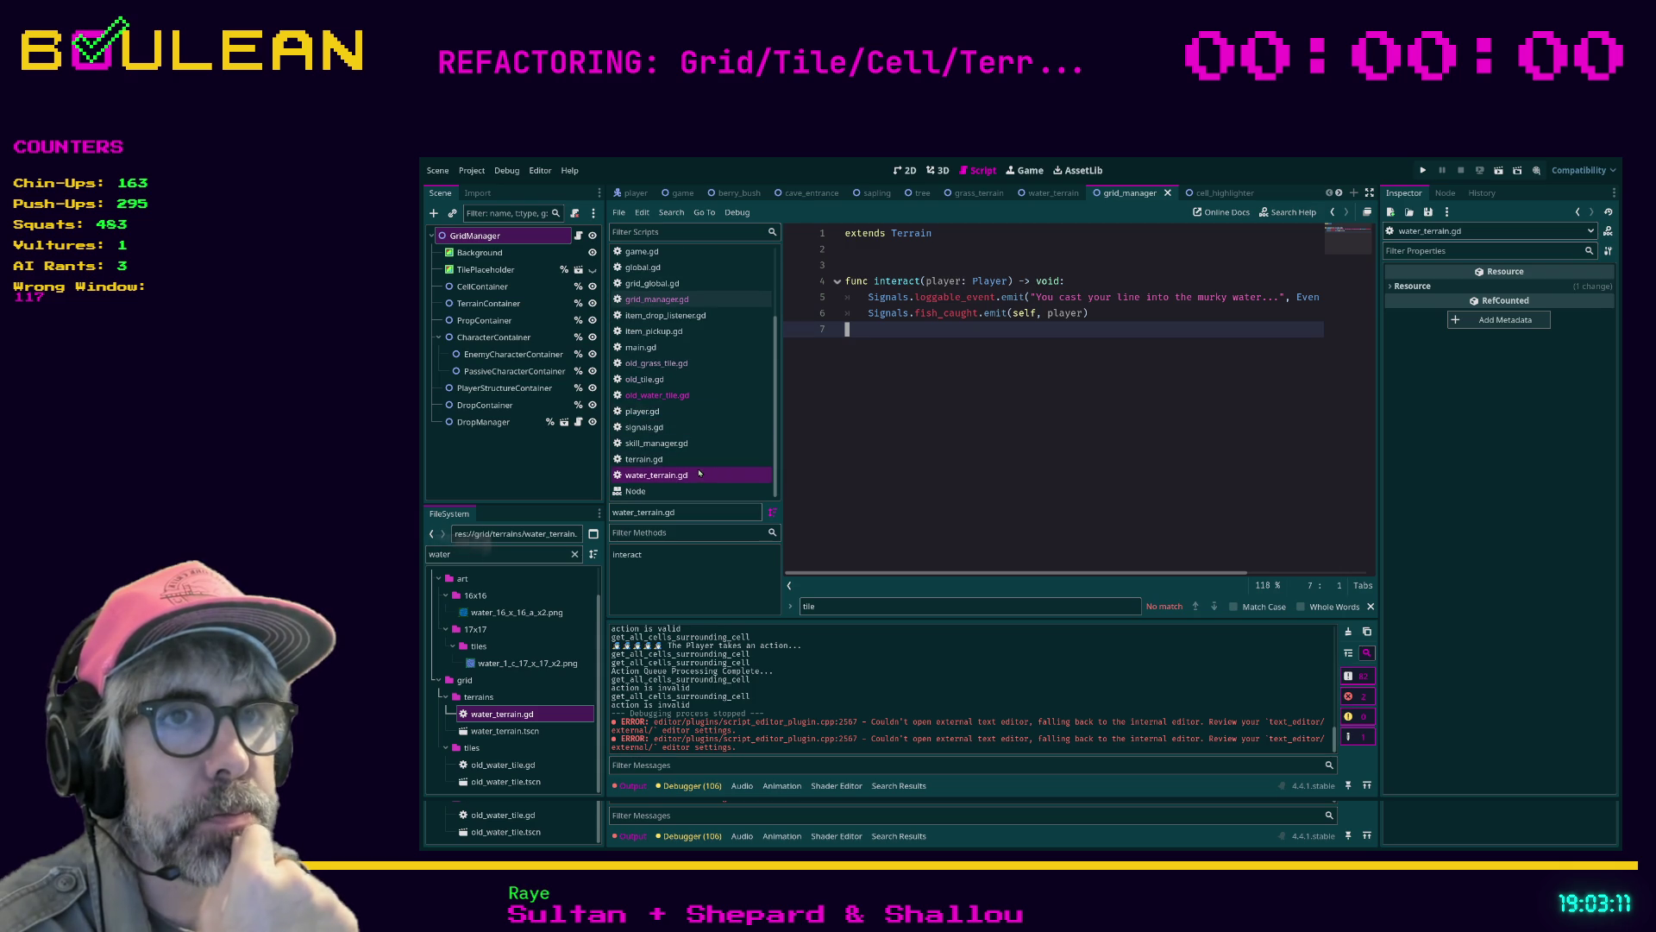
left_click(676, 397)
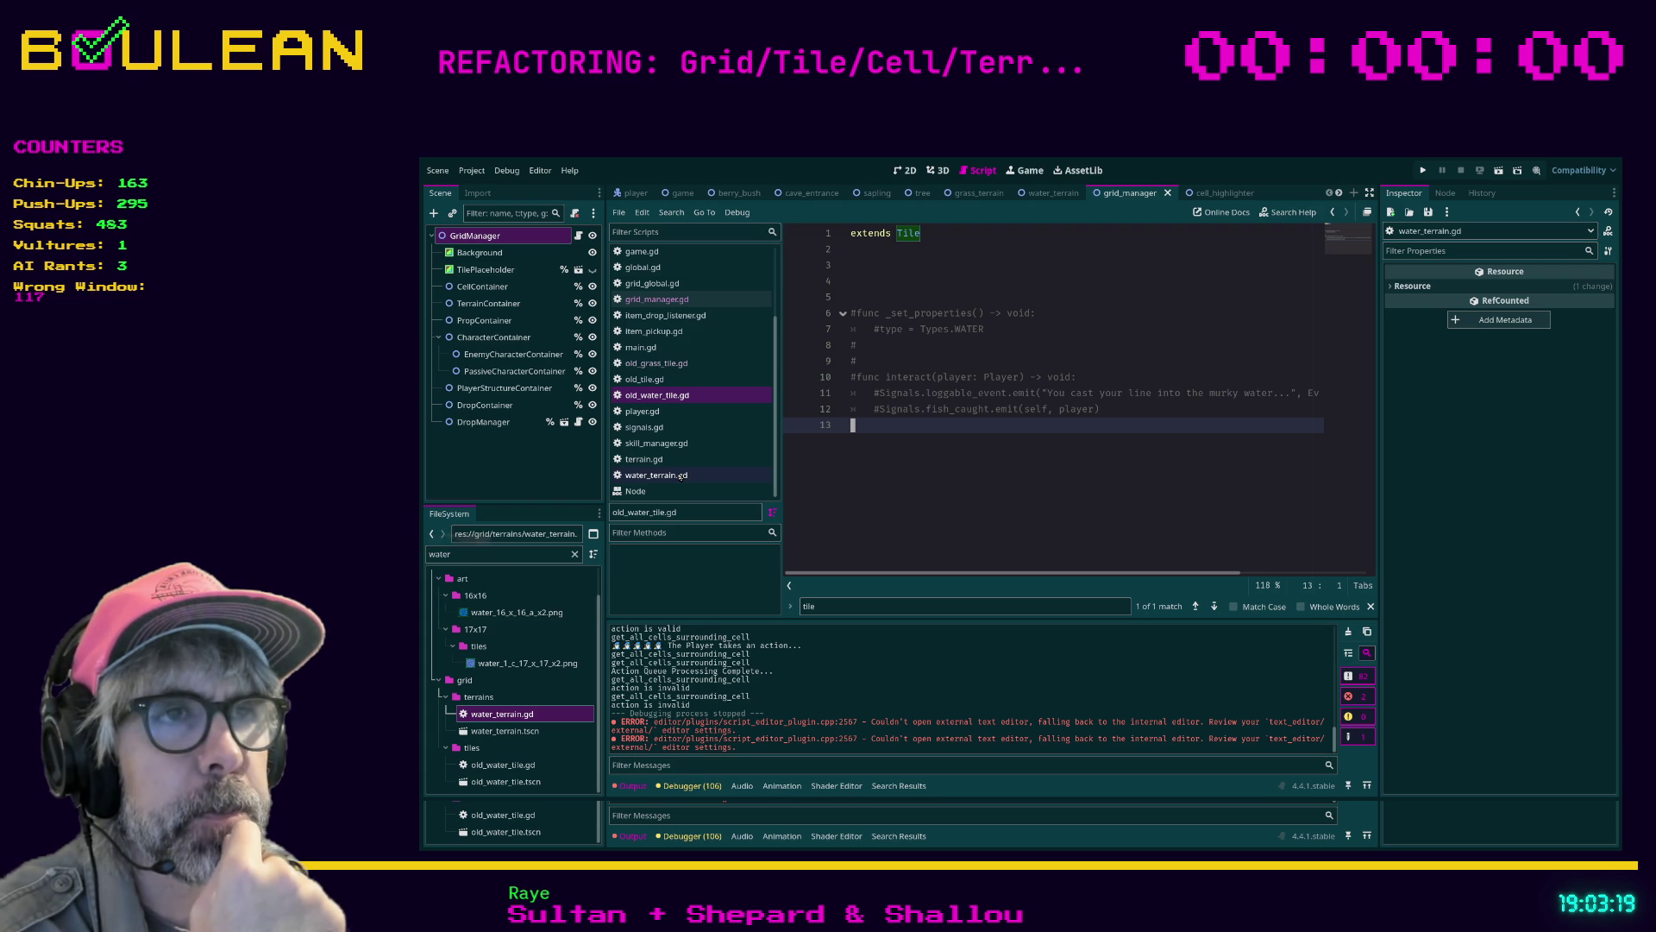
left_click(680, 476)
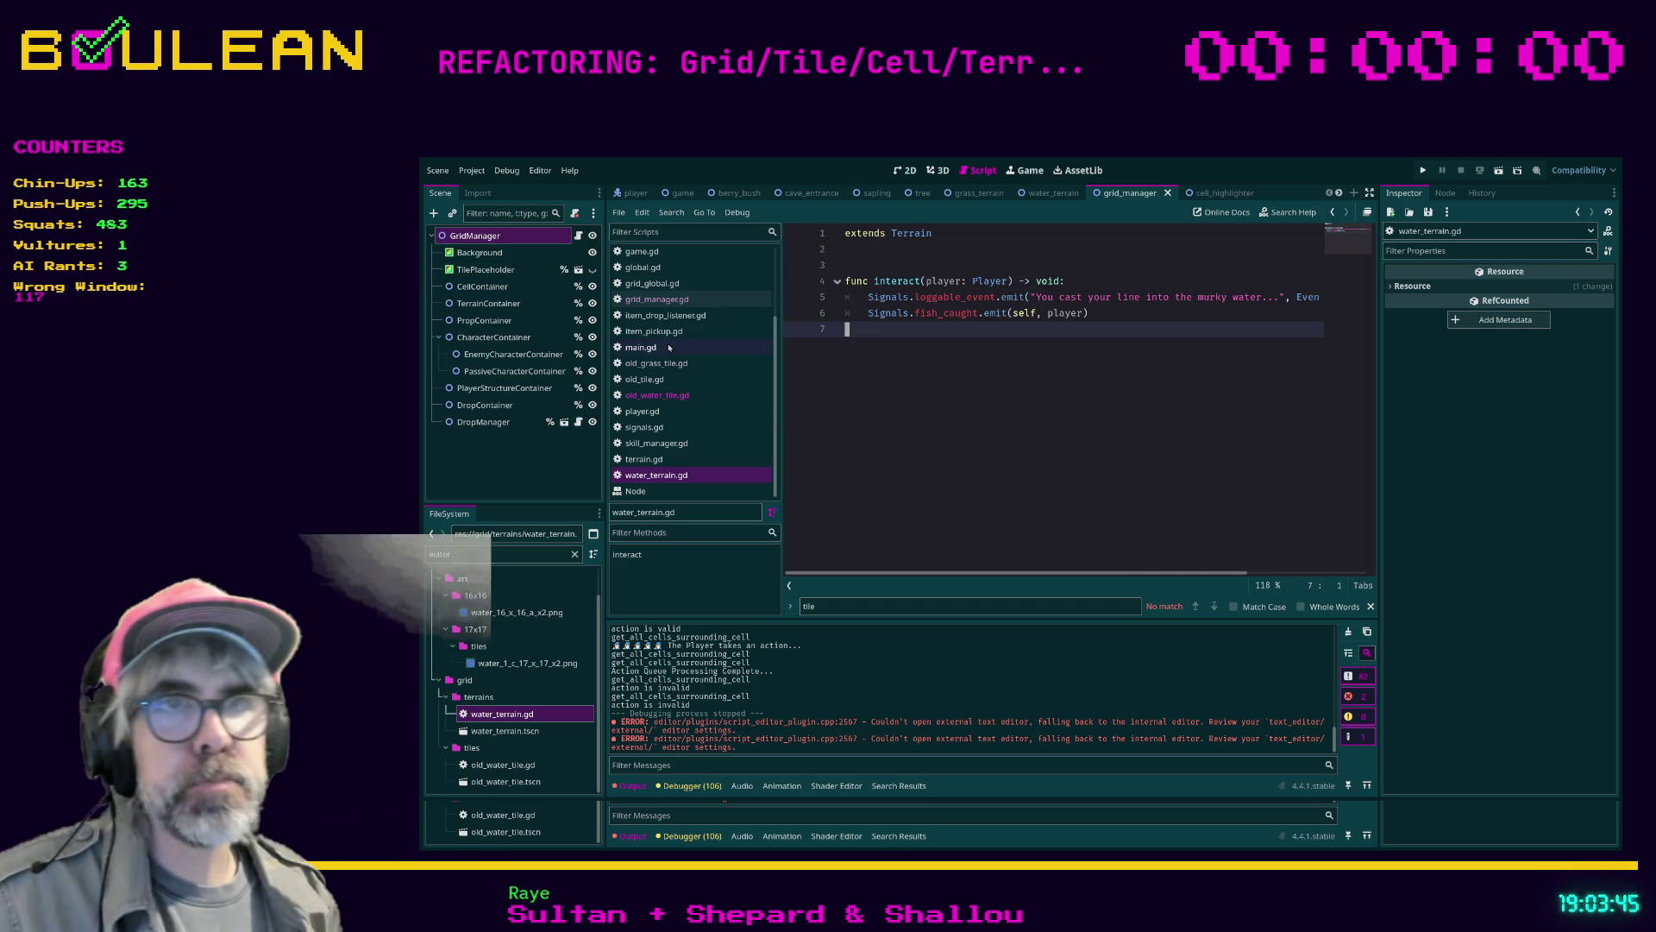
left_click(656, 298)
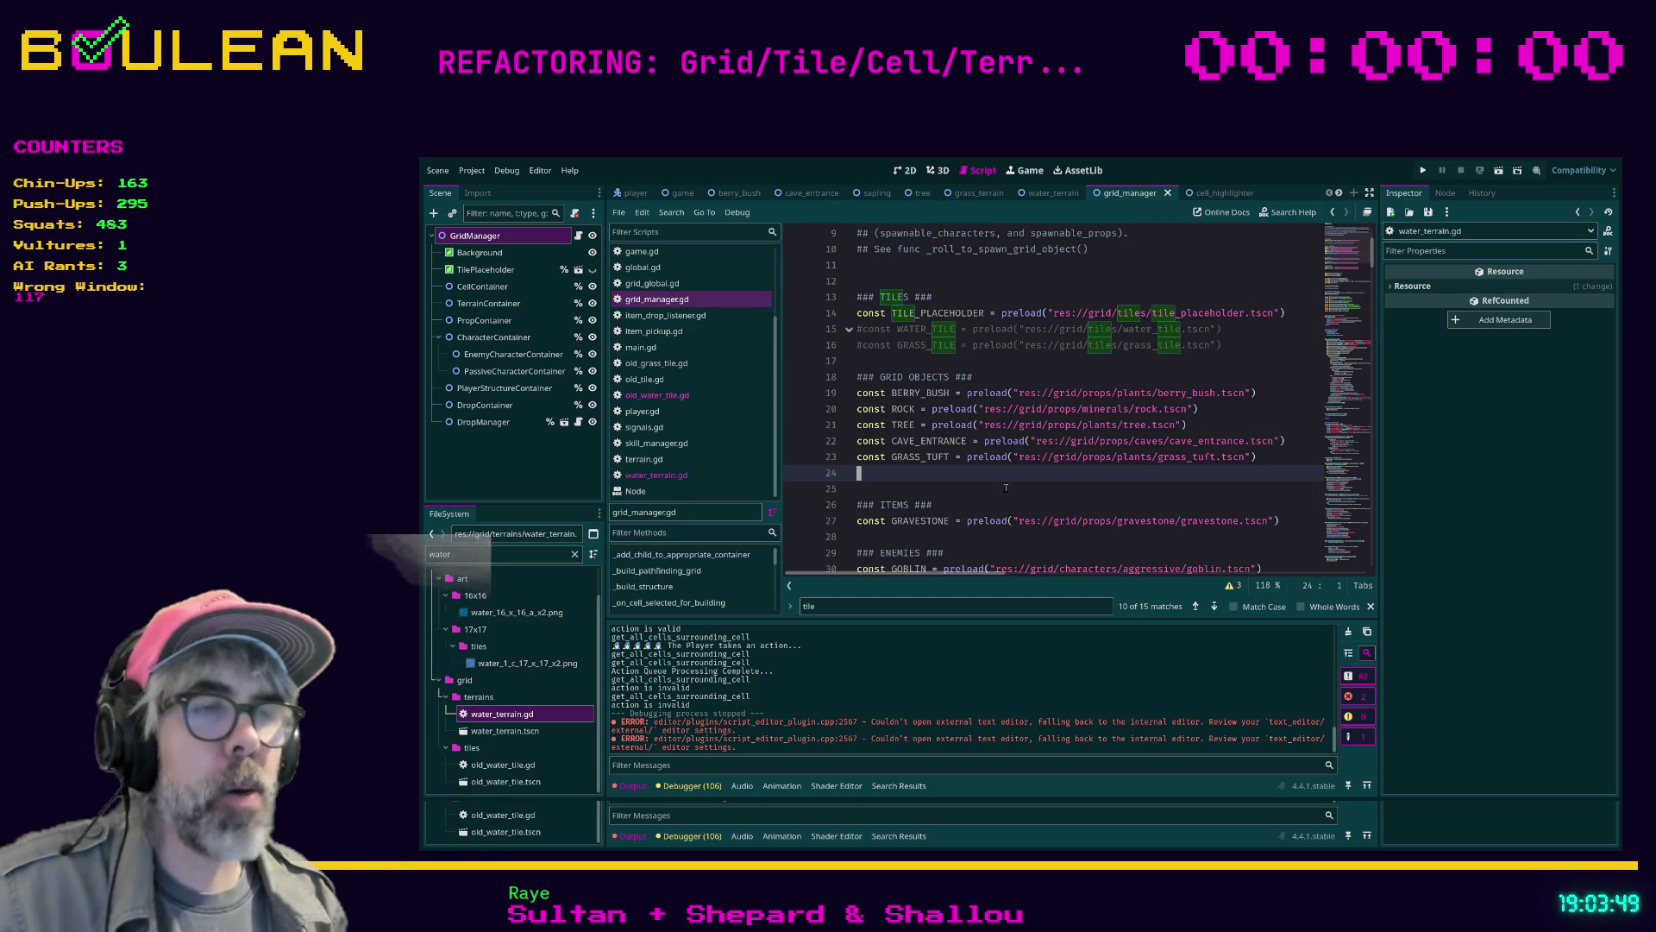